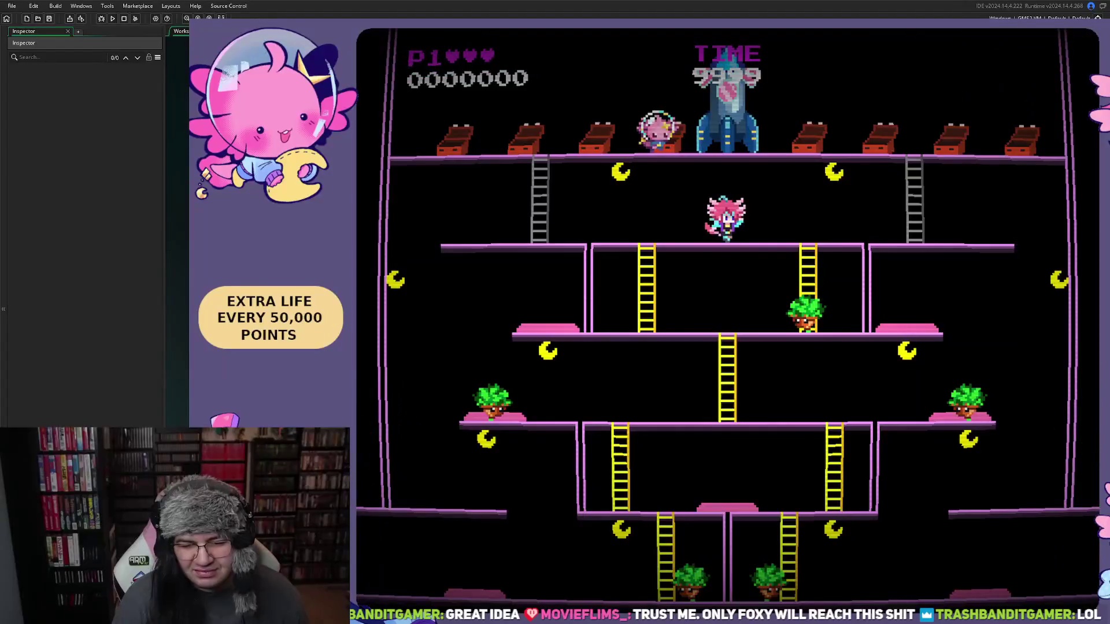
Play the stage with the arrow keys, then bring up the Stage 1, Round 4 level choice
{"action": "key", "text": "Right"}
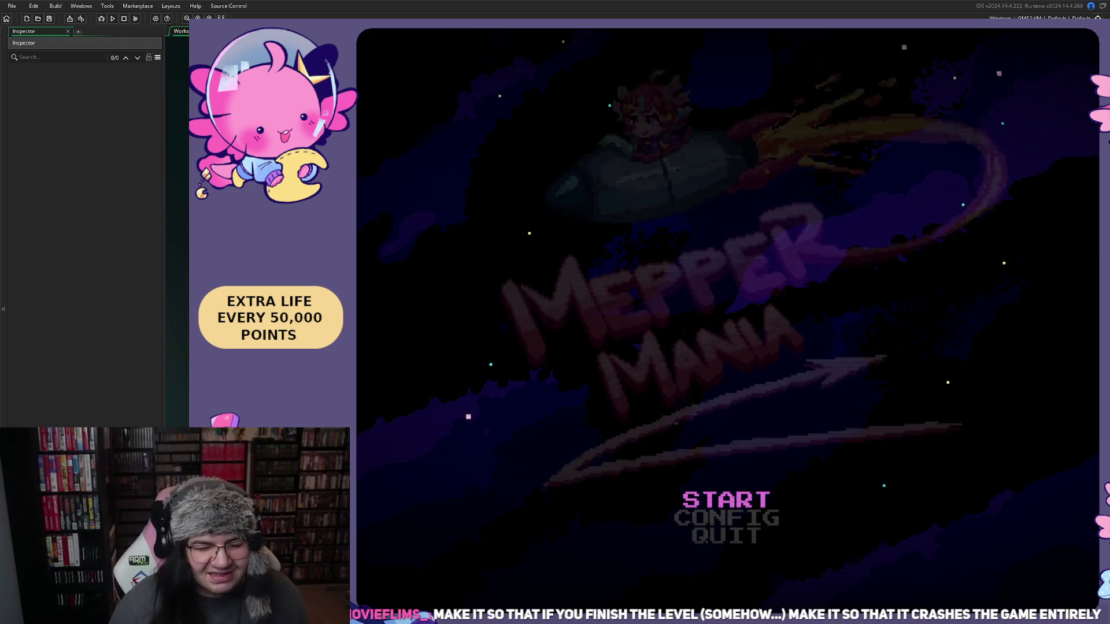
{"action": "key", "text": "Return"}
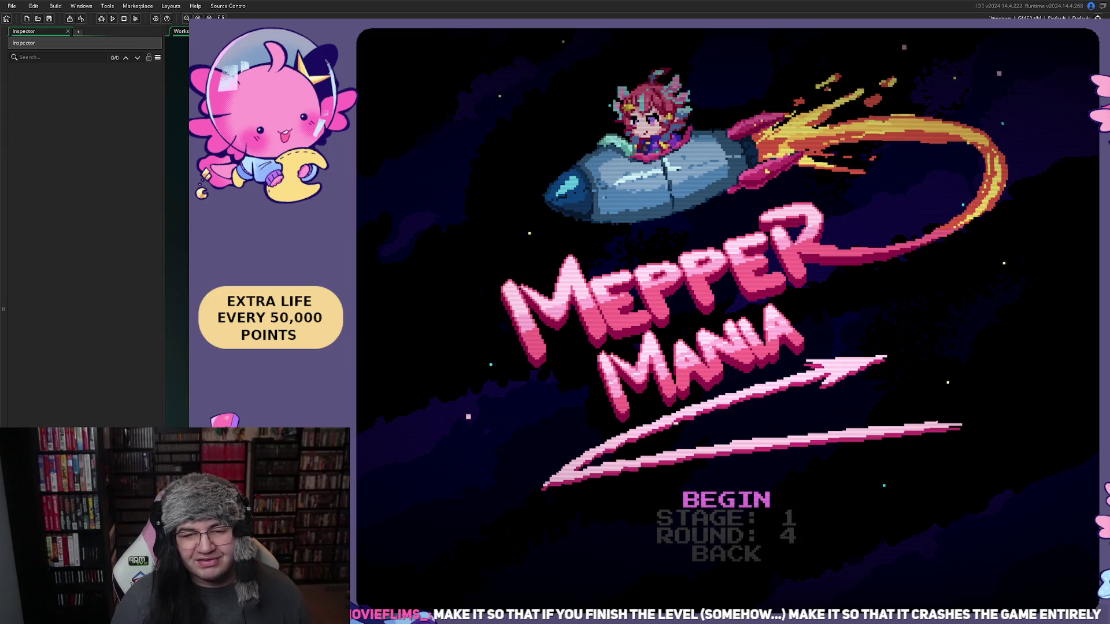
Begin Stage 1 Round 4 (Neptune's Perilous Pitstop), then pause it and move to the EXIT option
{"action": "key", "text": "Return"}
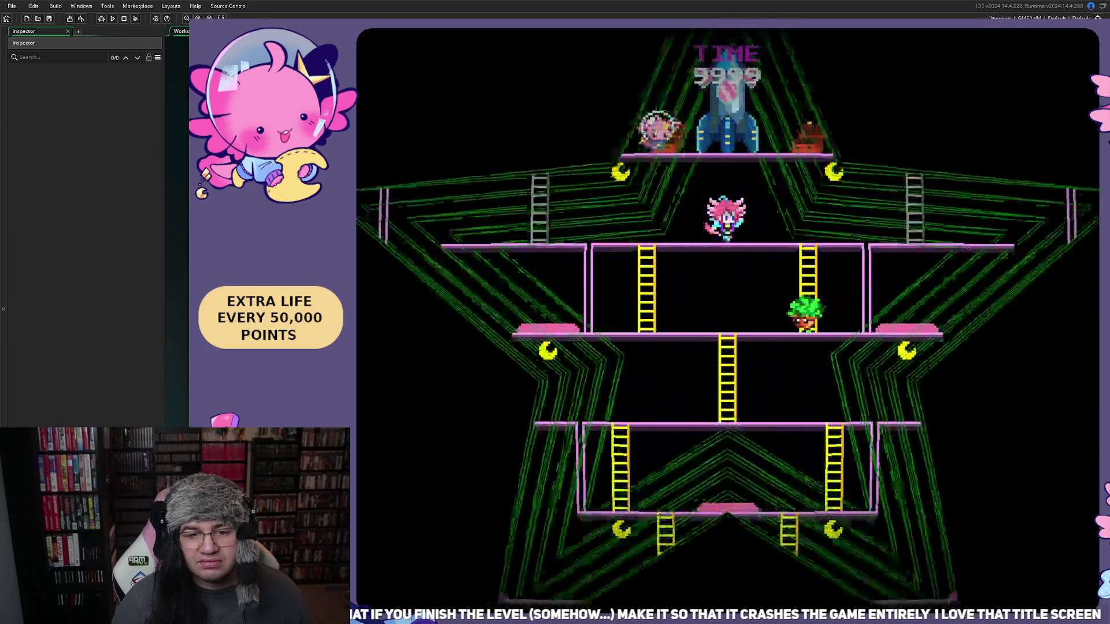
{"action": "key", "text": "Escape"}
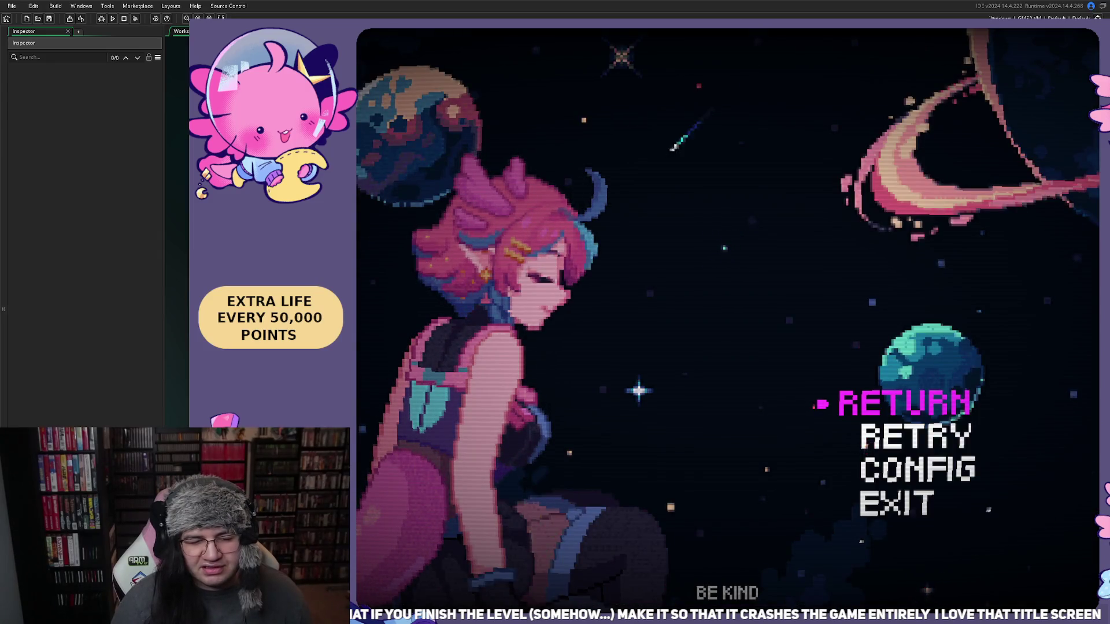
{"action": "key", "text": "Down"}
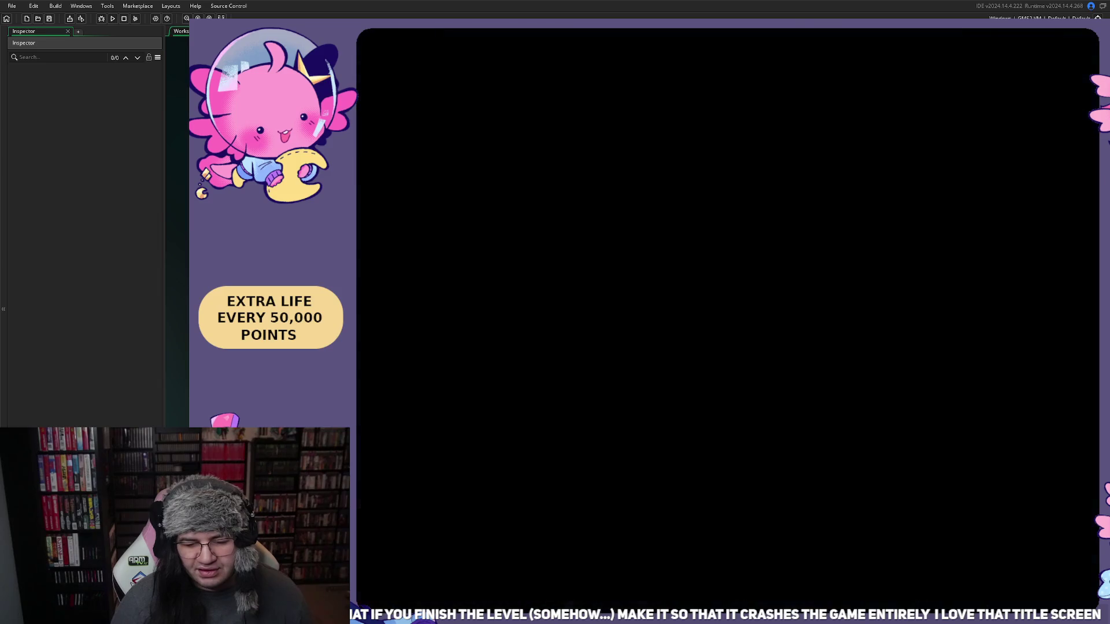
Quit the Round 4 run from the pause menu
{"action": "key", "text": "Up"}
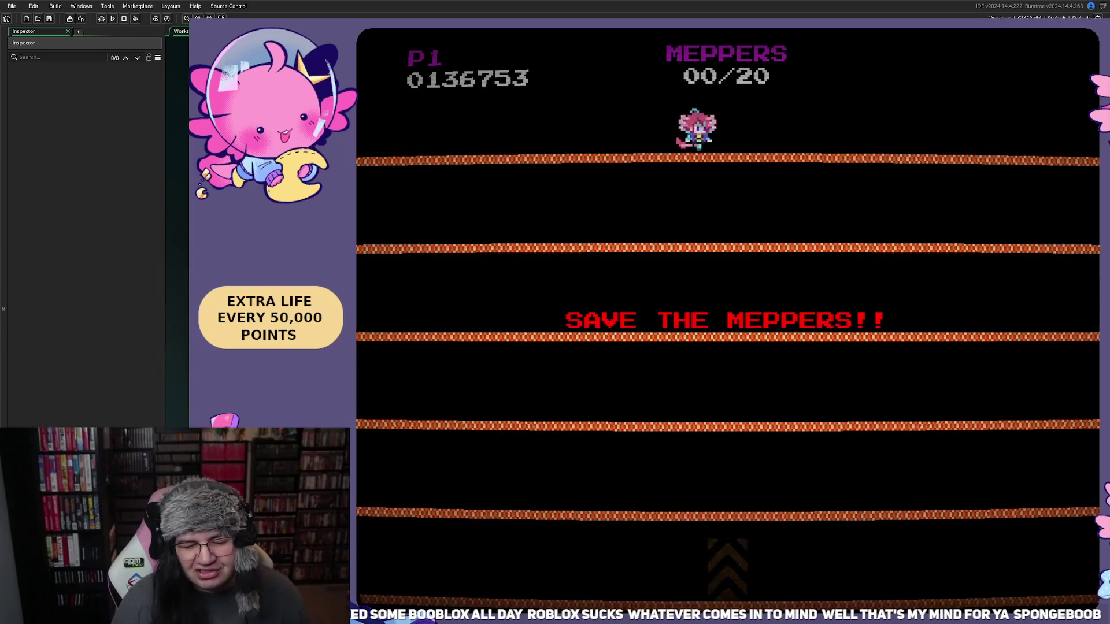
Run the player across the platforms and collect the first Mepper for a 1000-point bonus
{"action": "key", "text": "Right"}
{"action": "key", "text": "Right"}
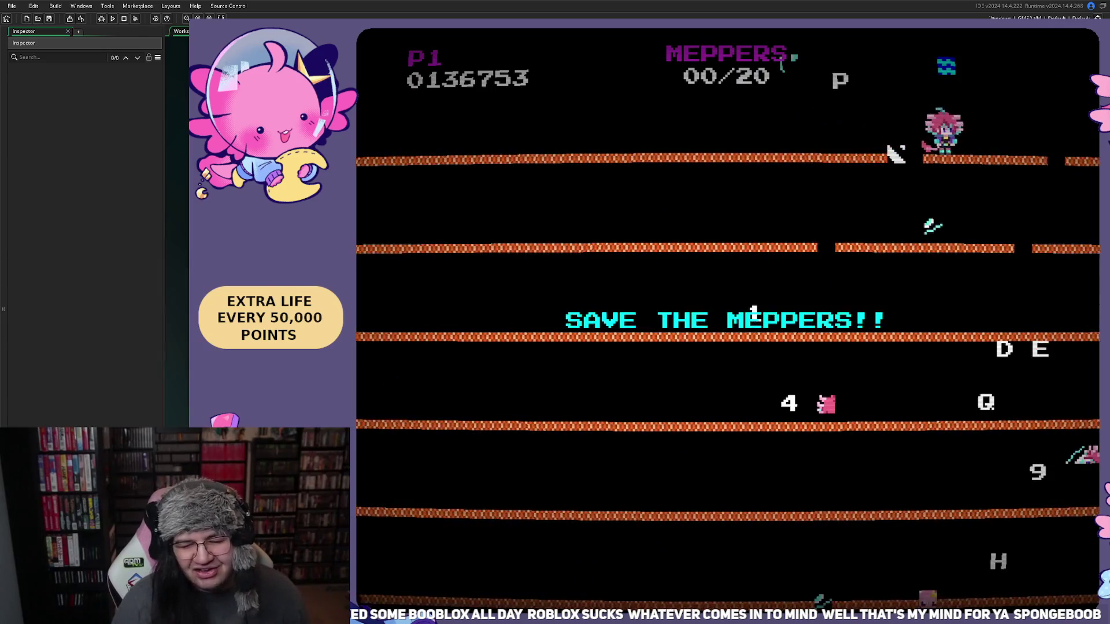
{"action": "key", "text": "Left"}
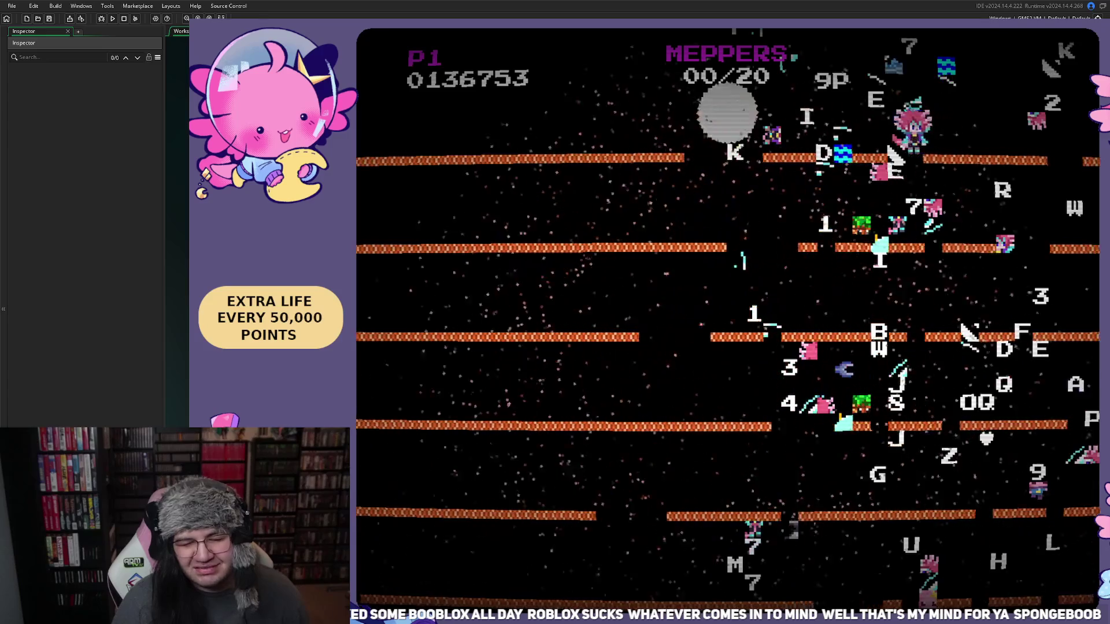
{"action": "key", "text": "Left"}
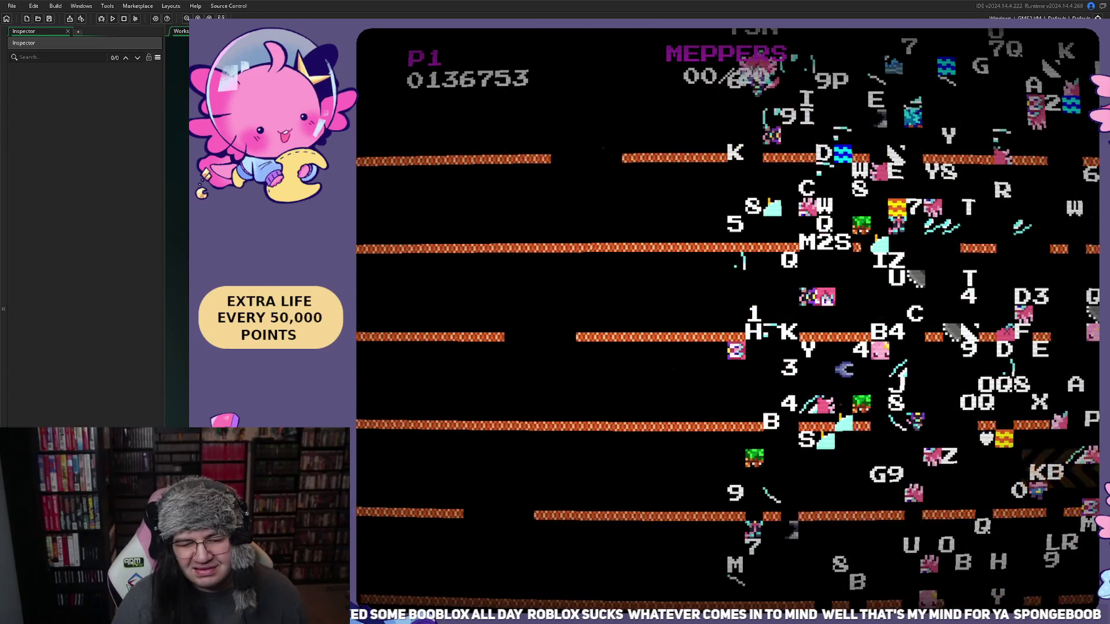
{"action": "key", "text": "Right"}
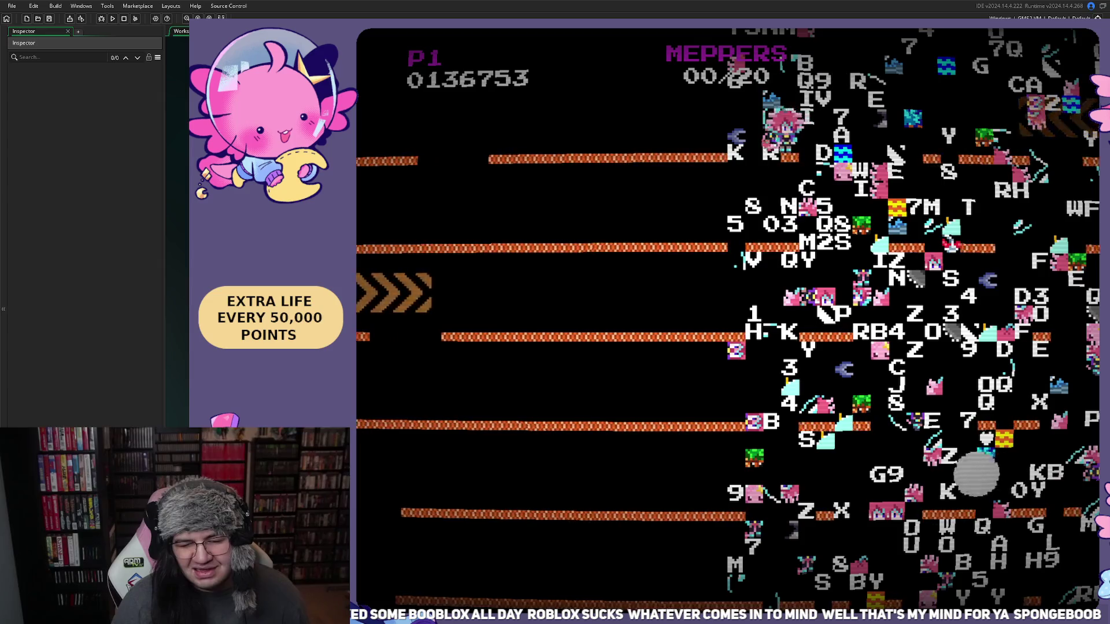
{"action": "key", "text": "Left"}
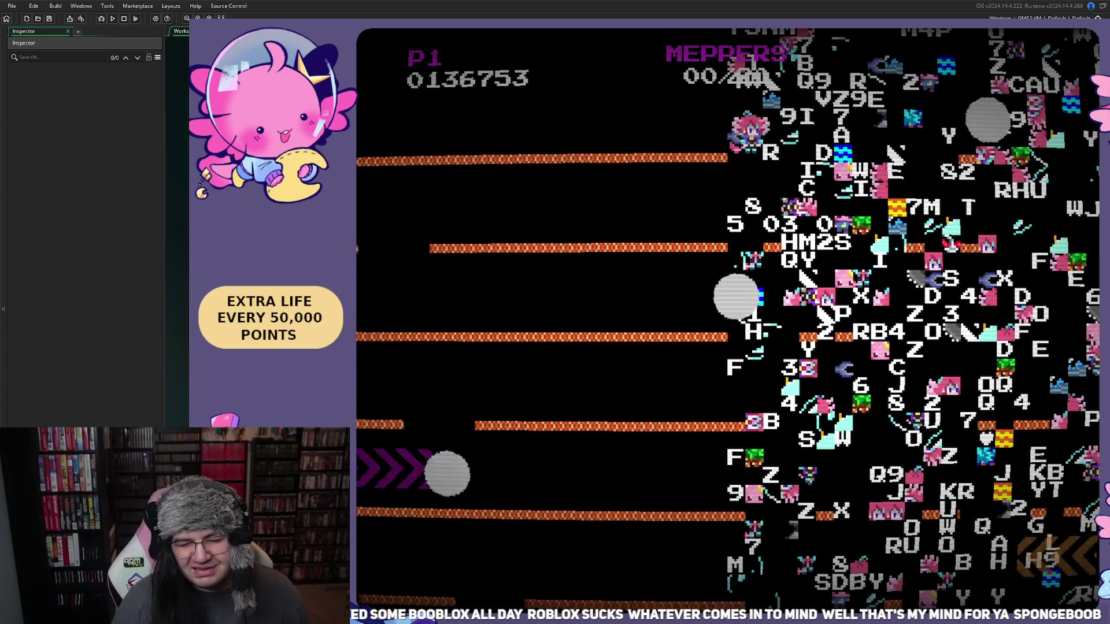
{"action": "key", "text": "Right"}
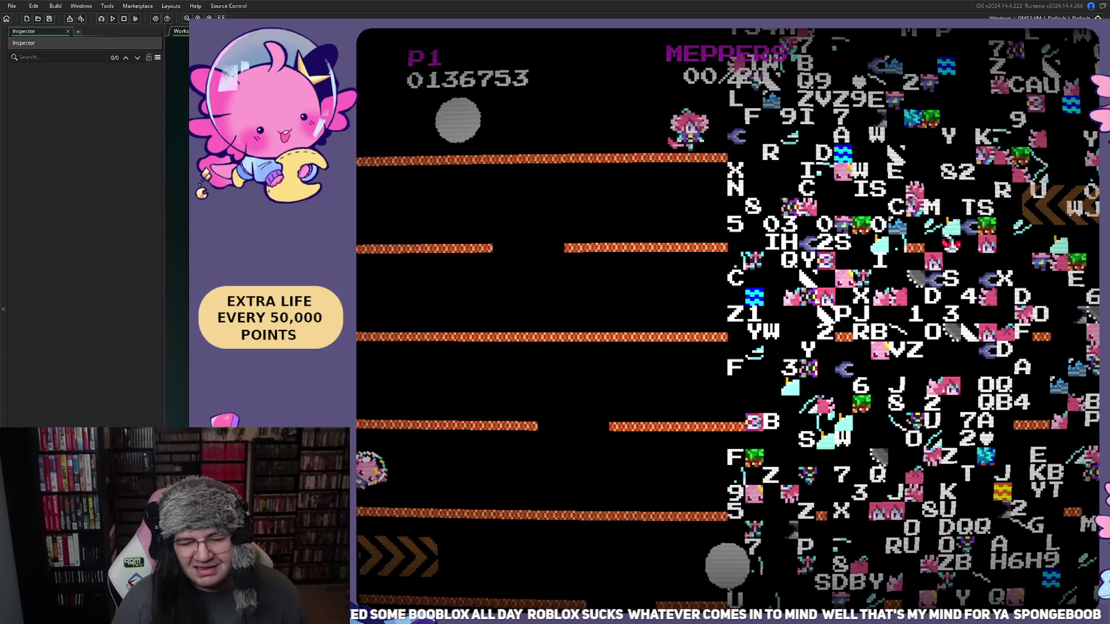
{"action": "key", "text": "Right"}
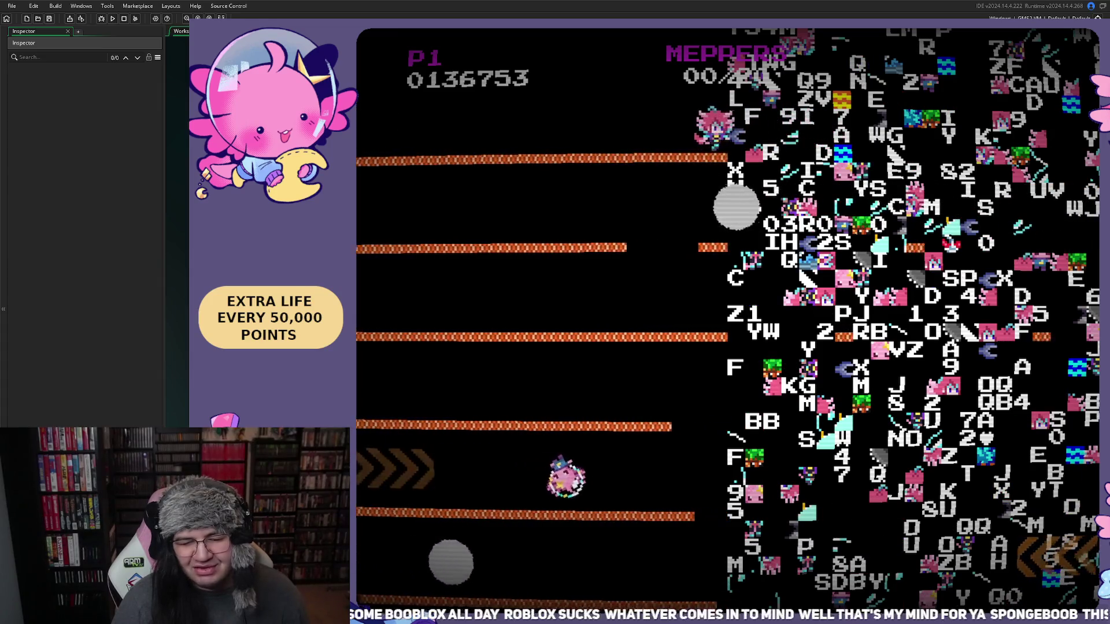
{"action": "key", "text": "Right"}
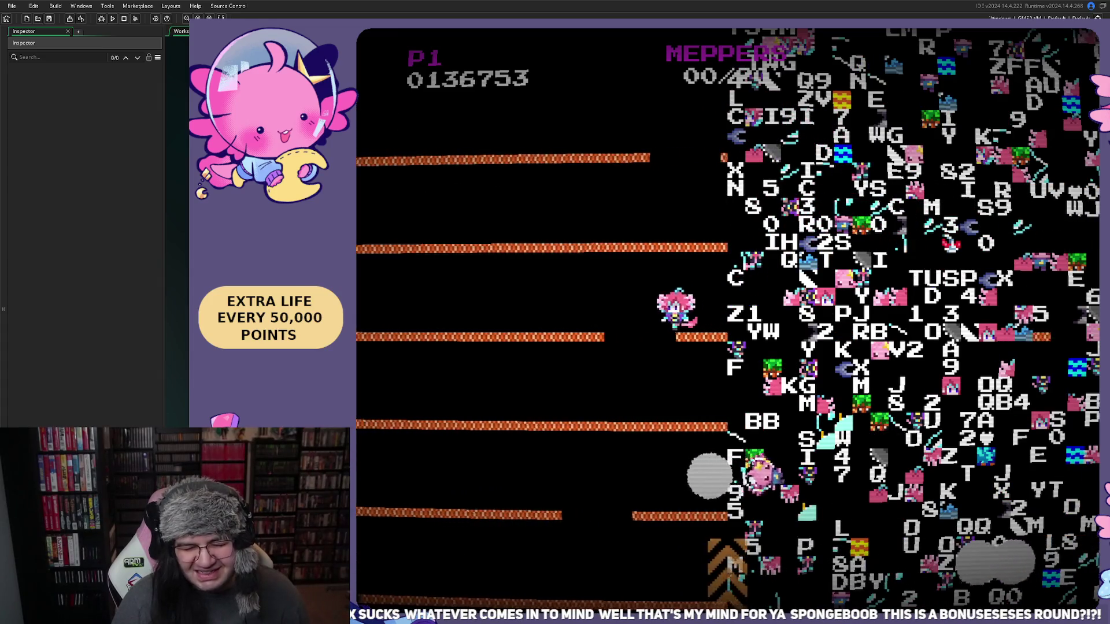
{"action": "key", "text": "Left"}
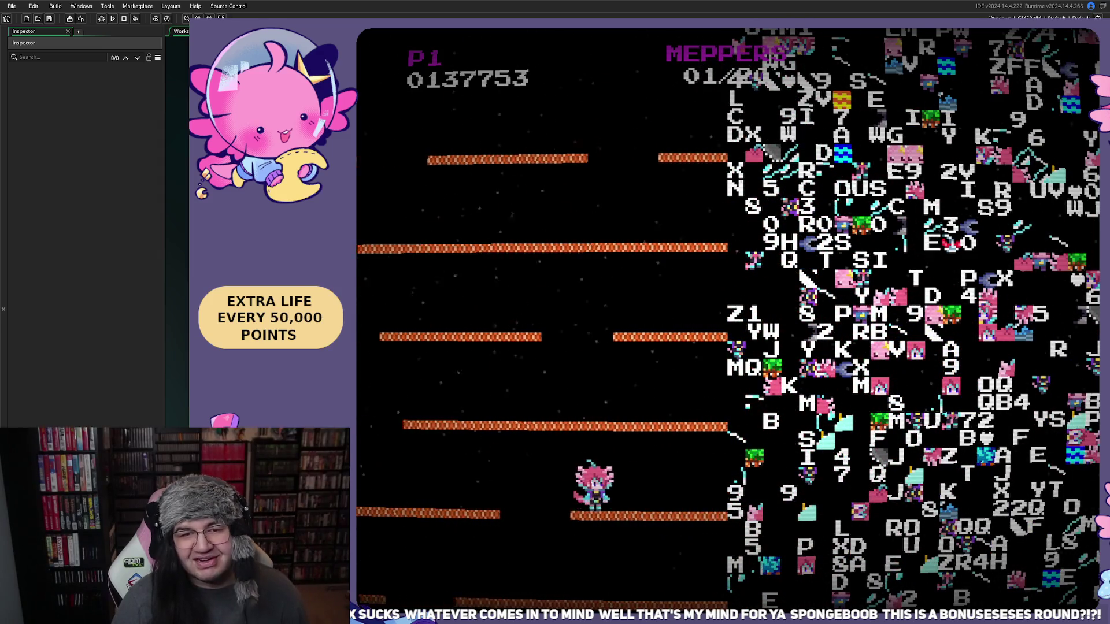
Drop down the platforms and rescue a second Mepper for 2000 points
{"action": "key", "text": "Right"}
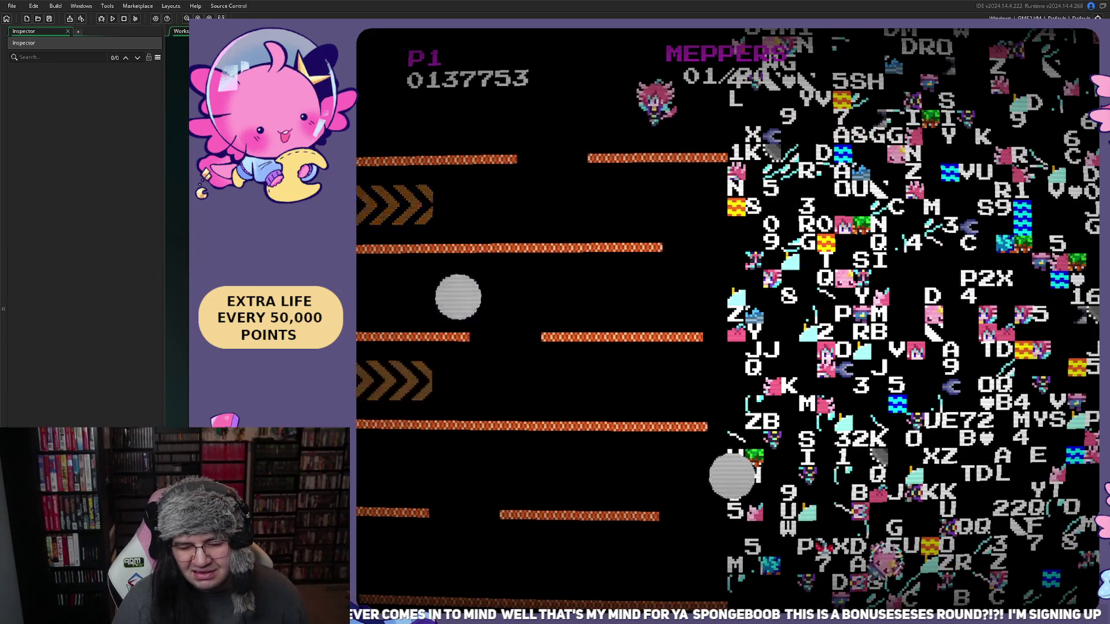
{"action": "key", "text": "Right"}
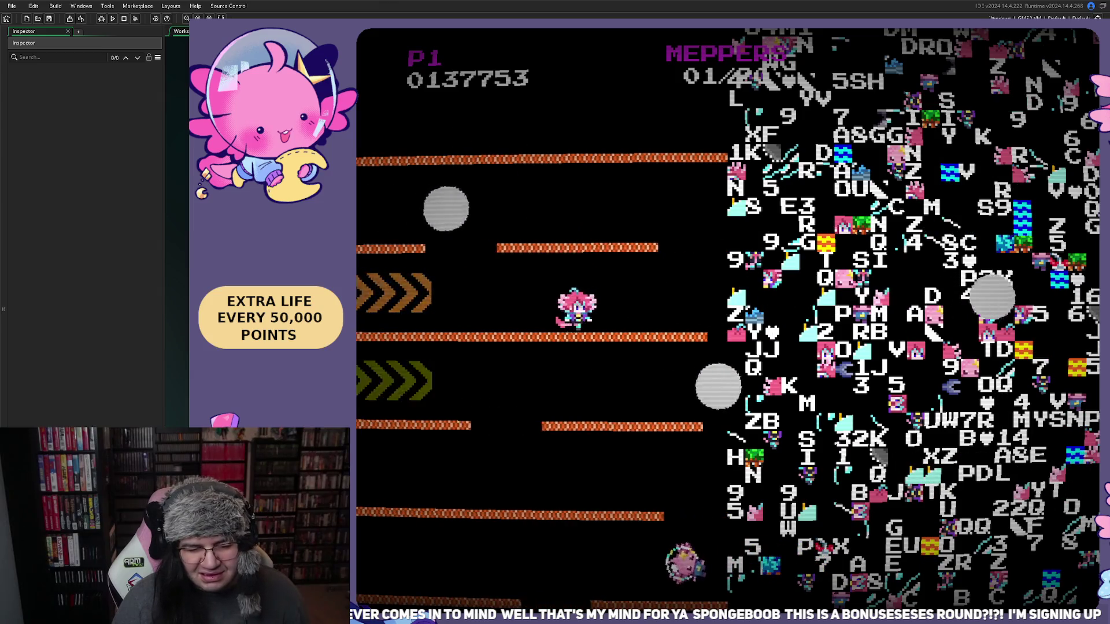
{"action": "key", "text": "Right"}
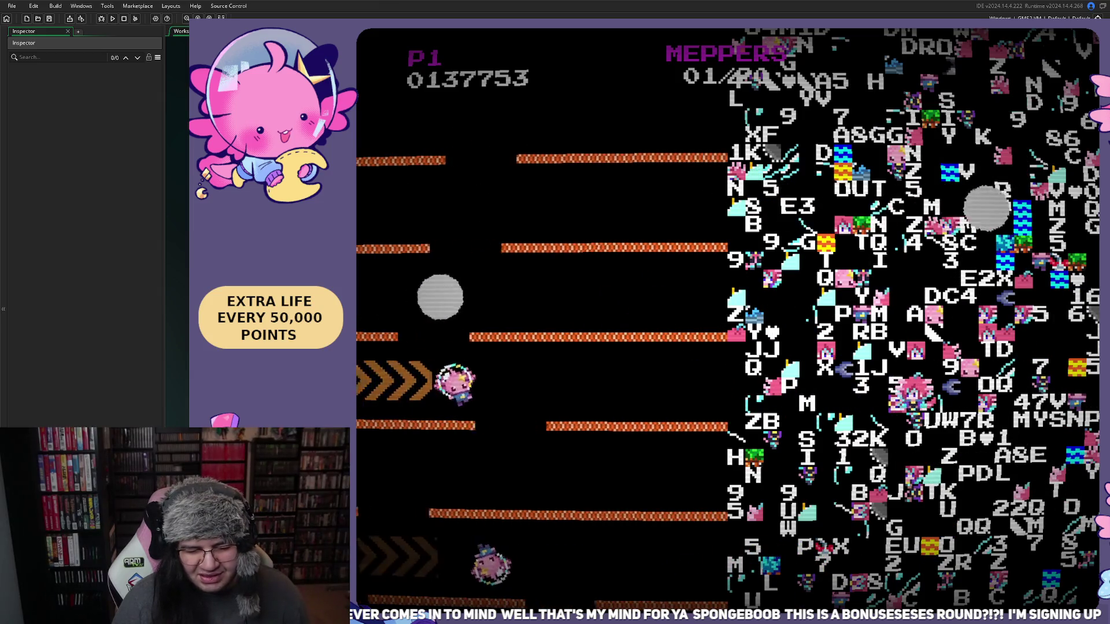
{"action": "key", "text": "Right"}
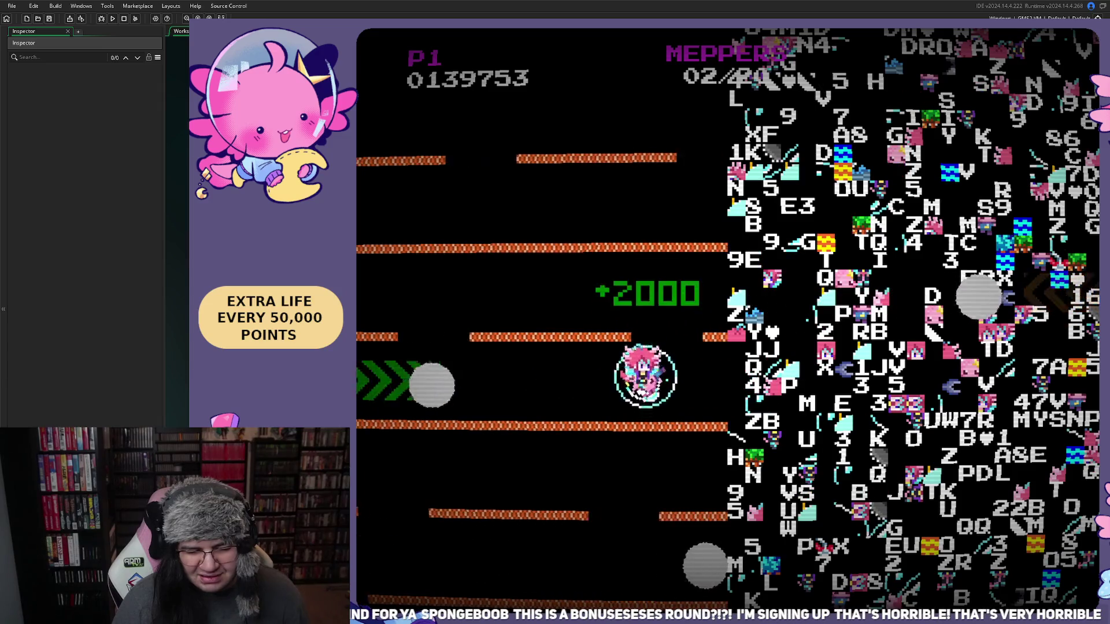
{"action": "key", "text": "Right"}
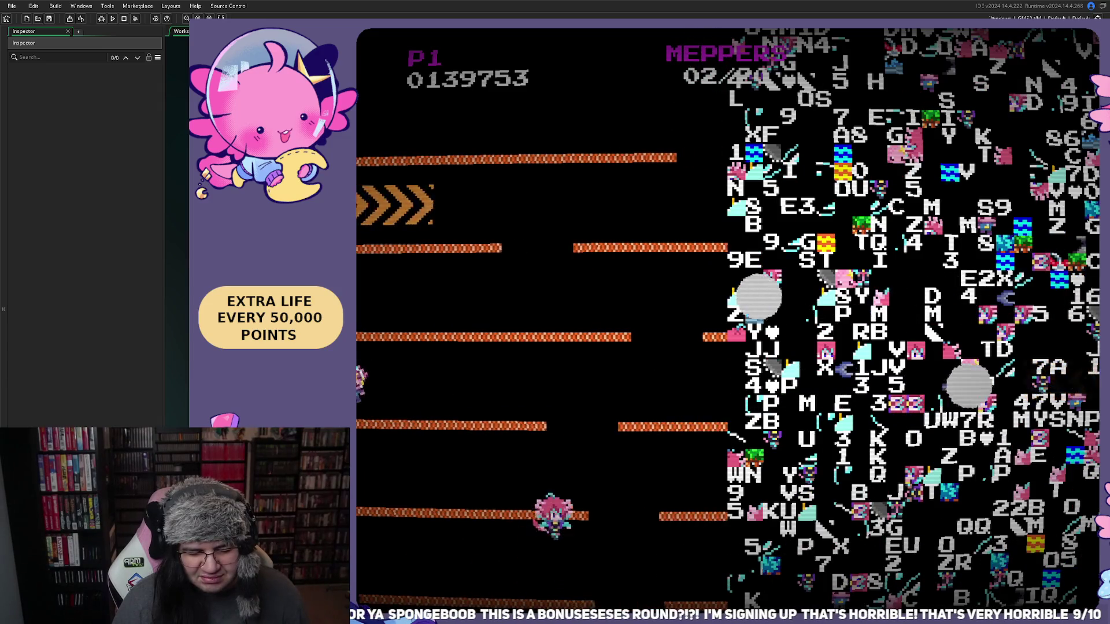
{"action": "key", "text": "Right"}
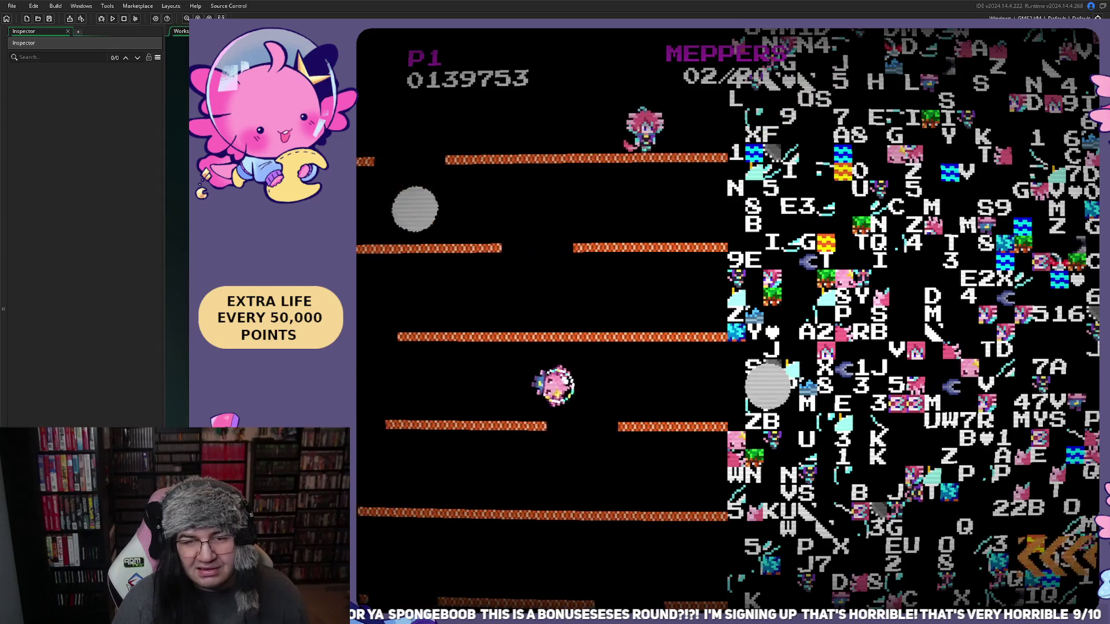
{"action": "key", "text": "Left"}
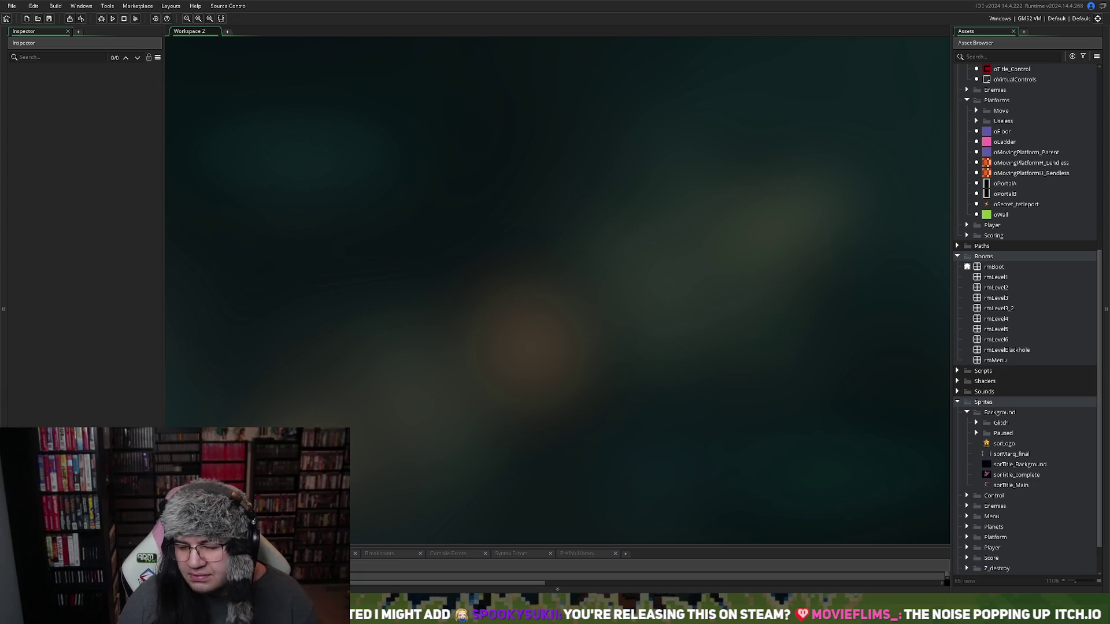
{"action": "scroll", "coordinate": [967, 360], "scroll_direction": "down", "scroll_amount": 2}
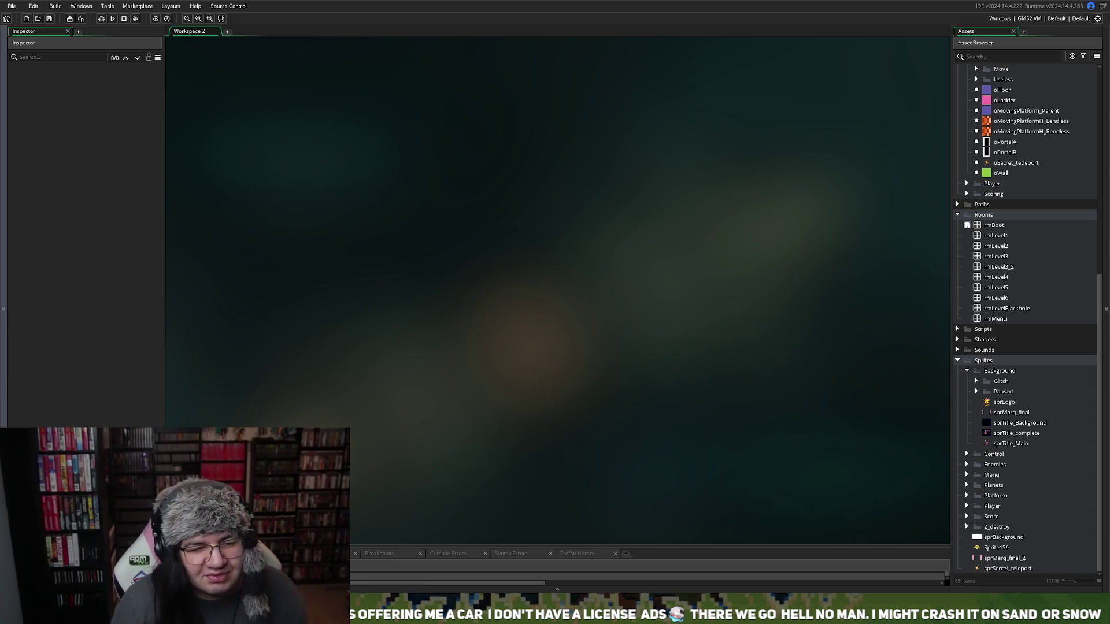
{"action": "left_click", "coordinate": [4, 130]}
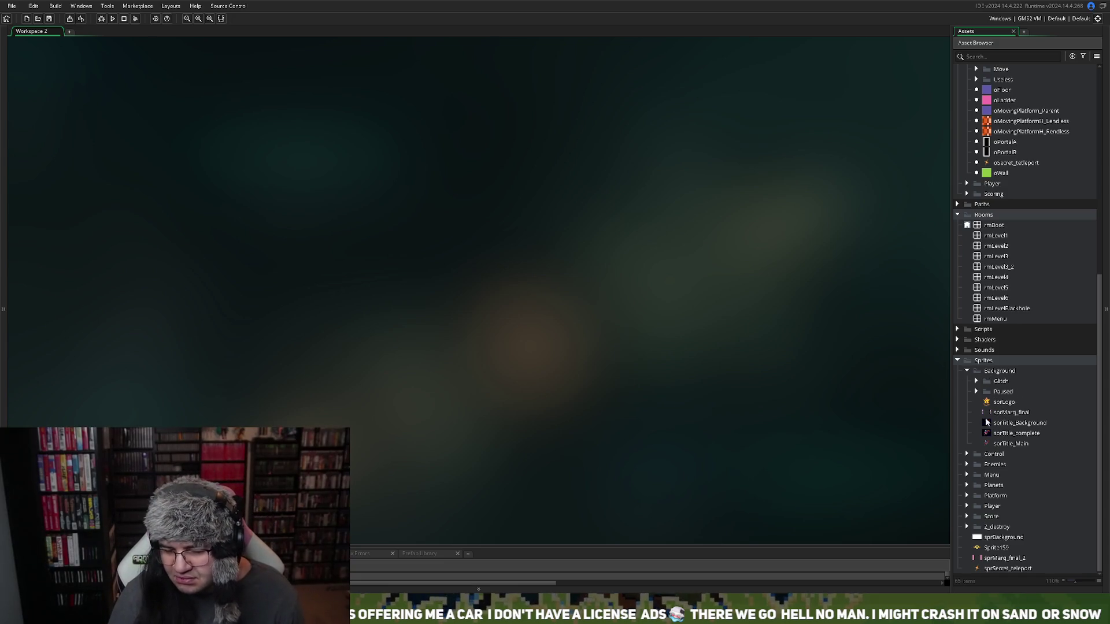
Collapse the Sprites folder and open rmLevel2 from Rooms in the room editor
{"action": "left_click", "coordinate": [959, 360]}
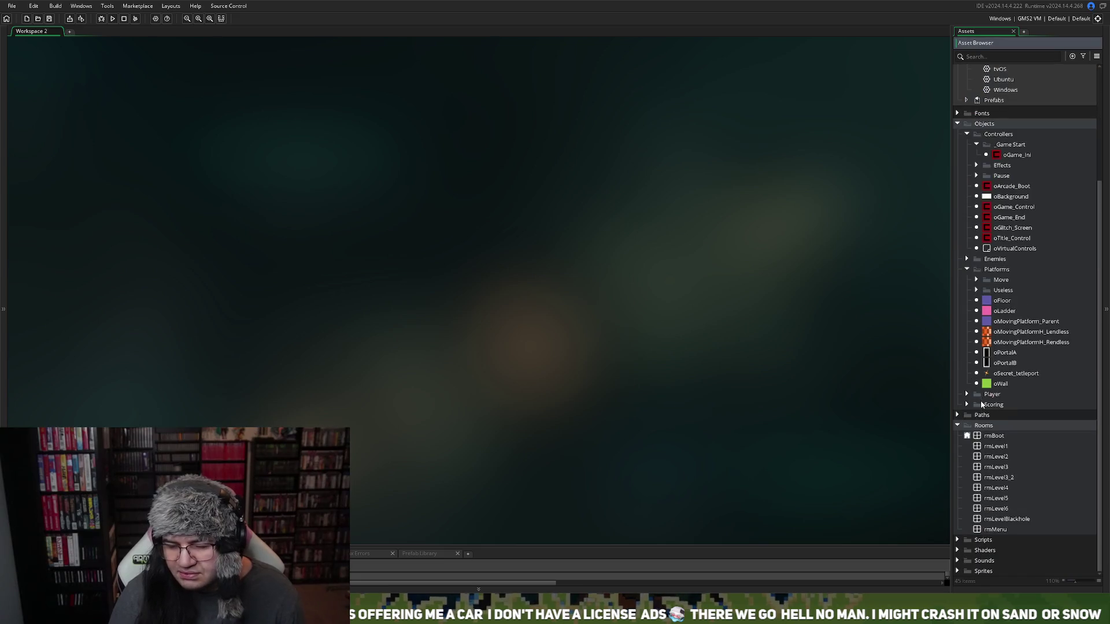
{"action": "double_click", "coordinate": [1003, 458]}
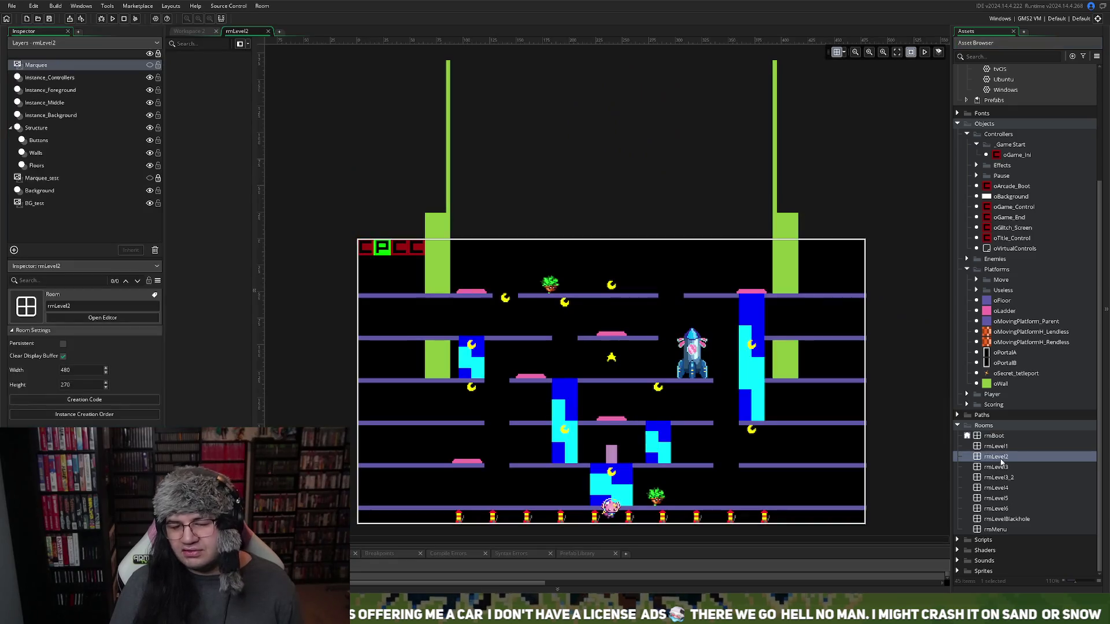
{"action": "scroll", "coordinate": [781, 384], "scroll_direction": "down", "scroll_amount": 3}
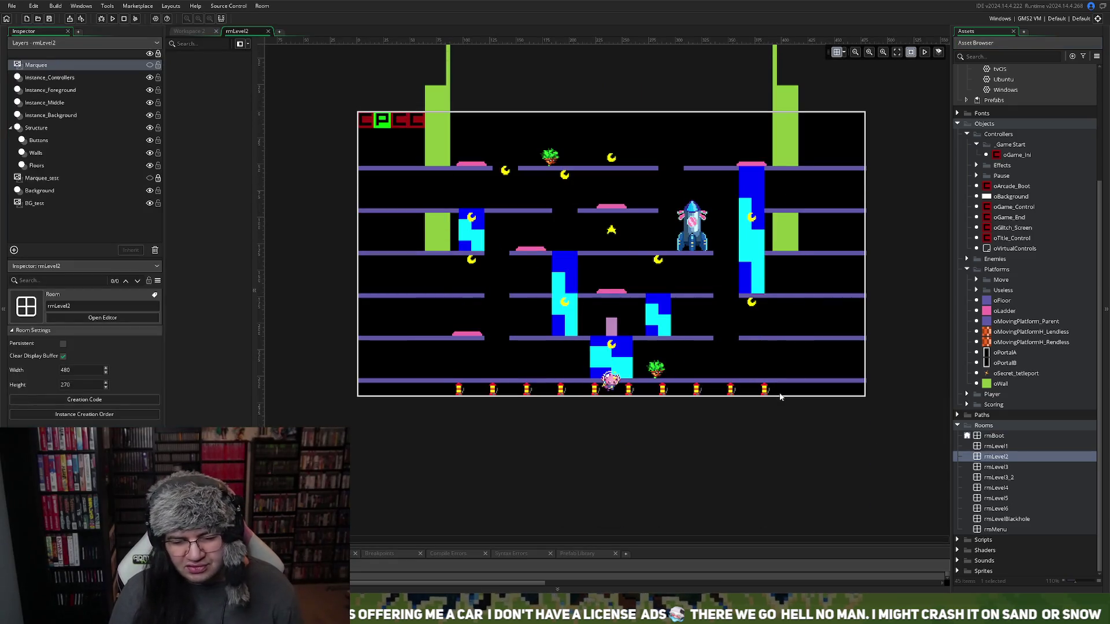
{"action": "right_click", "coordinate": [1003, 447]}
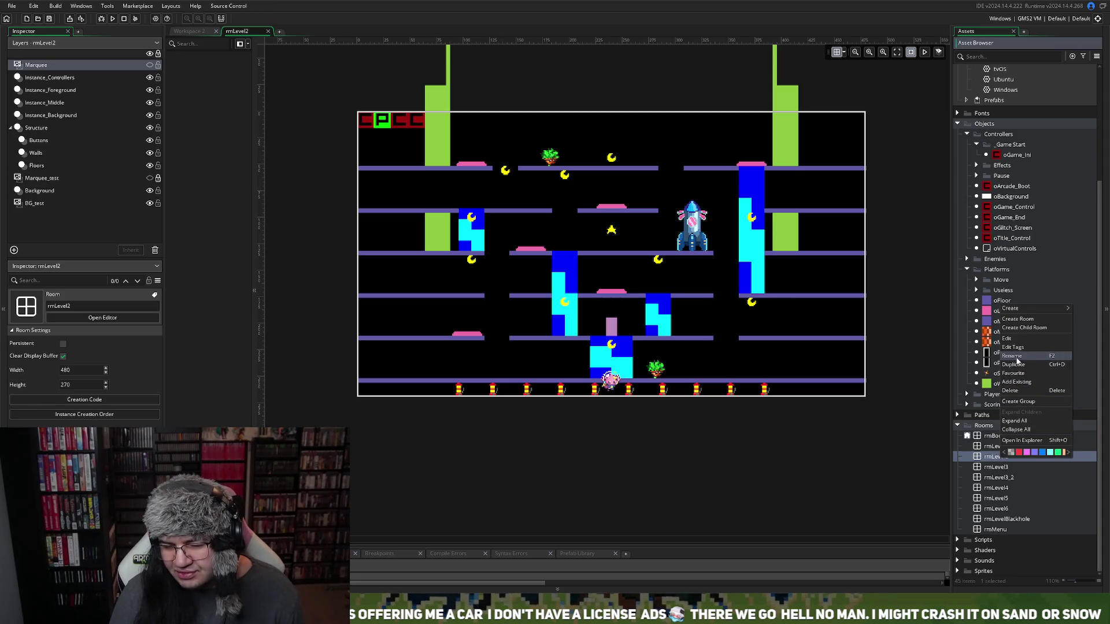
{"action": "left_click", "coordinate": [1016, 365]}
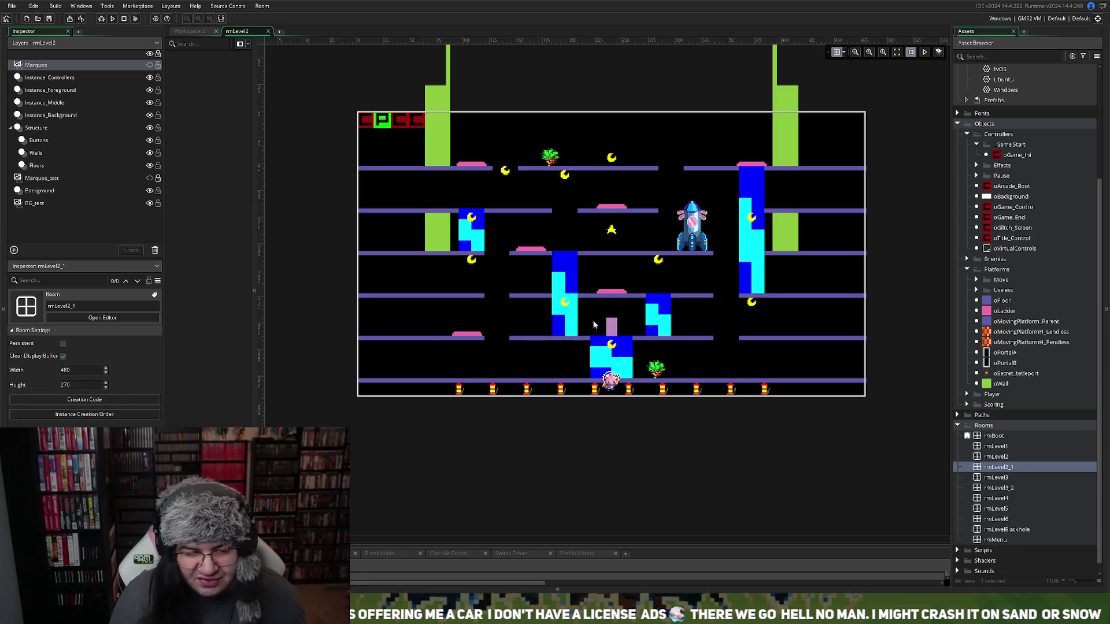
{"action": "scroll", "coordinate": [632, 341], "scroll_direction": "up", "scroll_amount": 4}
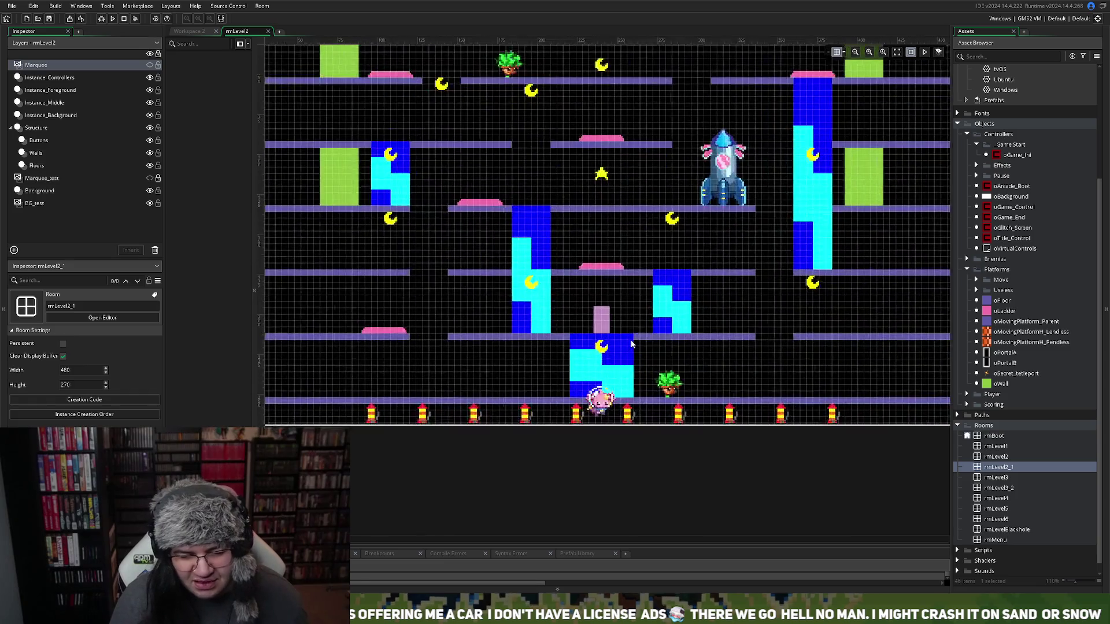
{"action": "scroll", "coordinate": [631, 348], "scroll_direction": "down", "scroll_amount": 2}
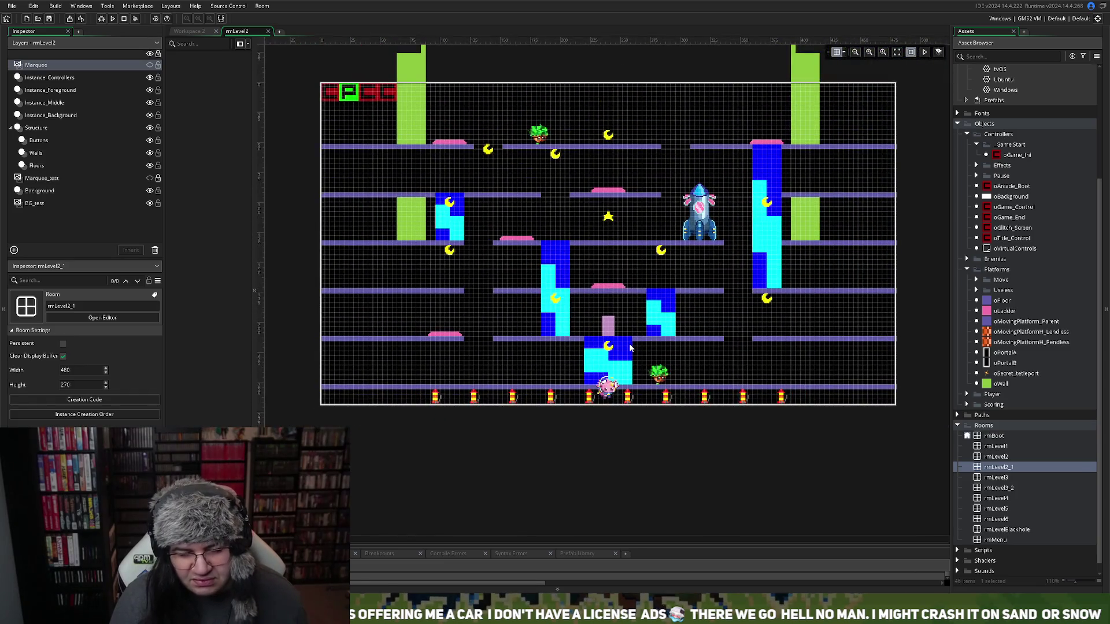
{"action": "scroll", "coordinate": [630, 348], "scroll_direction": "up", "scroll_amount": 1}
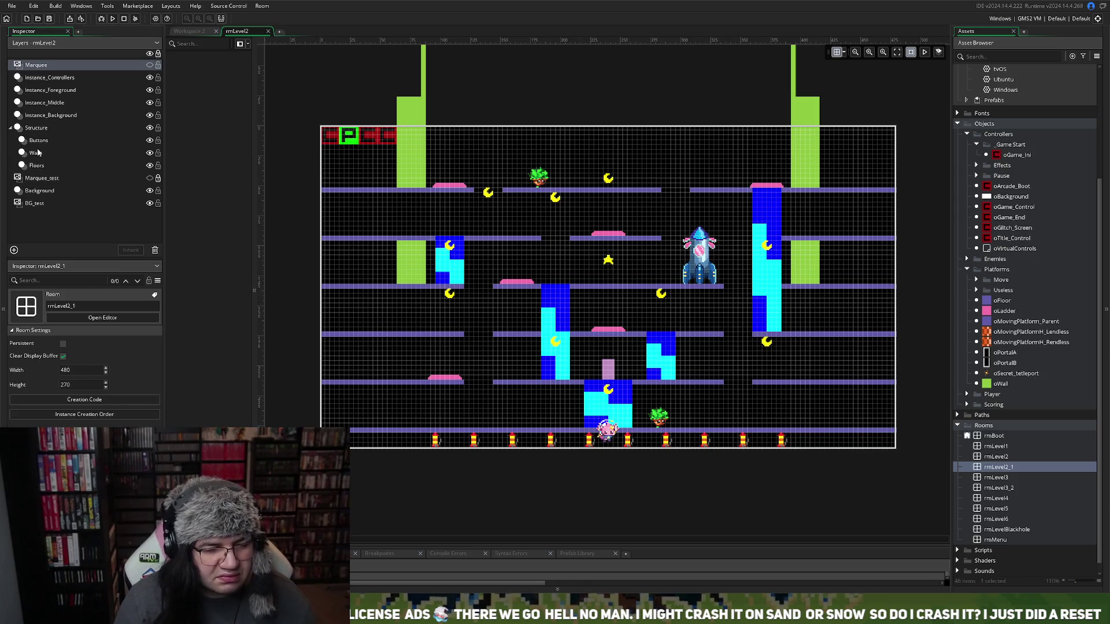
{"action": "right_click", "coordinate": [36, 127]}
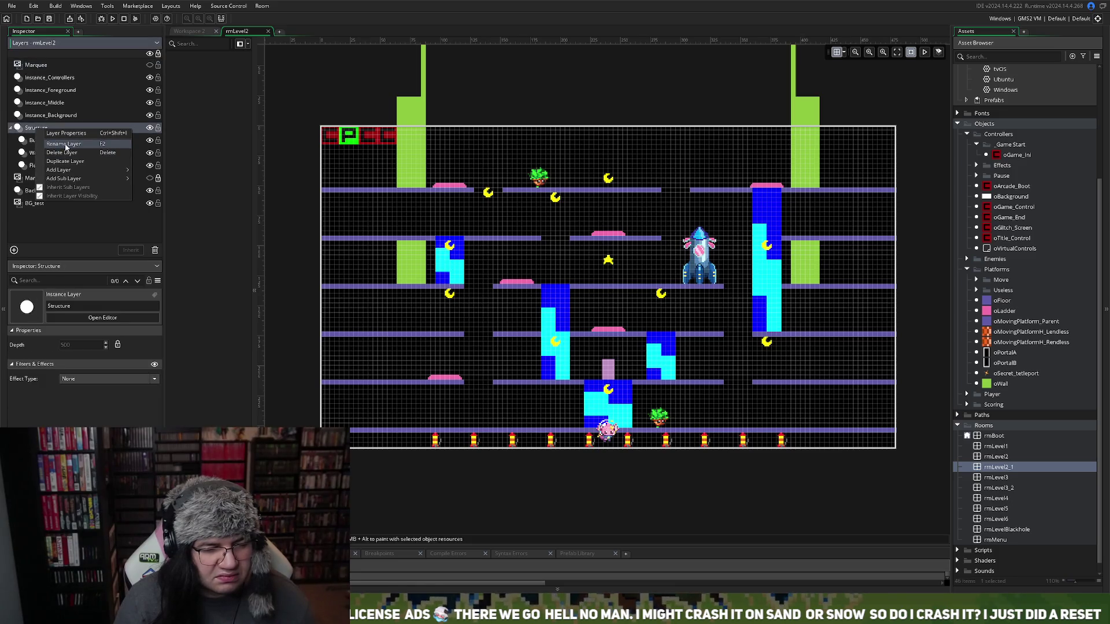
Add an instance sub-layer named Scoring under Structure, then open rmLevel1
{"action": "mouse_move", "coordinate": [64, 178]}
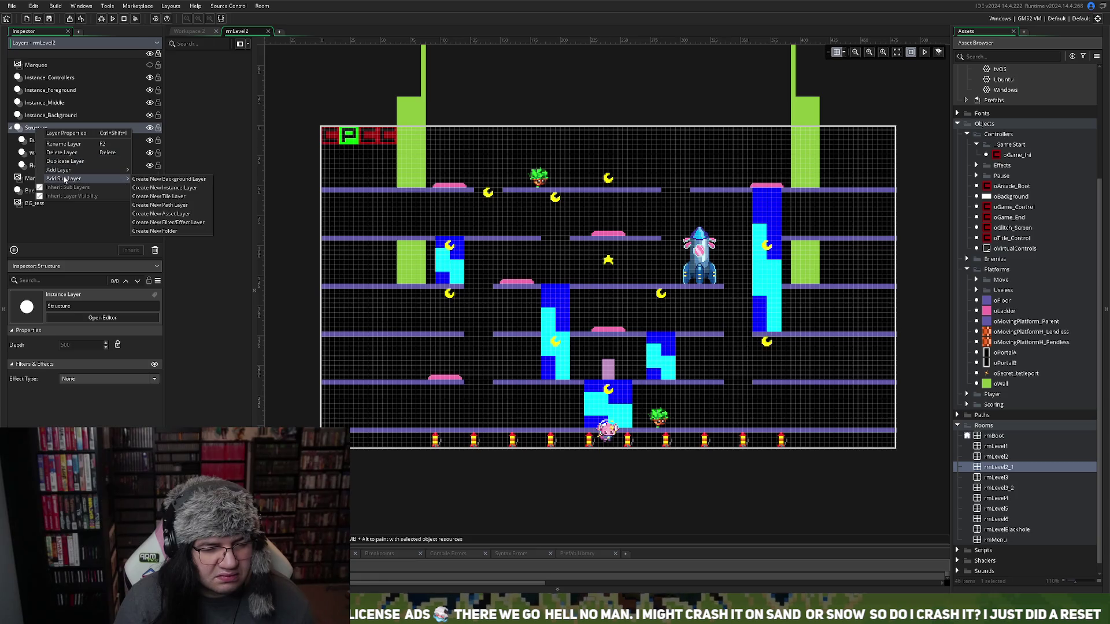
{"action": "left_click", "coordinate": [153, 188]}
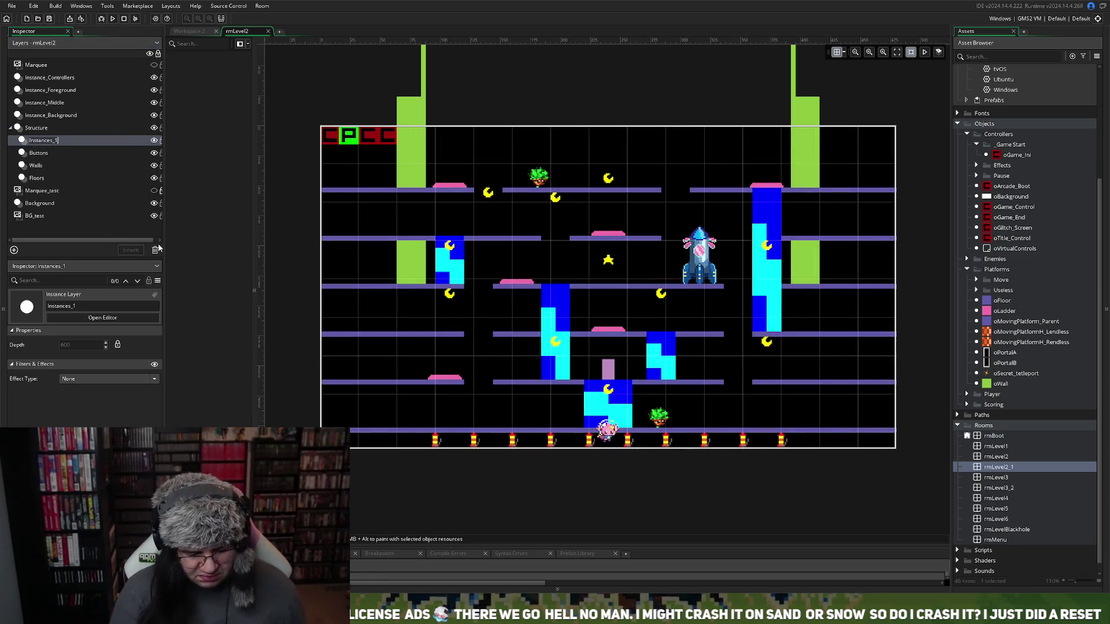
{"action": "type", "text": "Scoring"}
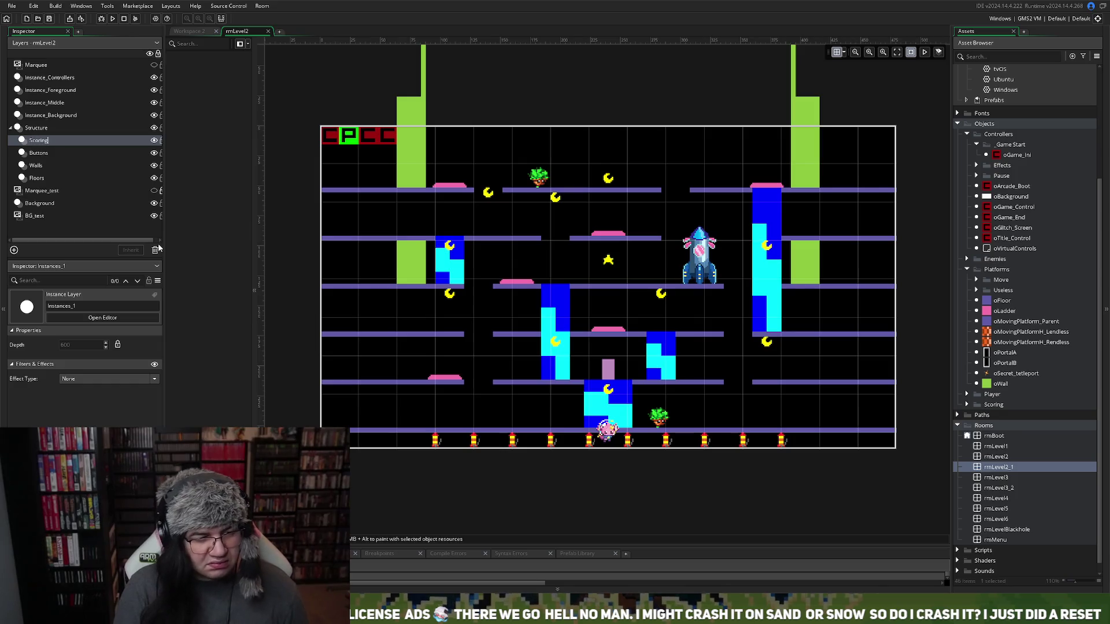
{"action": "key", "text": "Return"}
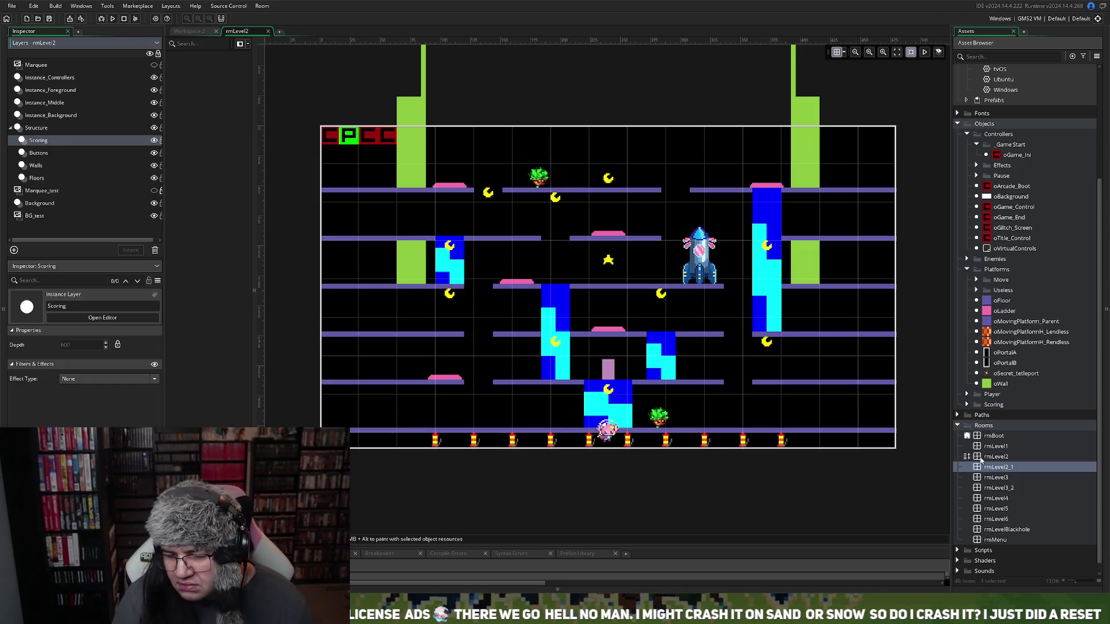
{"action": "left_click", "coordinate": [990, 447]}
{"action": "double_click", "coordinate": [990, 448]}
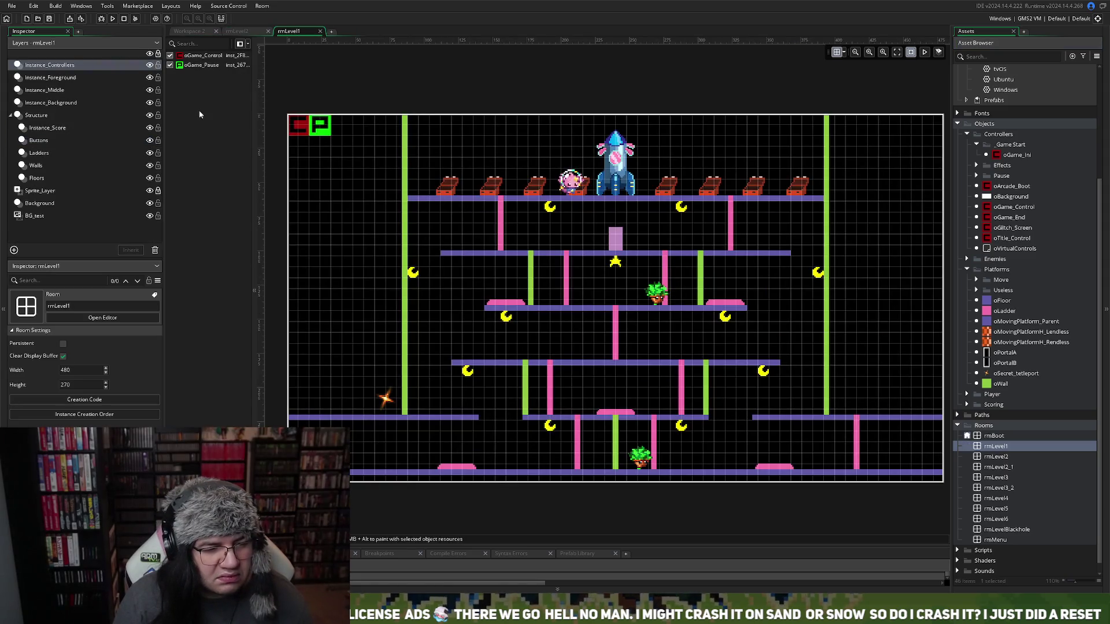
Copy the Instance_Score name from rmLevel1 and apply it to rmLevel2's Scoring layer
{"action": "right_click", "coordinate": [68, 130]}
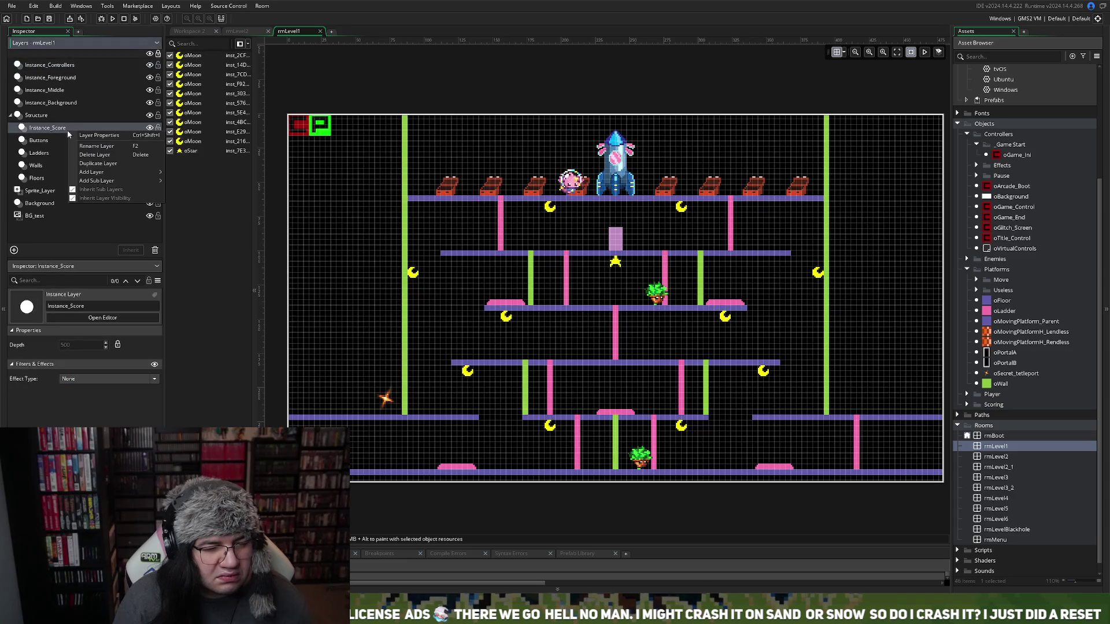
{"action": "left_click", "coordinate": [99, 146]}
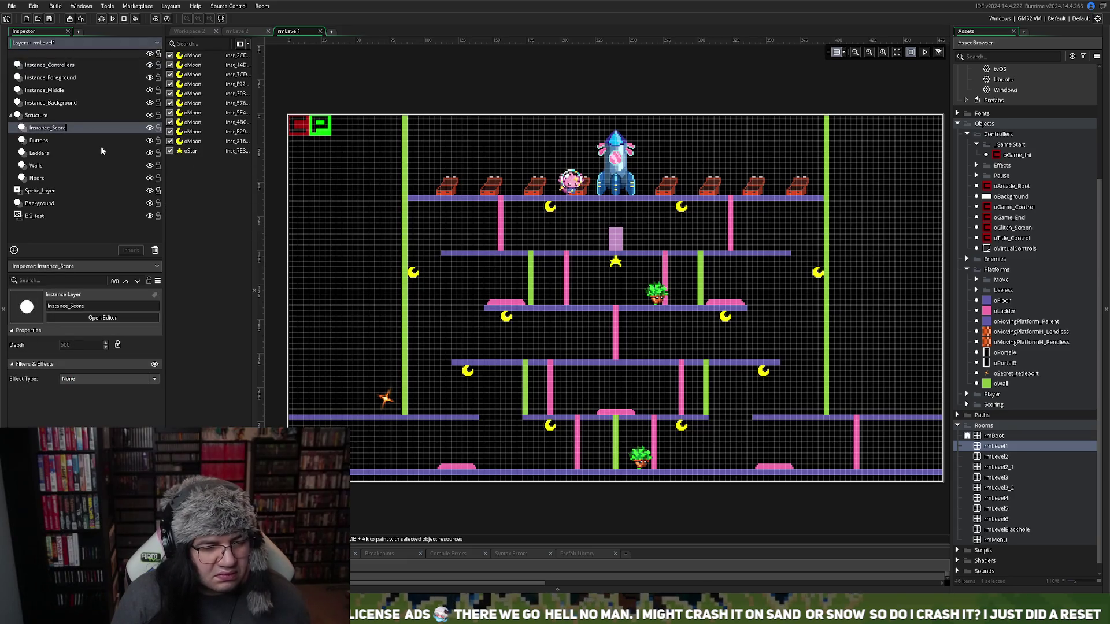
{"action": "left_click", "coordinate": [321, 31]}
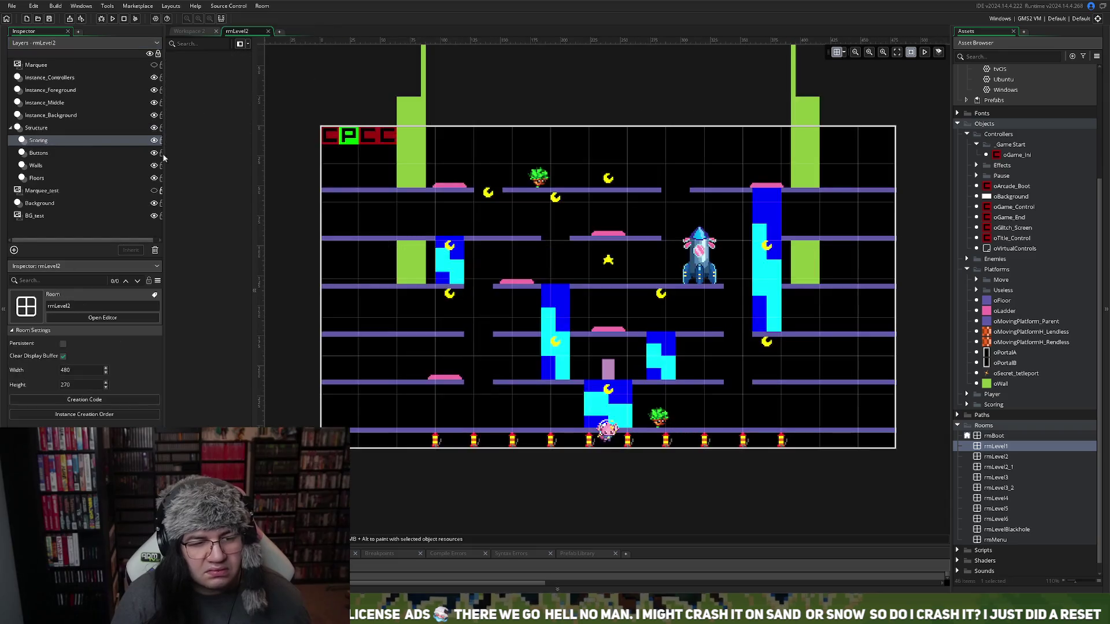
{"action": "right_click", "coordinate": [78, 143]}
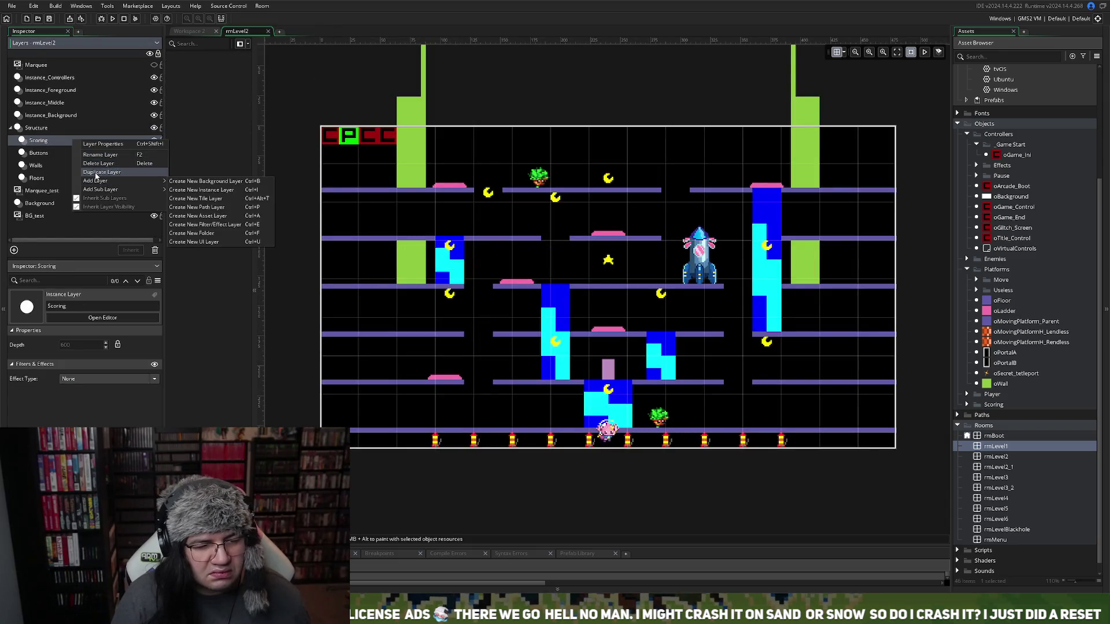
{"action": "left_click", "coordinate": [100, 155]}
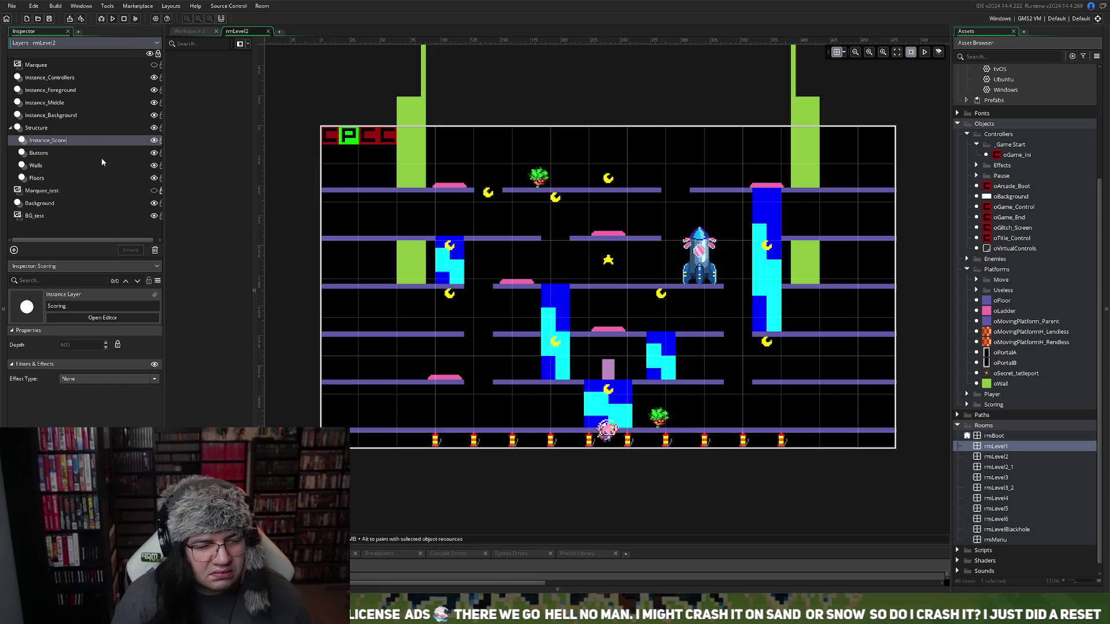
{"action": "key", "text": "ctrl+v"}
{"action": "key", "text": "Return"}
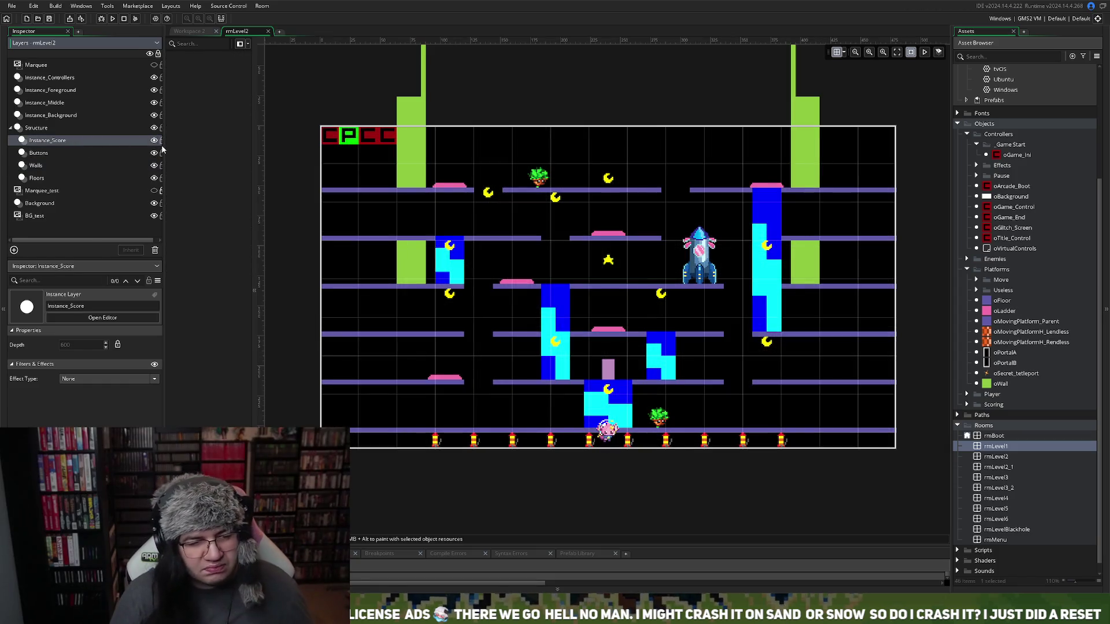
{"action": "left_click", "coordinate": [50, 103]}
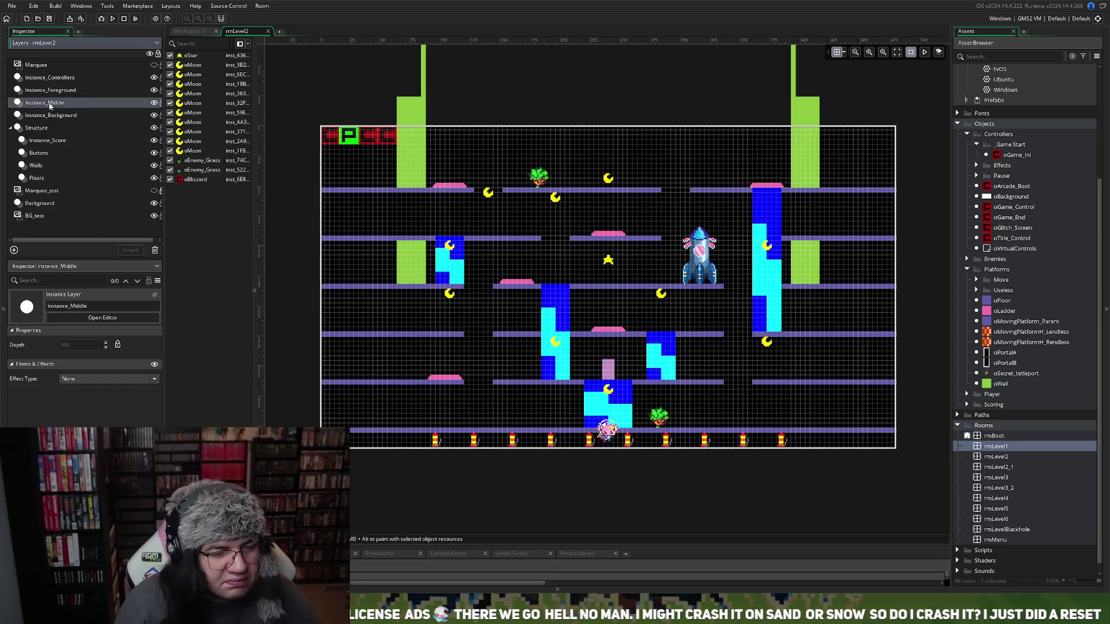
Cut the oStar and oMoon instances from Instance_Middle and select the Instance_Score layer
{"action": "left_click", "coordinate": [196, 56]}
{"action": "left_click", "coordinate": [189, 151], "text": "shift"}
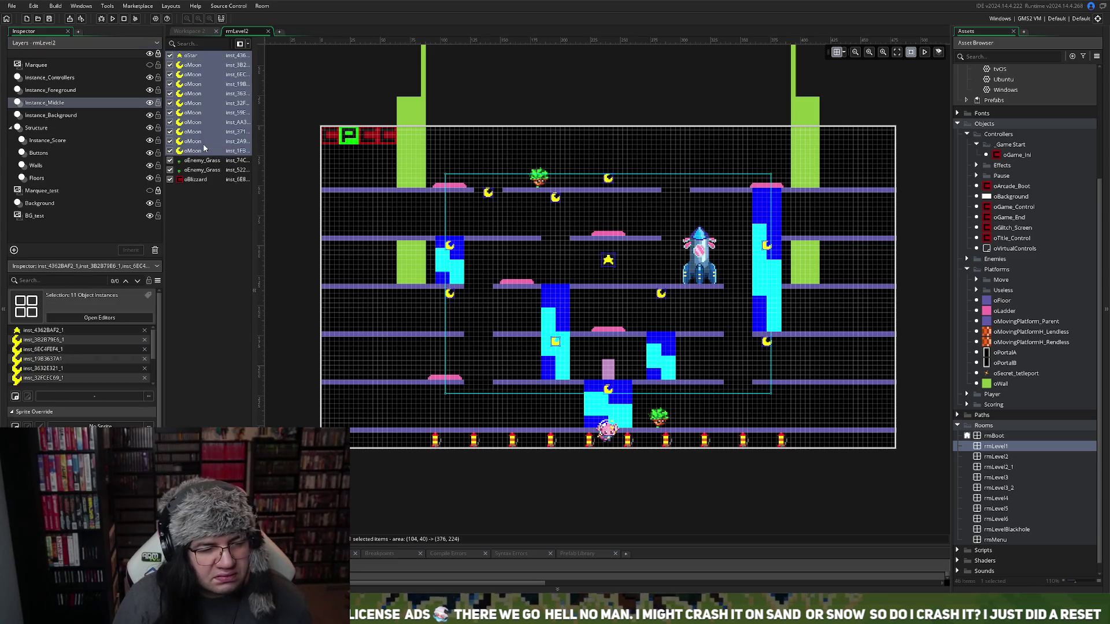
{"action": "key", "text": "Delete"}
{"action": "left_click", "coordinate": [99, 142]}
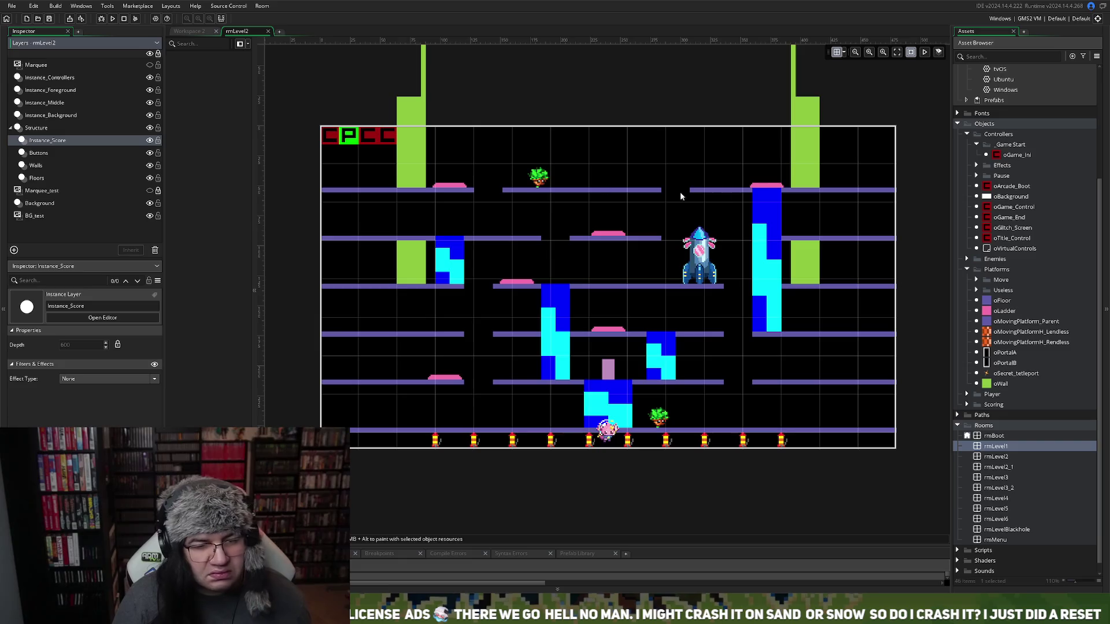
Set the room grid to 8 by 8 and paste the star and moons into Instance_Score
{"action": "left_click", "coordinate": [844, 53]}
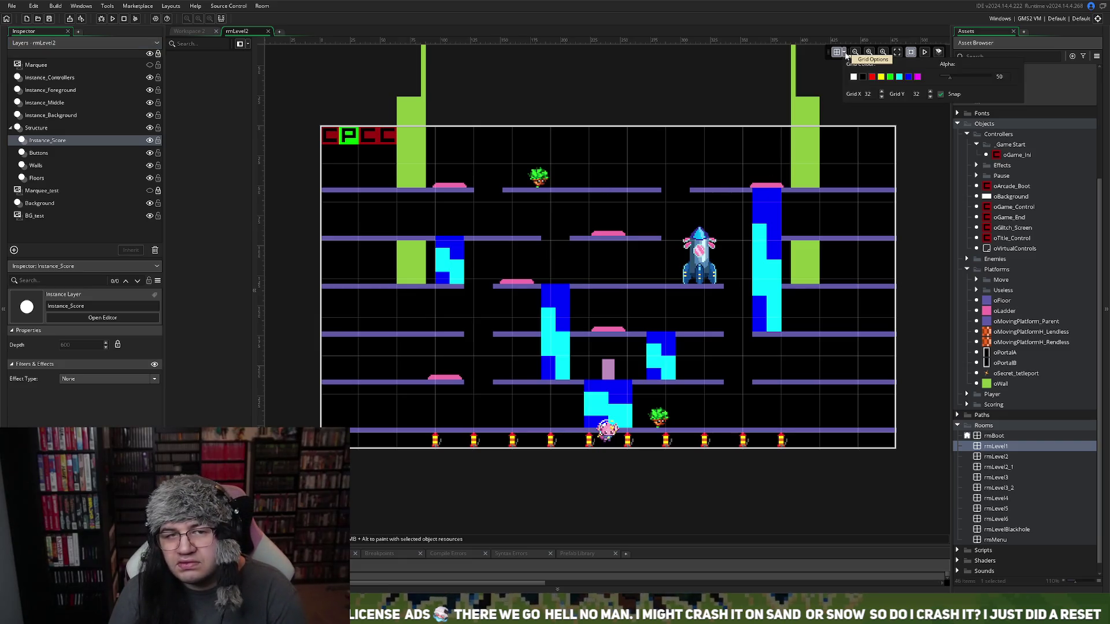
{"action": "left_click", "coordinate": [872, 94]}
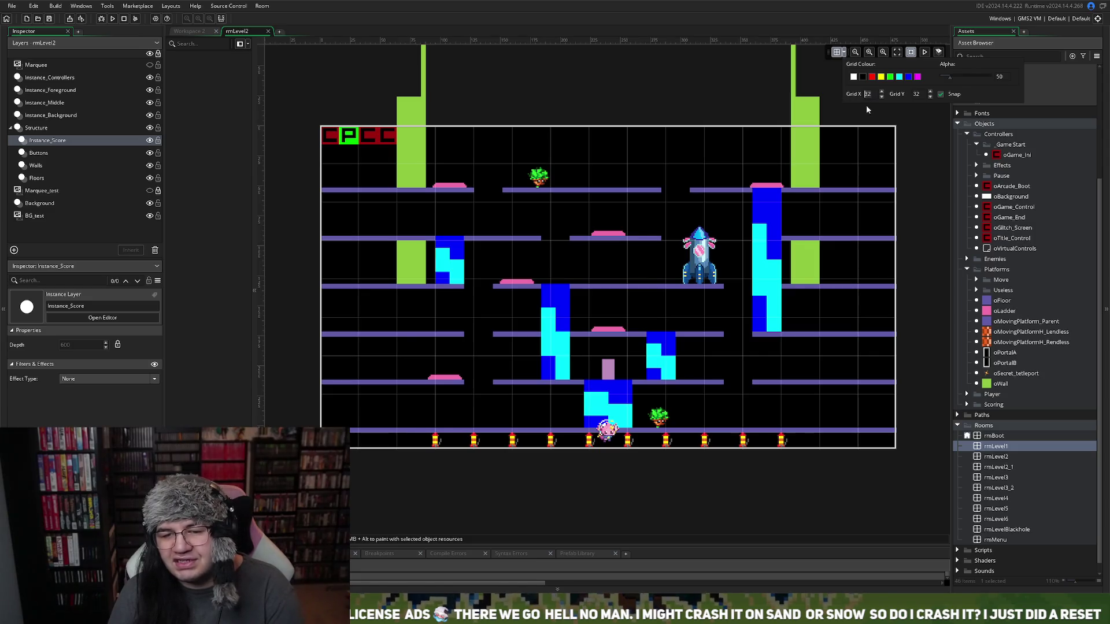
{"action": "type", "text": "8"}
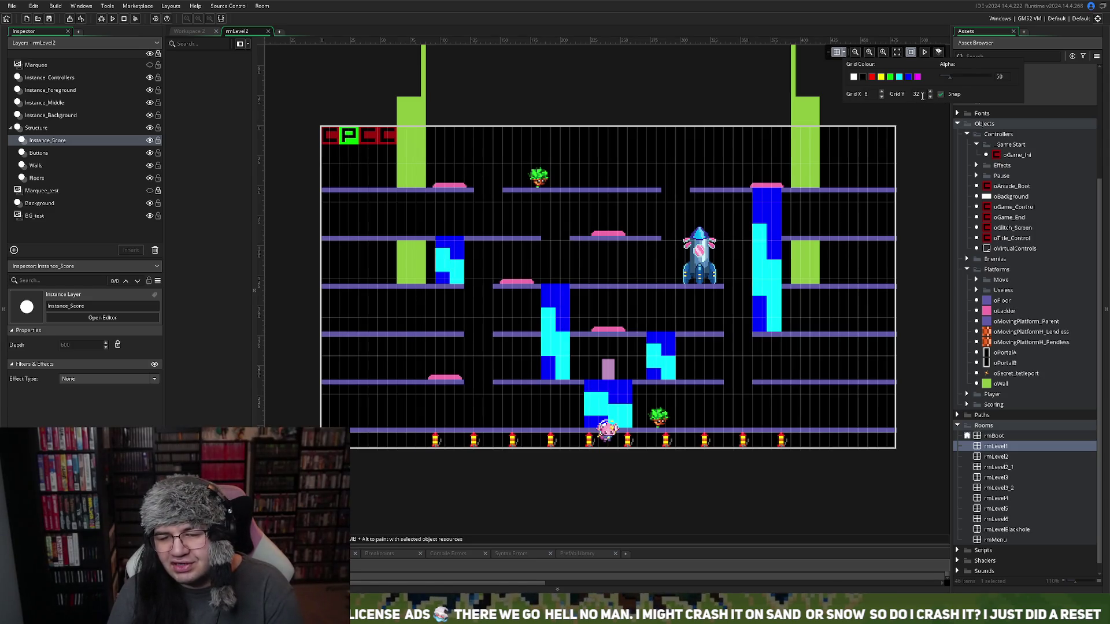
{"action": "left_click", "coordinate": [919, 95]}
{"action": "type", "text": "8"}
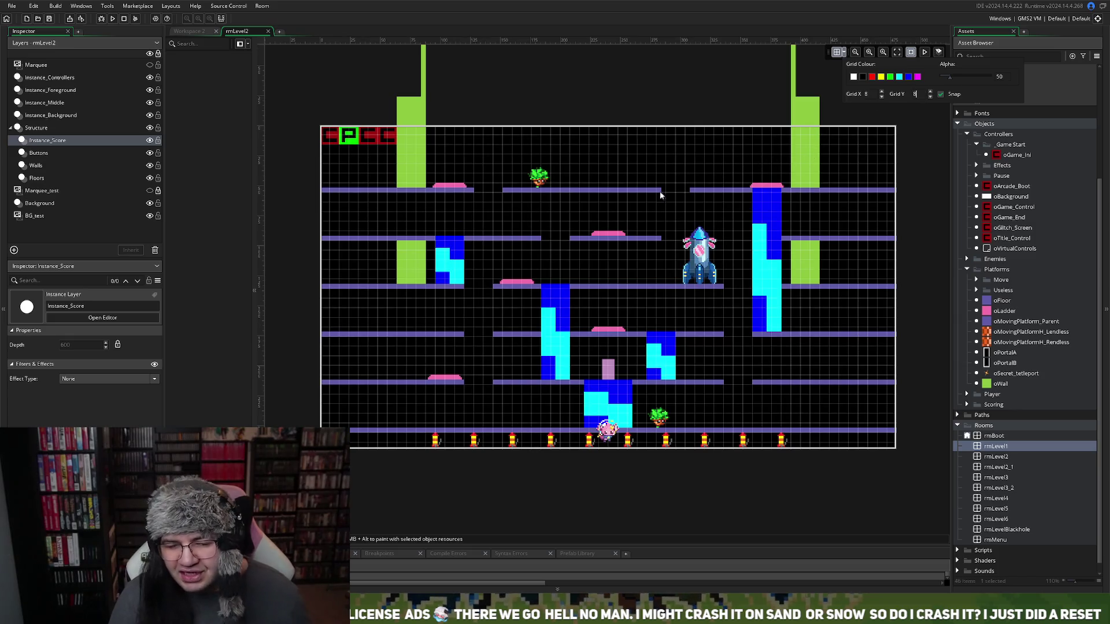
{"action": "left_click", "coordinate": [543, 150]}
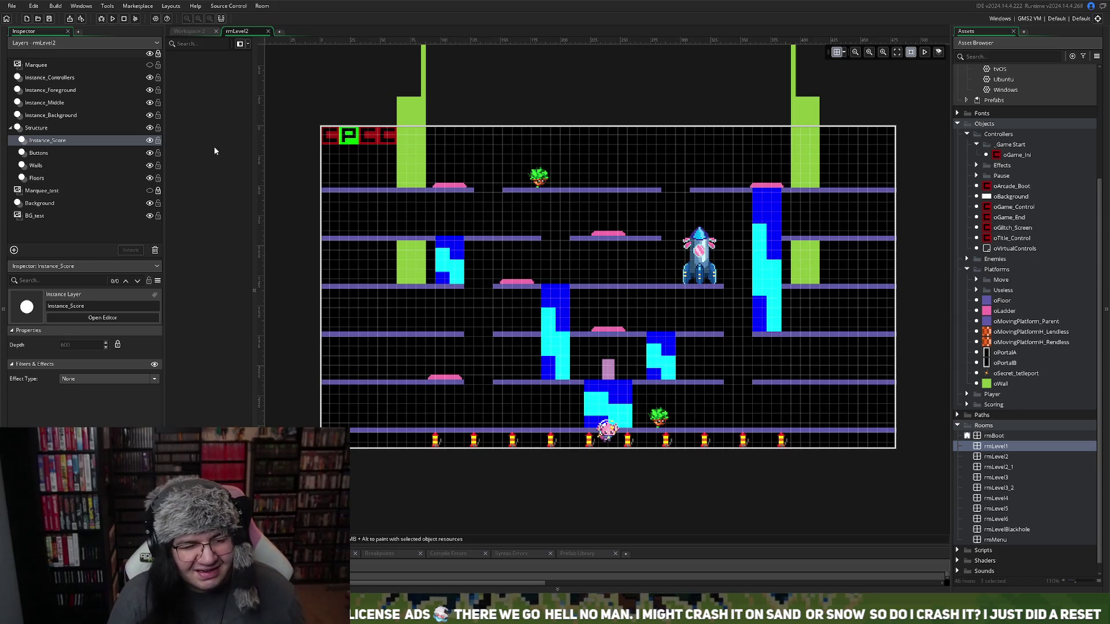
{"action": "key", "text": "ctrl+v"}
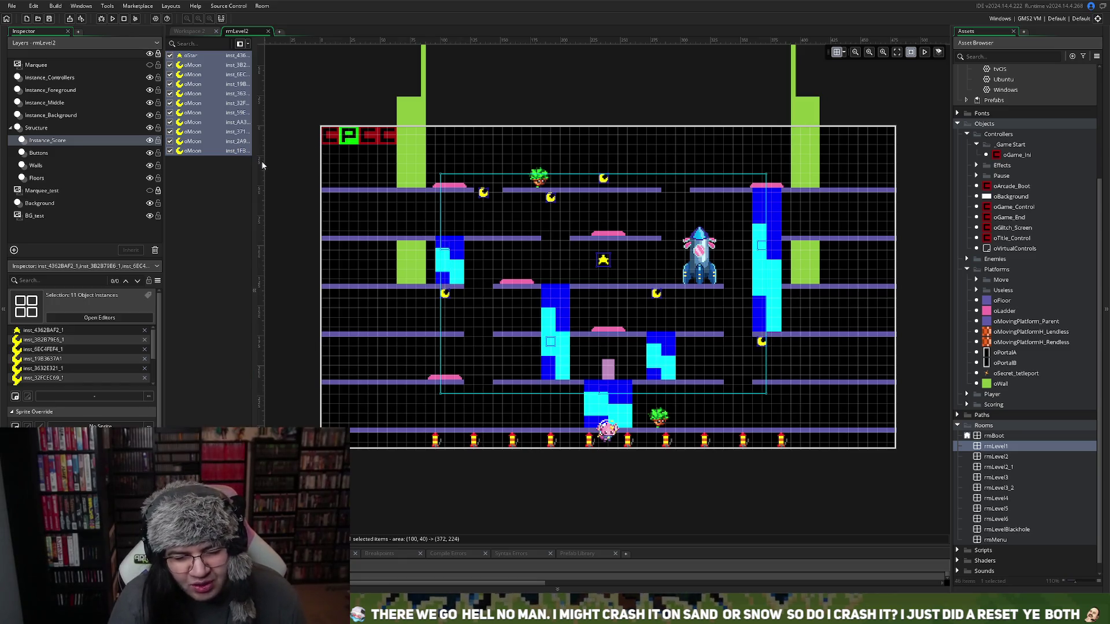
Refine the grid to 4-pixel spacing and nudge the left moon pickup slightly right
{"action": "left_click", "coordinate": [380, 375]}
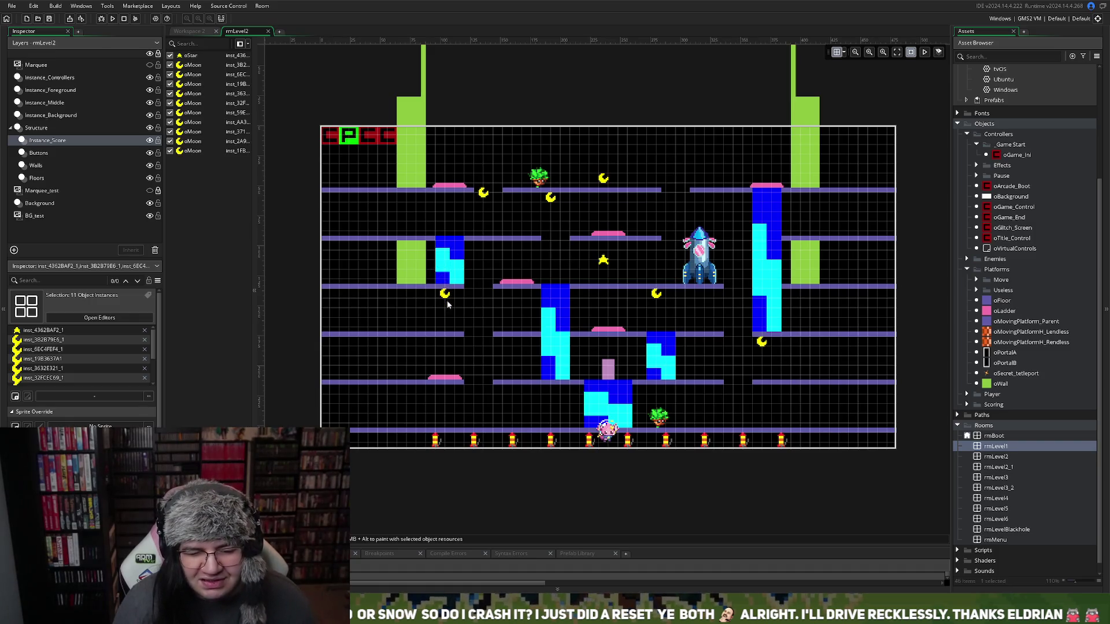
{"action": "left_click", "coordinate": [40, 139]}
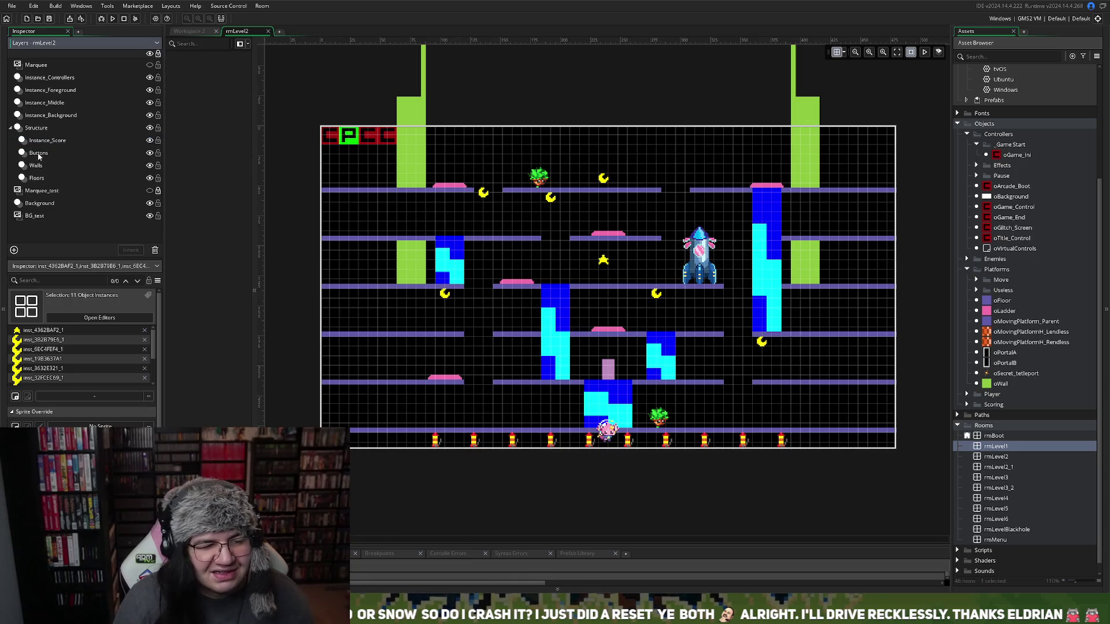
{"action": "left_click", "coordinate": [444, 296]}
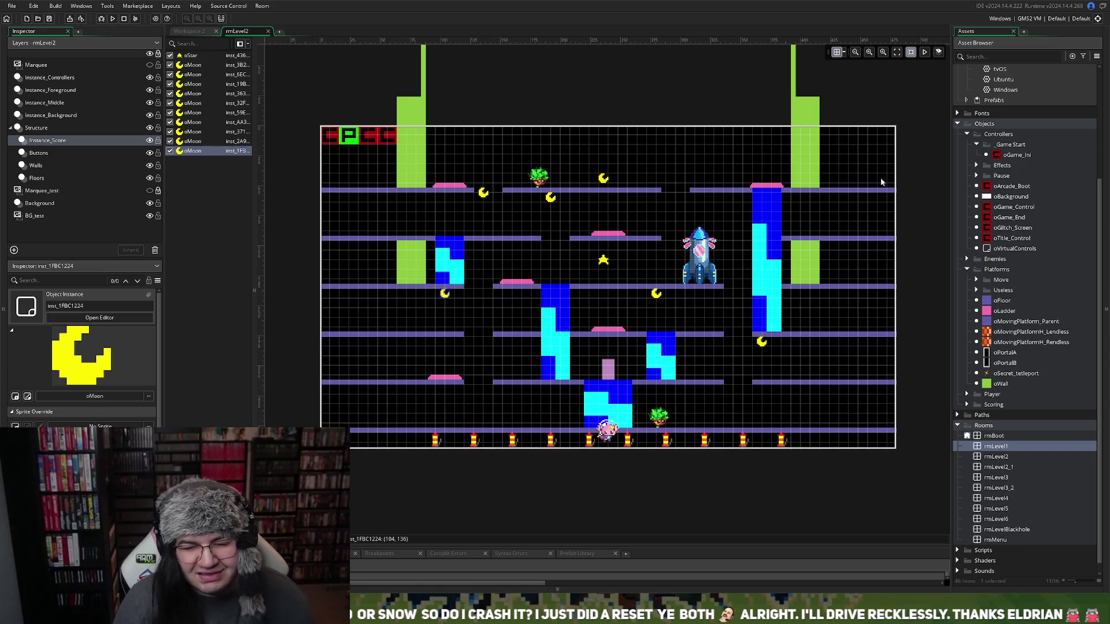
{"action": "left_click", "coordinate": [846, 54]}
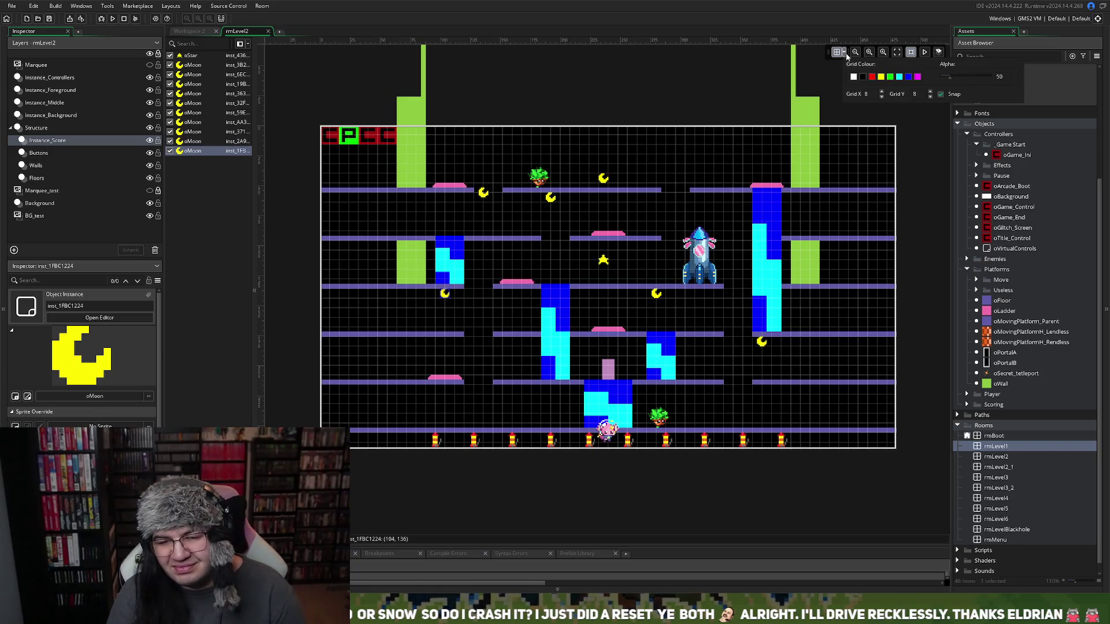
{"action": "double_click", "coordinate": [867, 94]}
{"action": "type", "text": "4"}
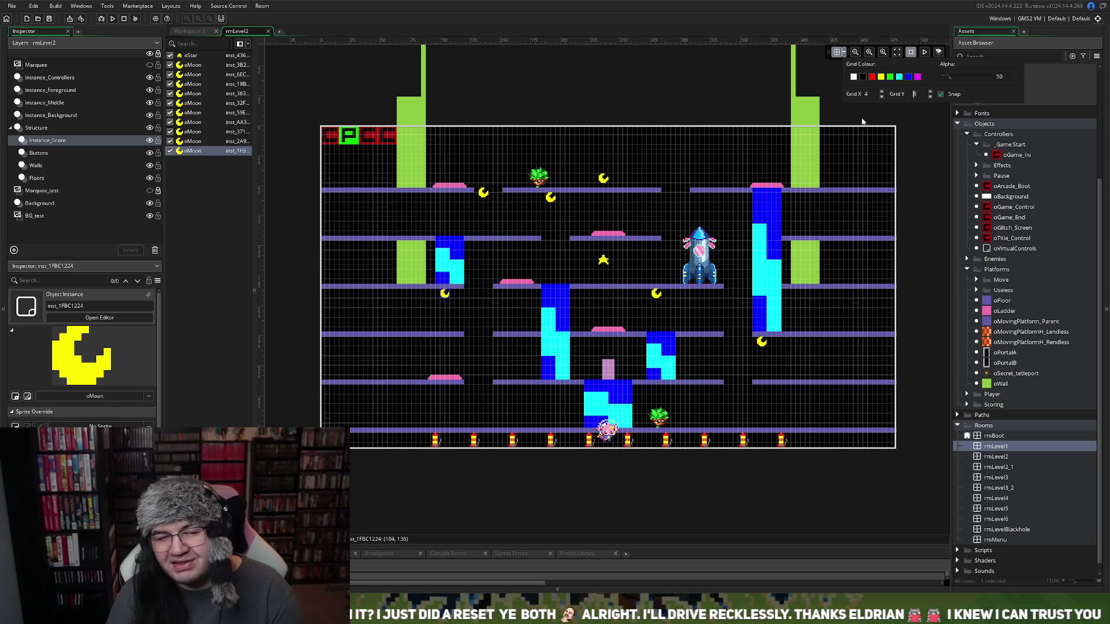
{"action": "type", "text": "4"}
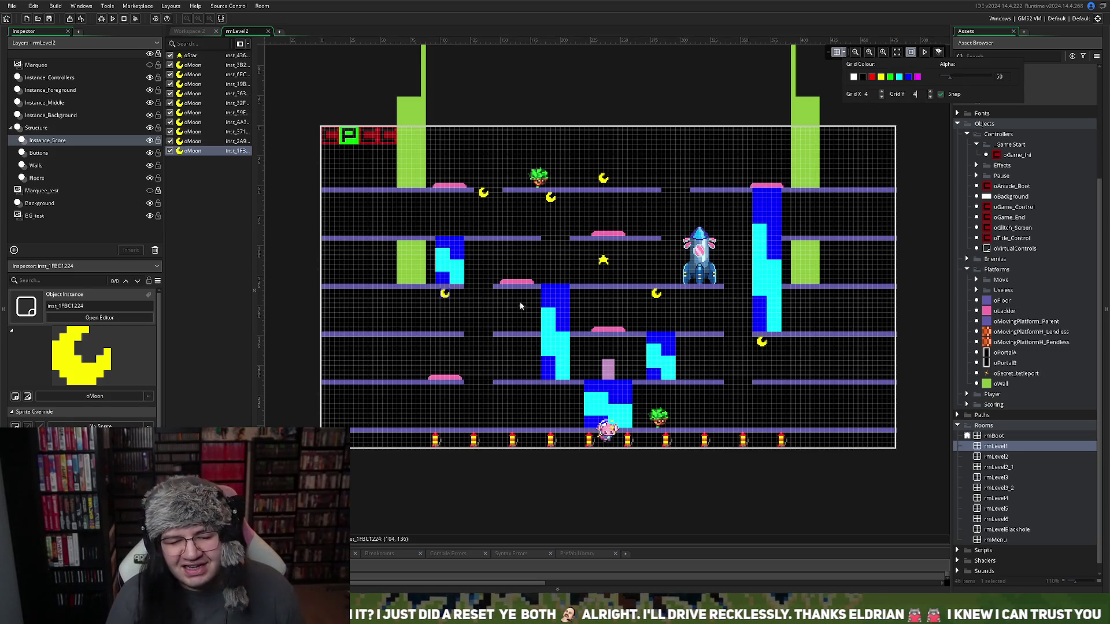
{"action": "left_click_drag", "start_coordinate": [450, 298], "coordinate": [456, 297]}
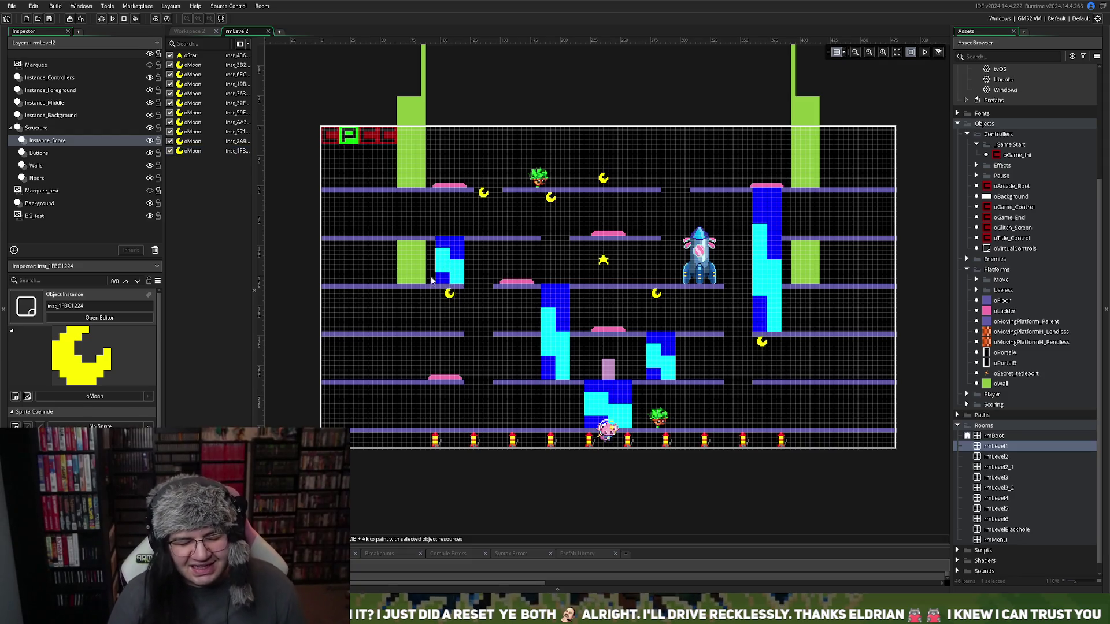
{"action": "left_click", "coordinate": [58, 116]}
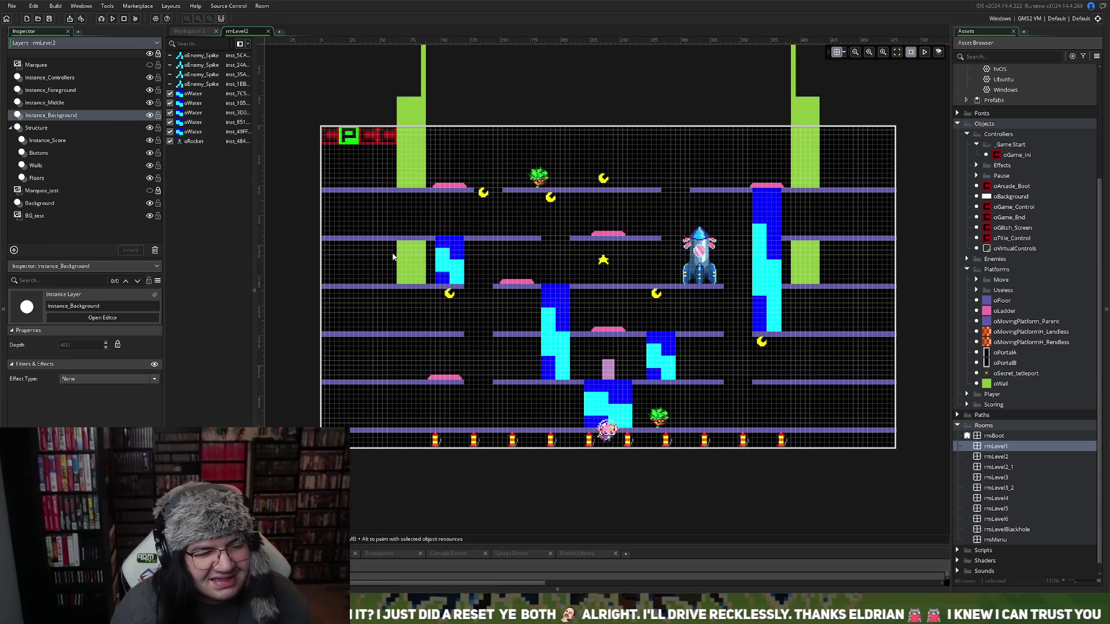
Extend one oWater column down a floor on the Instance_Background layer
{"action": "left_click", "coordinate": [458, 282]}
{"action": "left_click_drag", "start_coordinate": [457, 285], "coordinate": [446, 333]}
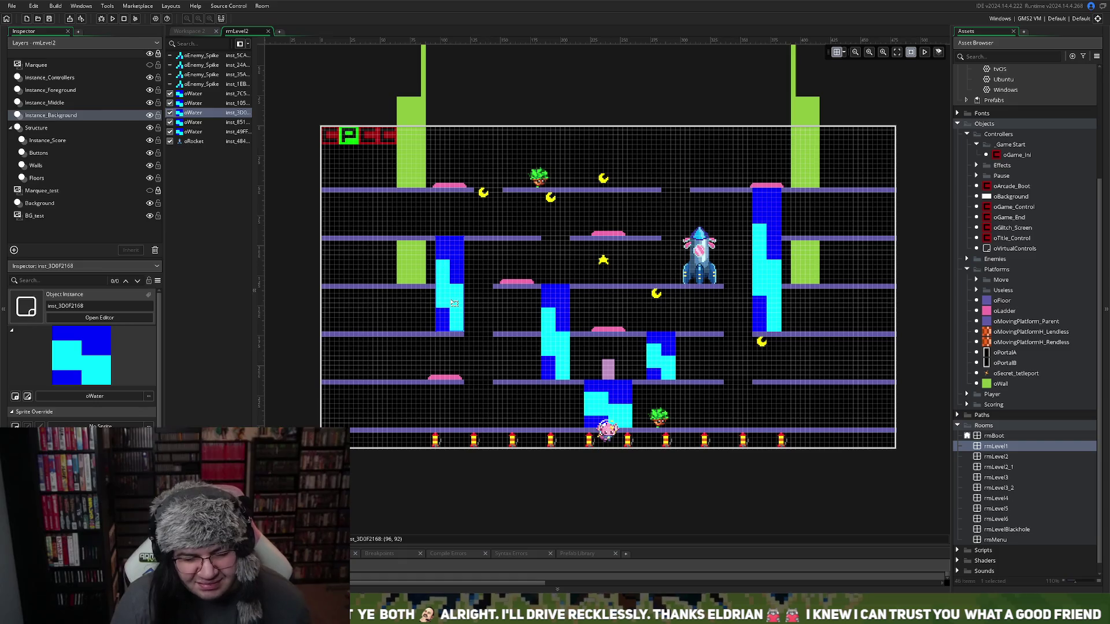
{"action": "scroll", "coordinate": [454, 303], "scroll_direction": "up", "scroll_amount": 5}
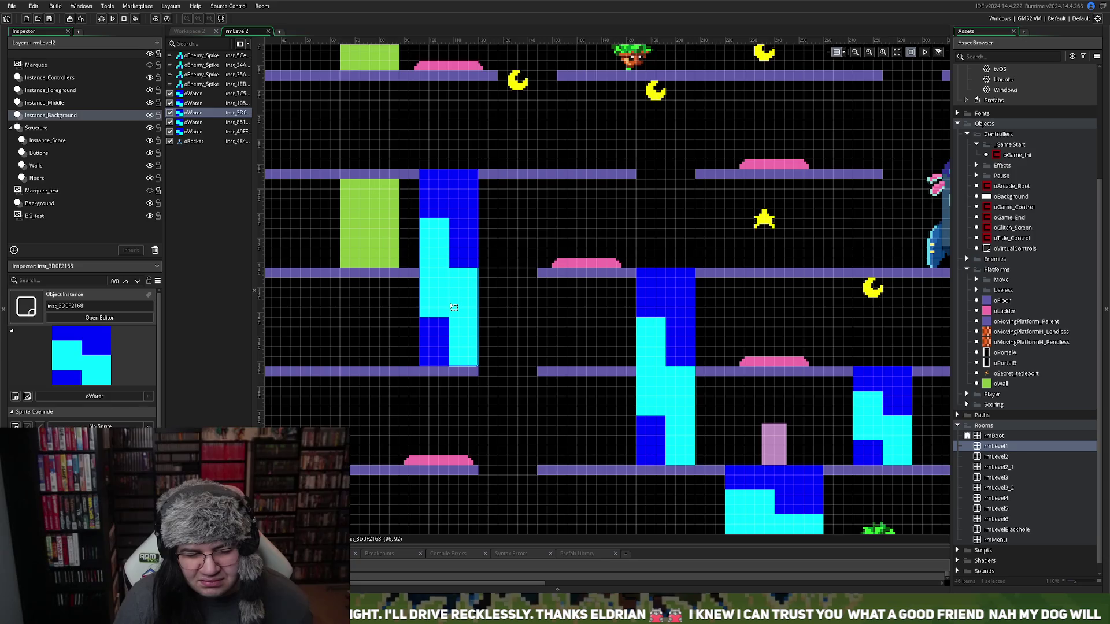
{"action": "scroll", "coordinate": [454, 305], "scroll_direction": "right", "scroll_amount": 6}
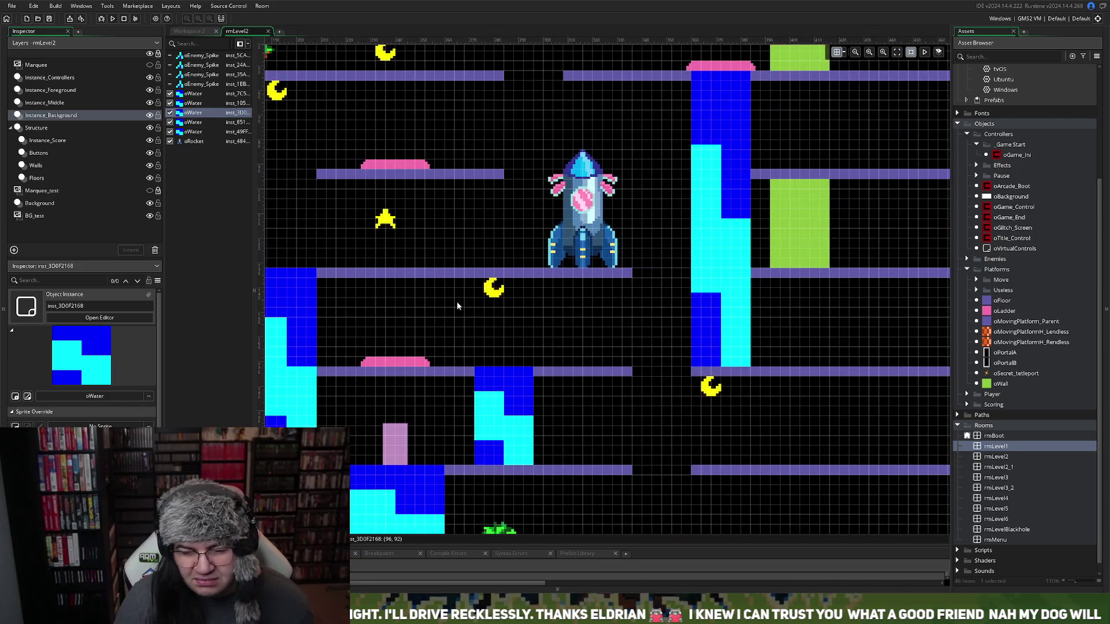
{"action": "scroll", "coordinate": [455, 304], "scroll_direction": "left", "scroll_amount": 2}
{"action": "scroll", "coordinate": [454, 305], "scroll_direction": "left", "scroll_amount": 6}
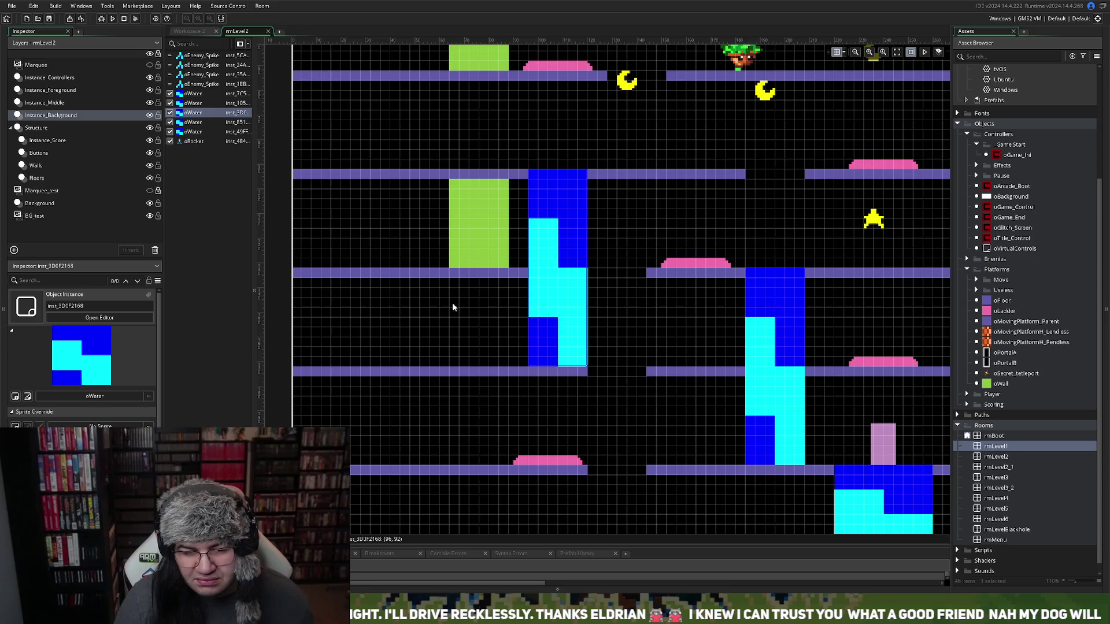
{"action": "scroll", "coordinate": [453, 306], "scroll_direction": "up", "scroll_amount": 1}
{"action": "scroll", "coordinate": [453, 306], "scroll_direction": "down", "scroll_amount": 3}
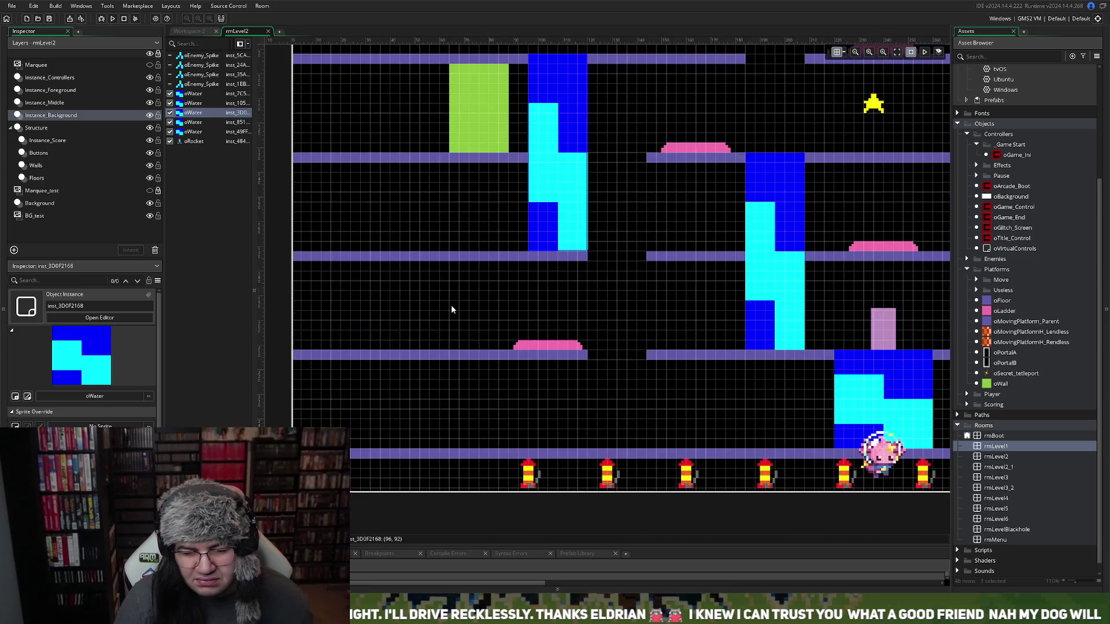
{"action": "scroll", "coordinate": [719, 295], "scroll_direction": "right", "scroll_amount": 4}
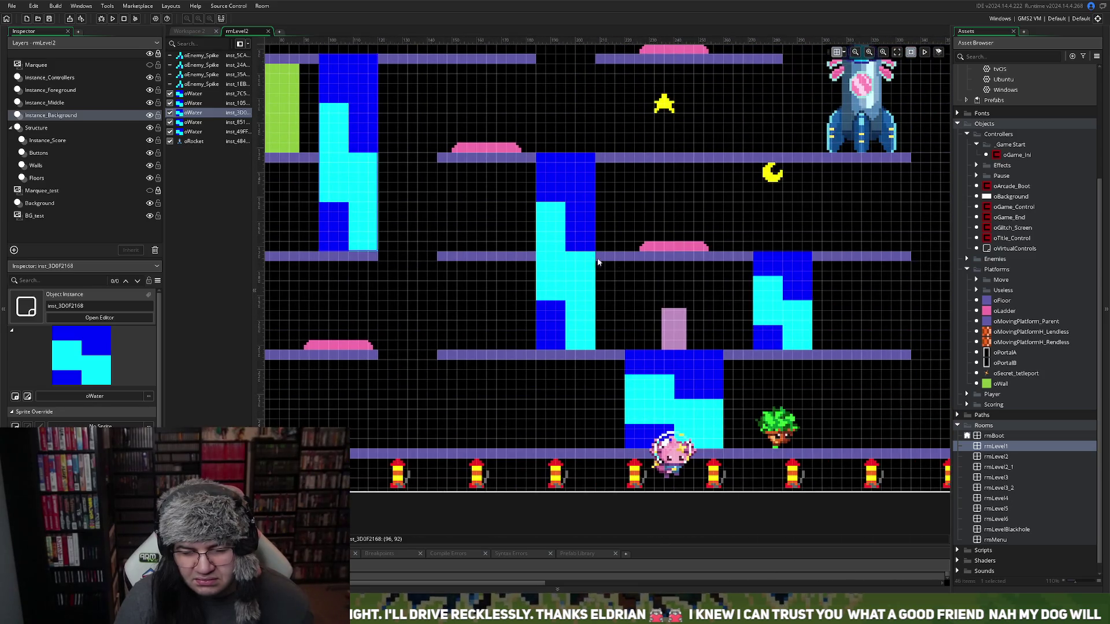
Shorten the centre water column from the top and delete a water block
{"action": "left_click", "coordinate": [571, 157]}
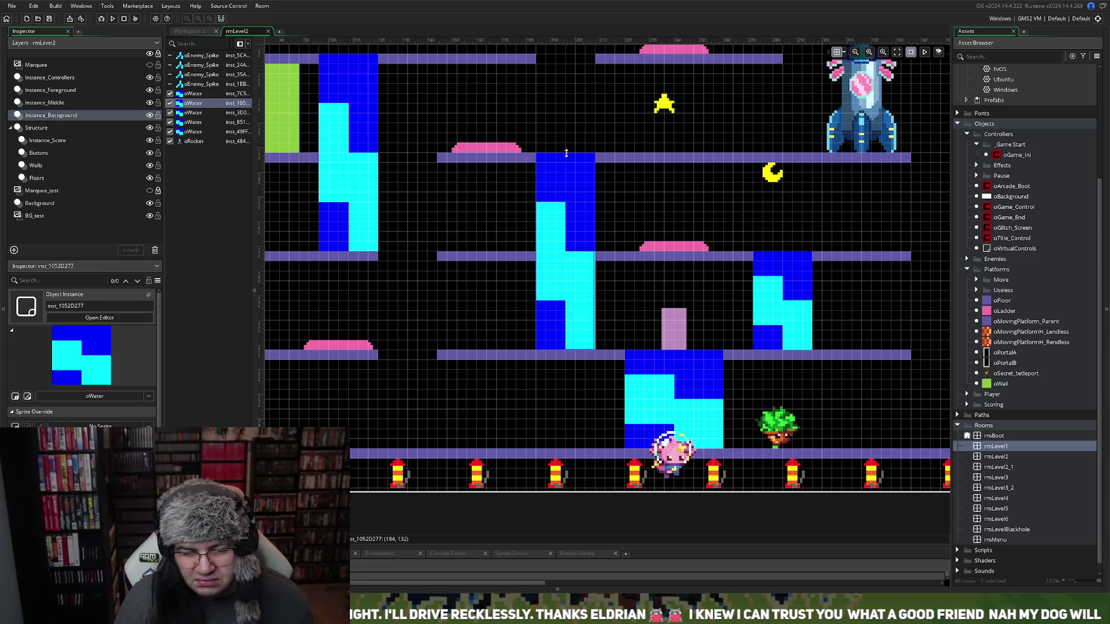
{"action": "left_click_drag", "start_coordinate": [571, 158], "coordinate": [566, 254]}
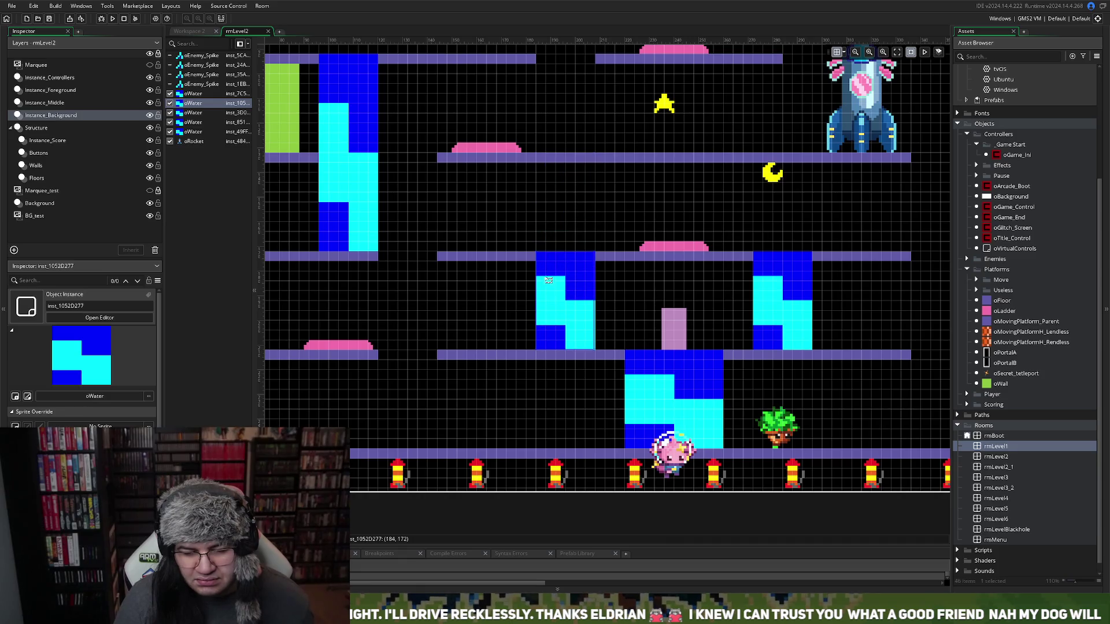
{"action": "scroll", "coordinate": [540, 282], "scroll_direction": "right", "scroll_amount": 2}
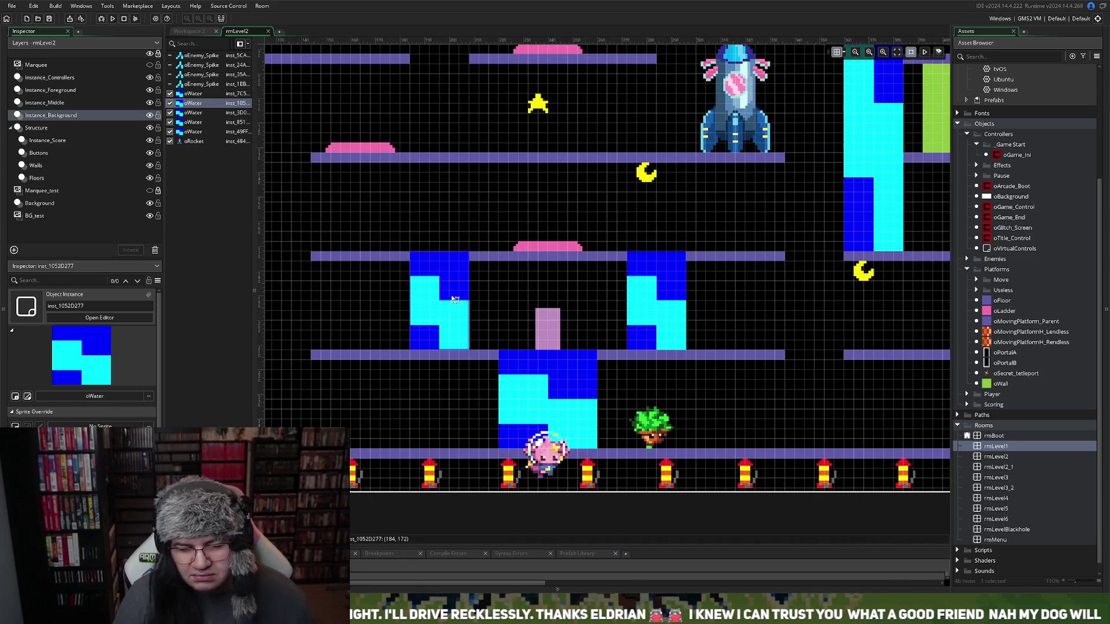
{"action": "key", "text": "Delete"}
{"action": "scroll", "coordinate": [455, 298], "scroll_direction": "up", "scroll_amount": 2}
{"action": "scroll", "coordinate": [456, 304], "scroll_direction": "down", "scroll_amount": 1}
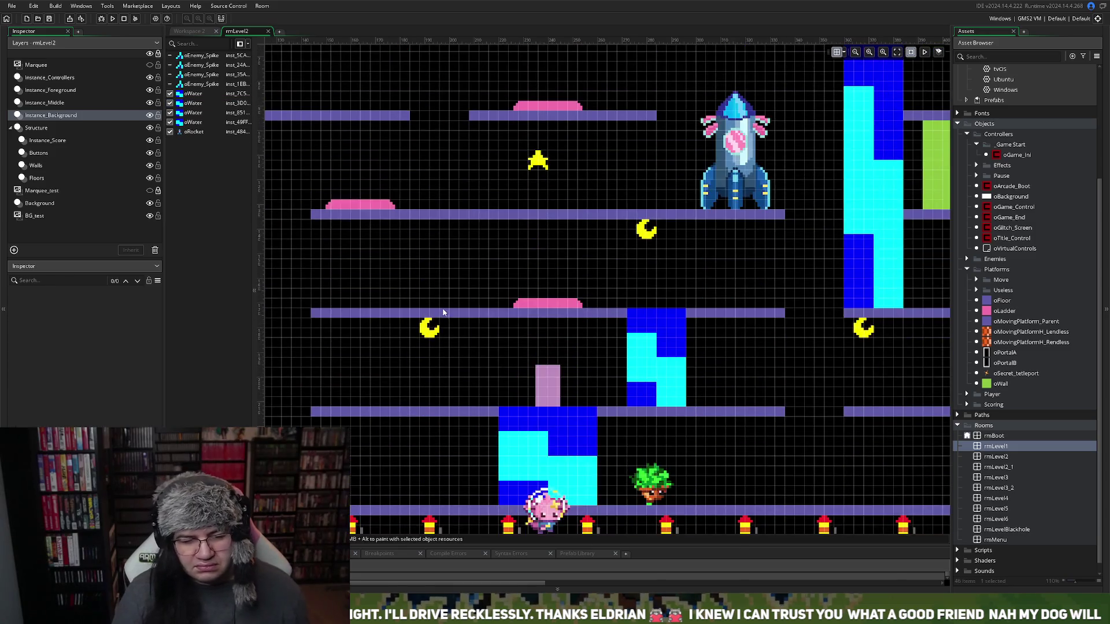
{"action": "scroll", "coordinate": [443, 310], "scroll_direction": "left", "scroll_amount": 3}
{"action": "scroll", "coordinate": [444, 308], "scroll_direction": "down", "scroll_amount": 1}
{"action": "scroll", "coordinate": [444, 309], "scroll_direction": "right", "scroll_amount": 1}
{"action": "scroll", "coordinate": [449, 312], "scroll_direction": "up", "scroll_amount": 1}
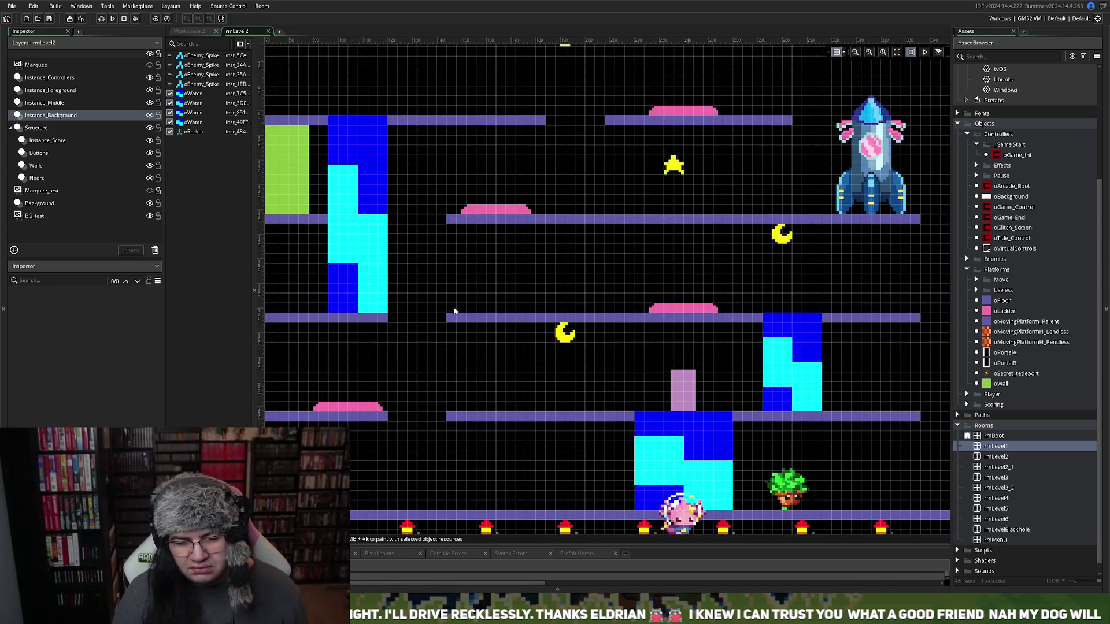
{"action": "scroll", "coordinate": [453, 306], "scroll_direction": "right", "scroll_amount": 5}
{"action": "scroll", "coordinate": [453, 310], "scroll_direction": "left", "scroll_amount": 3}
{"action": "scroll", "coordinate": [453, 310], "scroll_direction": "right", "scroll_amount": 2}
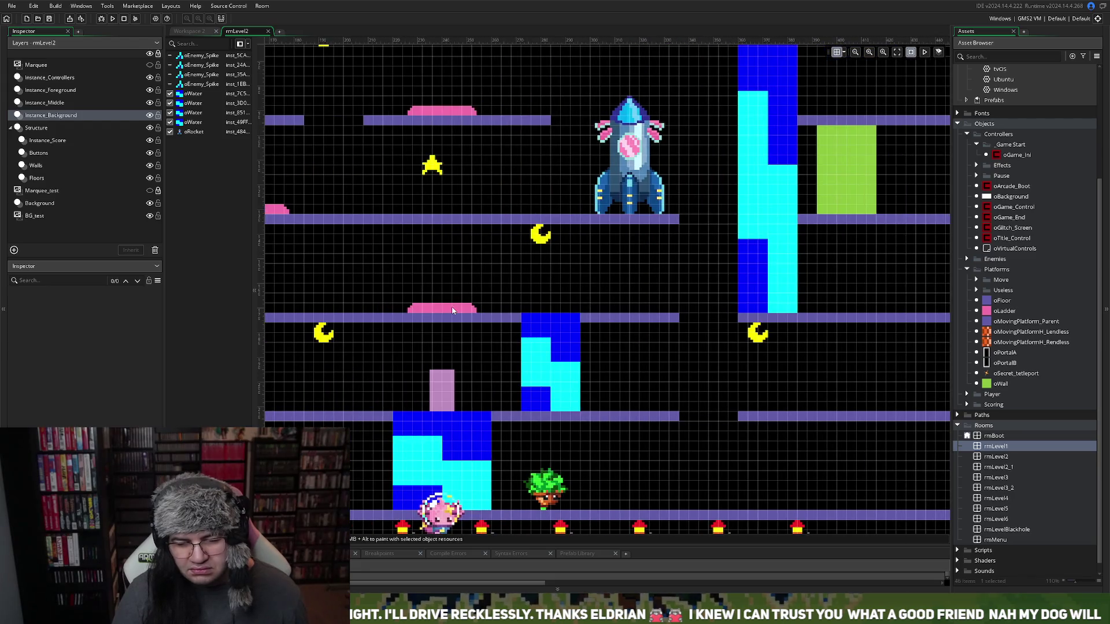
{"action": "scroll", "coordinate": [451, 311], "scroll_direction": "left", "scroll_amount": 5}
{"action": "scroll", "coordinate": [447, 312], "scroll_direction": "right", "scroll_amount": 3}
{"action": "scroll", "coordinate": [447, 312], "scroll_direction": "right", "scroll_amount": 3}
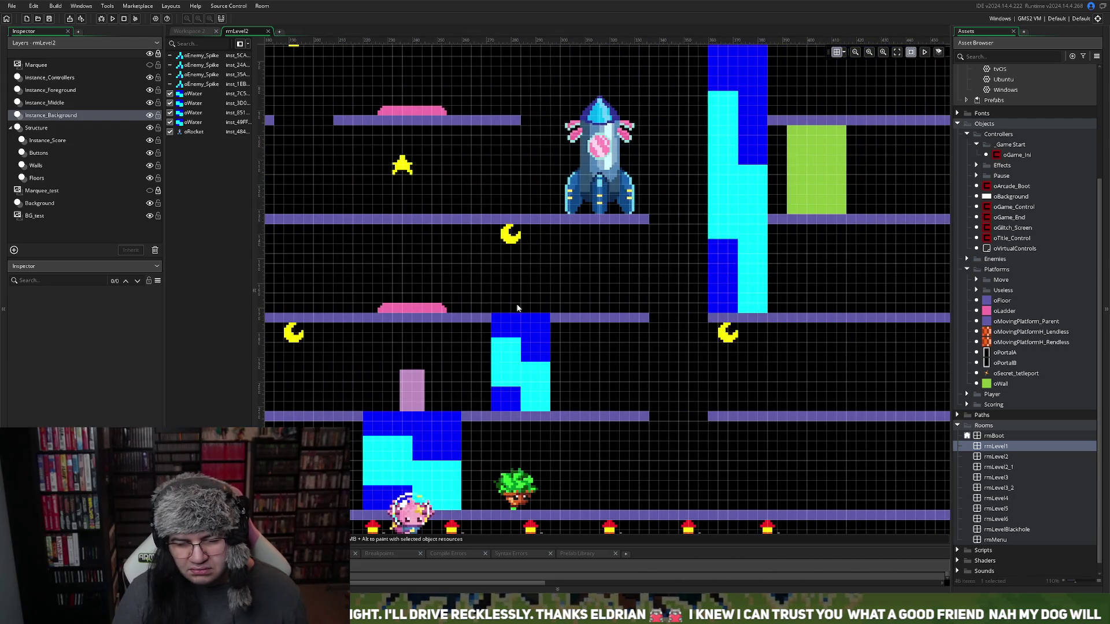
{"action": "scroll", "coordinate": [671, 310], "scroll_direction": "up", "scroll_amount": 2}
Shorten the tall right water column from the bottom
{"action": "left_click", "coordinate": [741, 388]}
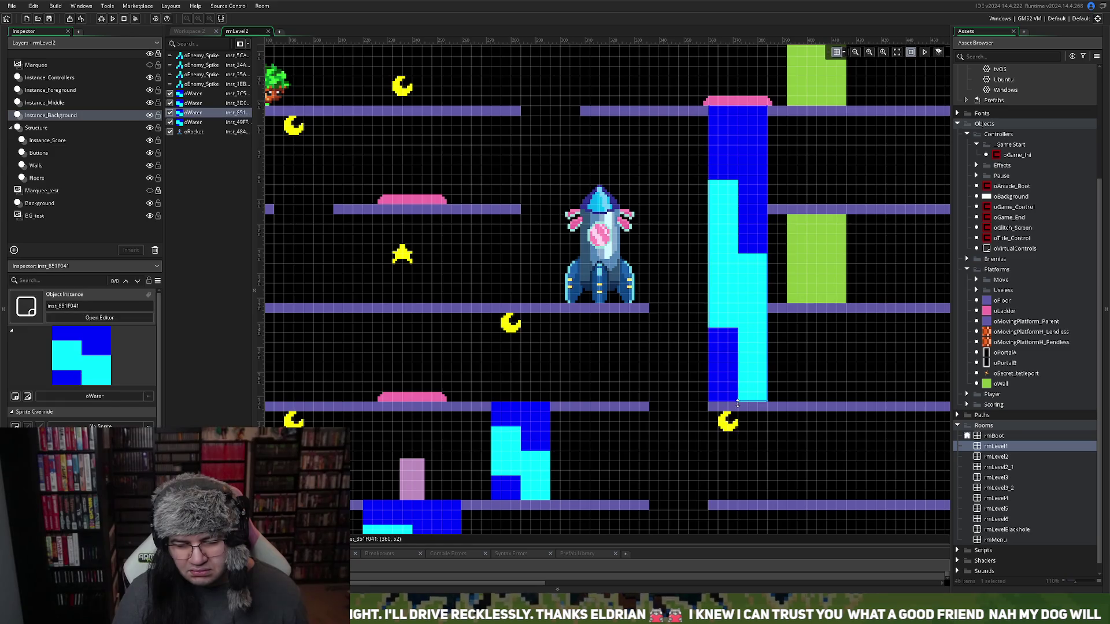
{"action": "left_click_drag", "start_coordinate": [740, 401], "coordinate": [740, 305]}
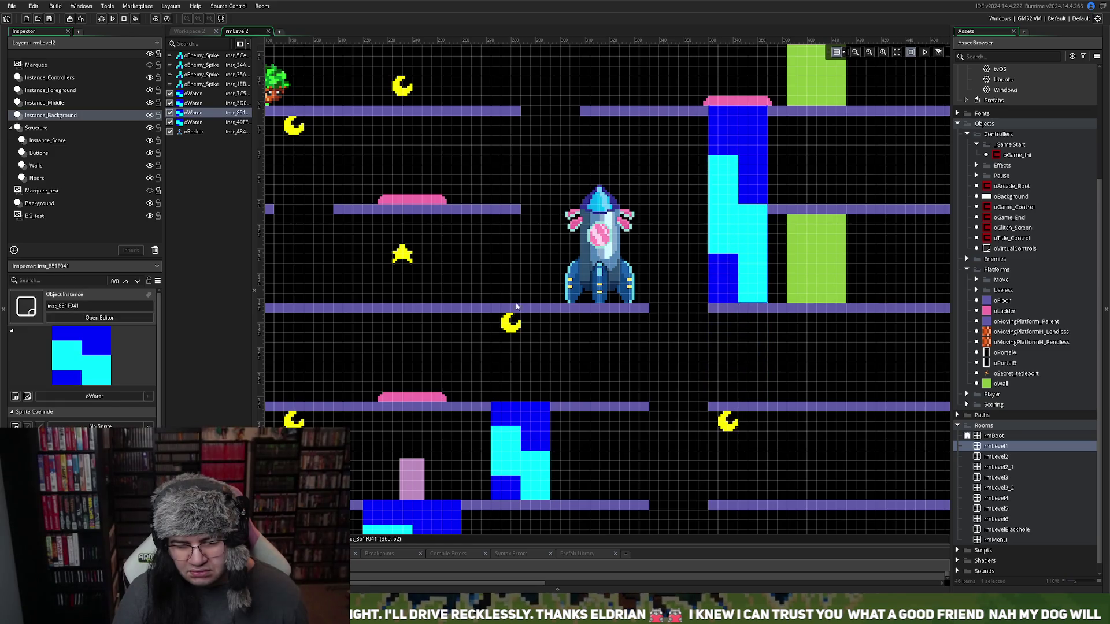
{"action": "scroll", "coordinate": [514, 312], "scroll_direction": "left", "scroll_amount": 5}
{"action": "scroll", "coordinate": [514, 312], "scroll_direction": "up", "scroll_amount": 2}
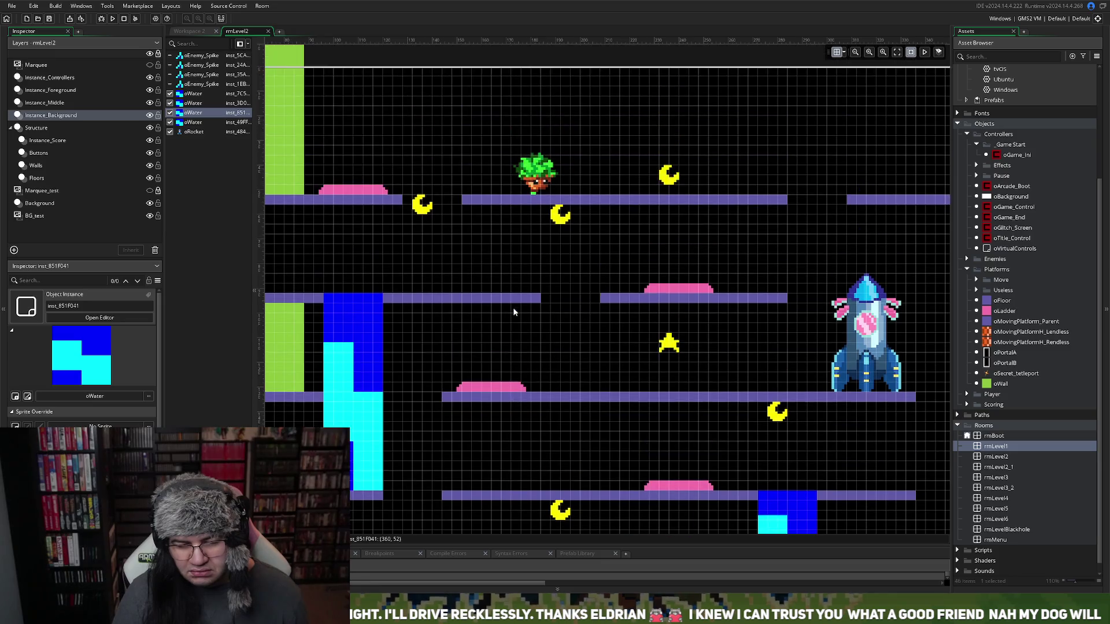
{"action": "scroll", "coordinate": [514, 312], "scroll_direction": "down", "scroll_amount": 2}
{"action": "scroll", "coordinate": [514, 312], "scroll_direction": "up", "scroll_amount": 1}
{"action": "scroll", "coordinate": [514, 312], "scroll_direction": "down", "scroll_amount": 3}
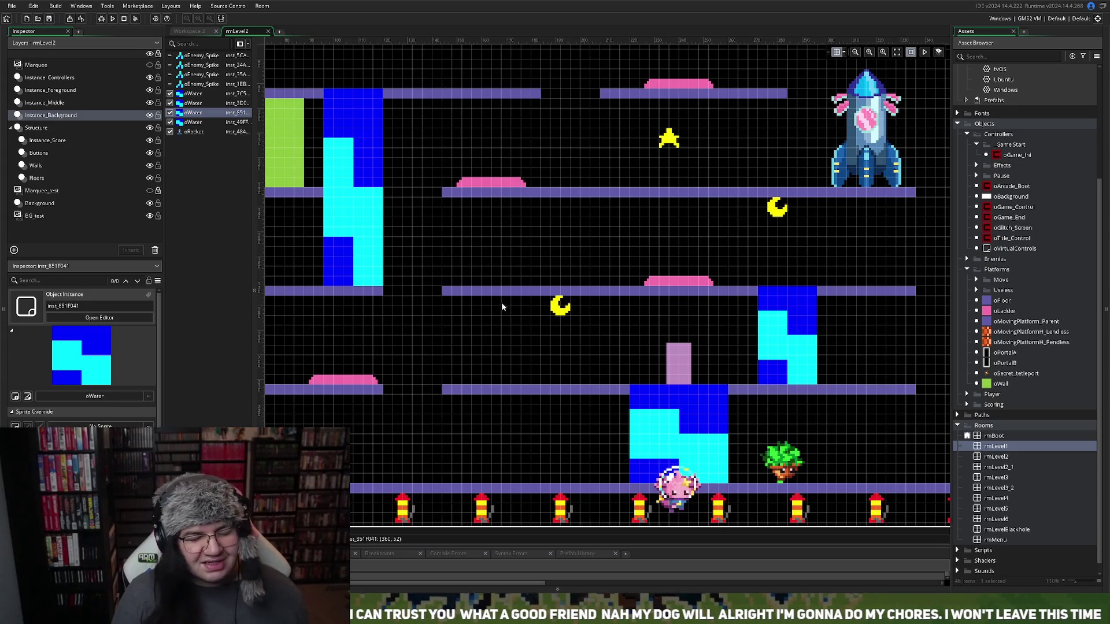
{"action": "scroll", "coordinate": [502, 303], "scroll_direction": "up", "scroll_amount": 1}
{"action": "scroll", "coordinate": [501, 312], "scroll_direction": "down", "scroll_amount": 1}
{"action": "scroll", "coordinate": [499, 311], "scroll_direction": "right", "scroll_amount": 6}
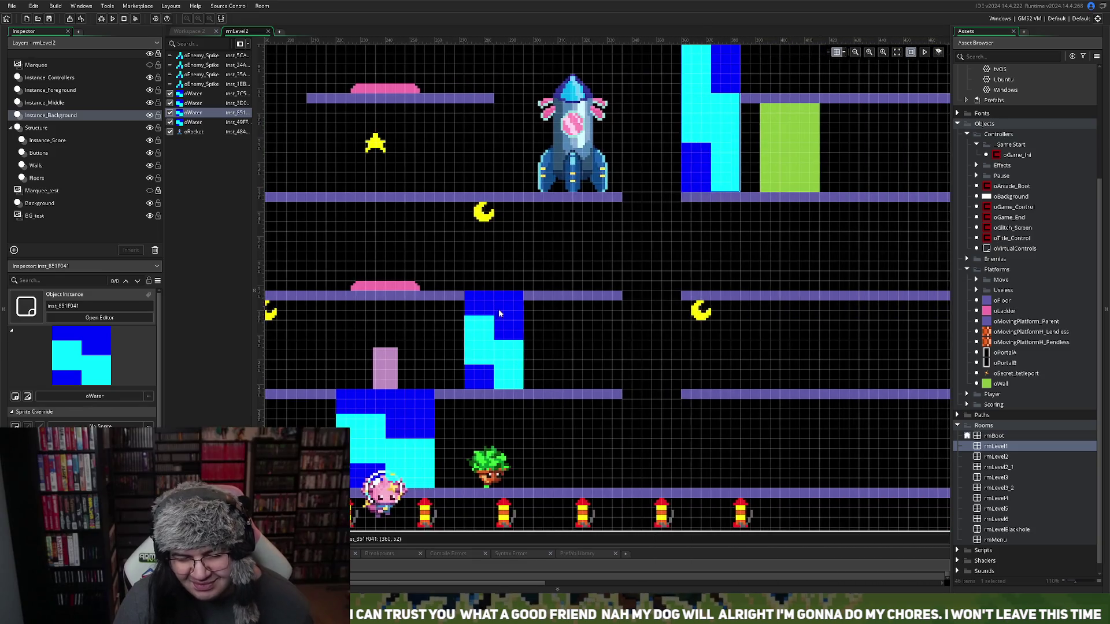
{"action": "scroll", "coordinate": [498, 310], "scroll_direction": "left", "scroll_amount": 6}
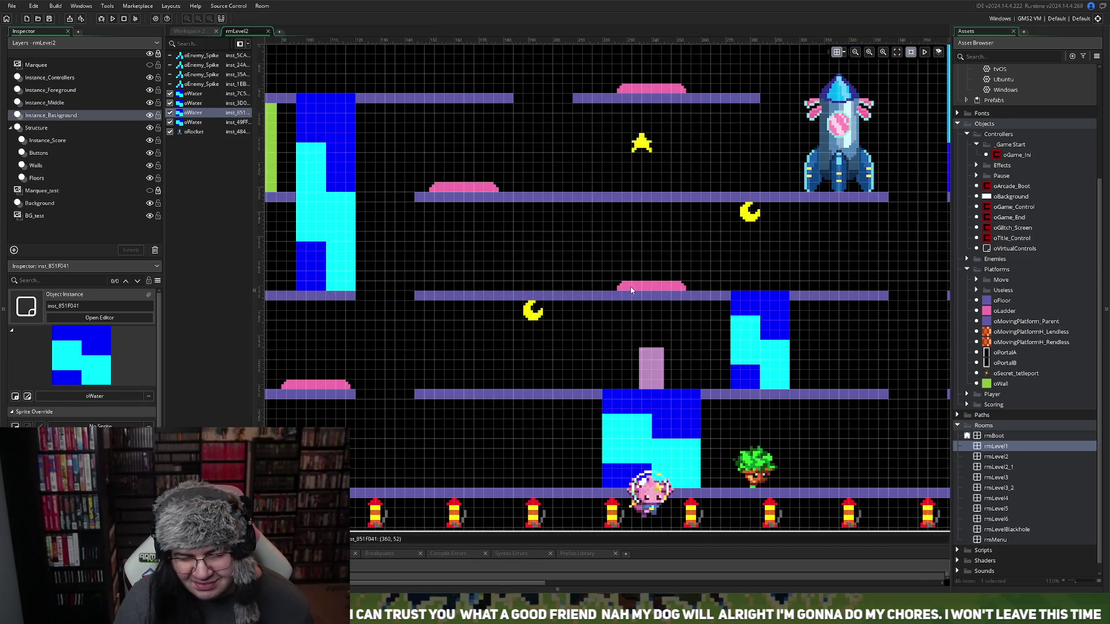
{"action": "left_click", "coordinate": [58, 154]}
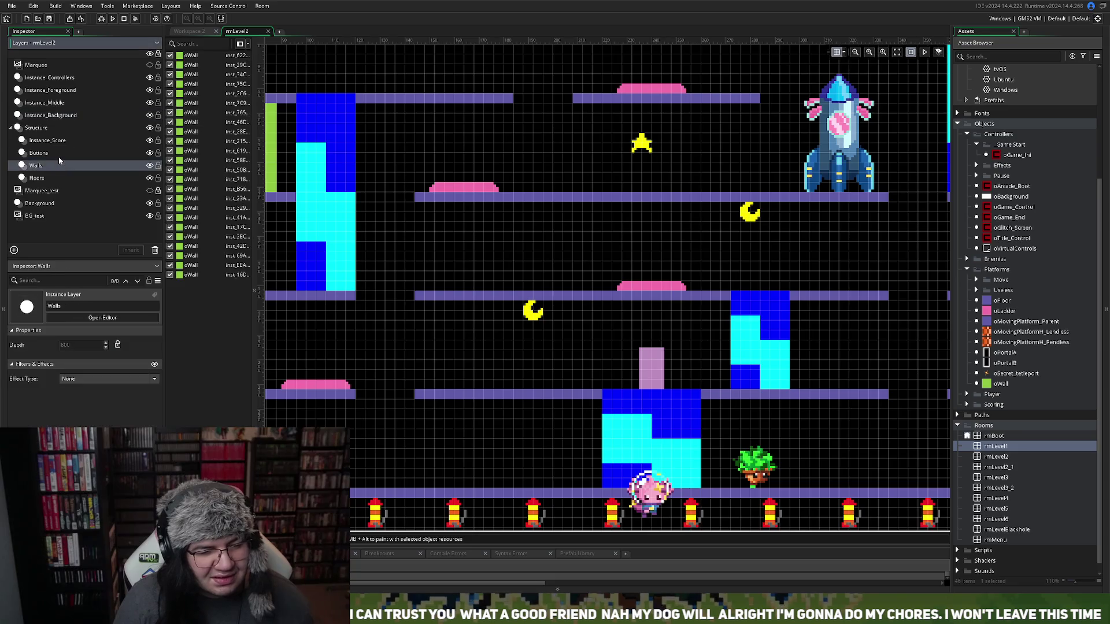
Drag a pink charge pad toward the right of the middle floor, then undo the misplaced move
{"action": "scroll", "coordinate": [491, 266], "scroll_direction": "right", "scroll_amount": 10}
{"action": "scroll", "coordinate": [439, 284], "scroll_direction": "left", "scroll_amount": 3}
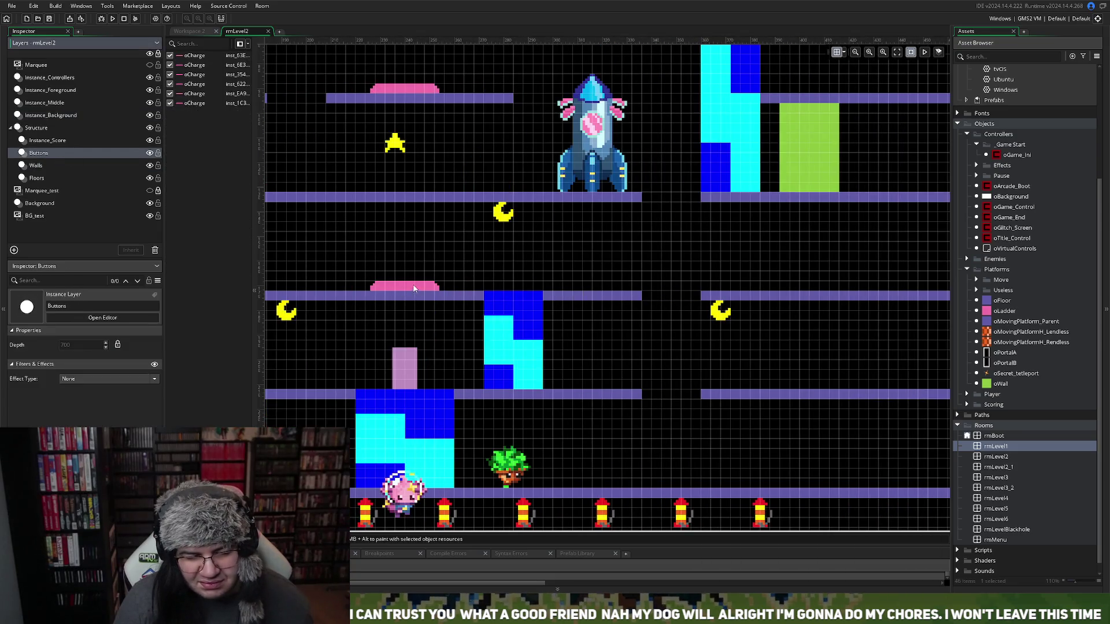
{"action": "mouse_move", "coordinate": [415, 287]}
{"action": "left_mouse_down"}
{"action": "mouse_move", "coordinate": [691, 309]}
{"action": "mouse_move", "coordinate": [497, 270]}
{"action": "mouse_move", "coordinate": [844, 364]}
{"action": "mouse_move", "coordinate": [793, 223]}
{"action": "mouse_move", "coordinate": [802, 223]}
{"action": "left_mouse_up"}
{"action": "key", "text": "ctrl+z"}
Nudge the charge pad slightly right so it sits on the middle floor's right-hand platform
{"action": "scroll", "coordinate": [503, 277], "scroll_direction": "up", "scroll_amount": 5}
{"action": "scroll", "coordinate": [515, 284], "scroll_direction": "down", "scroll_amount": 4}
{"action": "scroll", "coordinate": [488, 287], "scroll_direction": "left", "scroll_amount": 5}
{"action": "scroll", "coordinate": [845, 359], "scroll_direction": "down", "scroll_amount": 4}
{"action": "scroll", "coordinate": [822, 313], "scroll_direction": "right", "scroll_amount": 5}
{"action": "scroll", "coordinate": [630, 300], "scroll_direction": "up", "scroll_amount": 5}
{"action": "scroll", "coordinate": [879, 350], "scroll_direction": "left", "scroll_amount": 6}
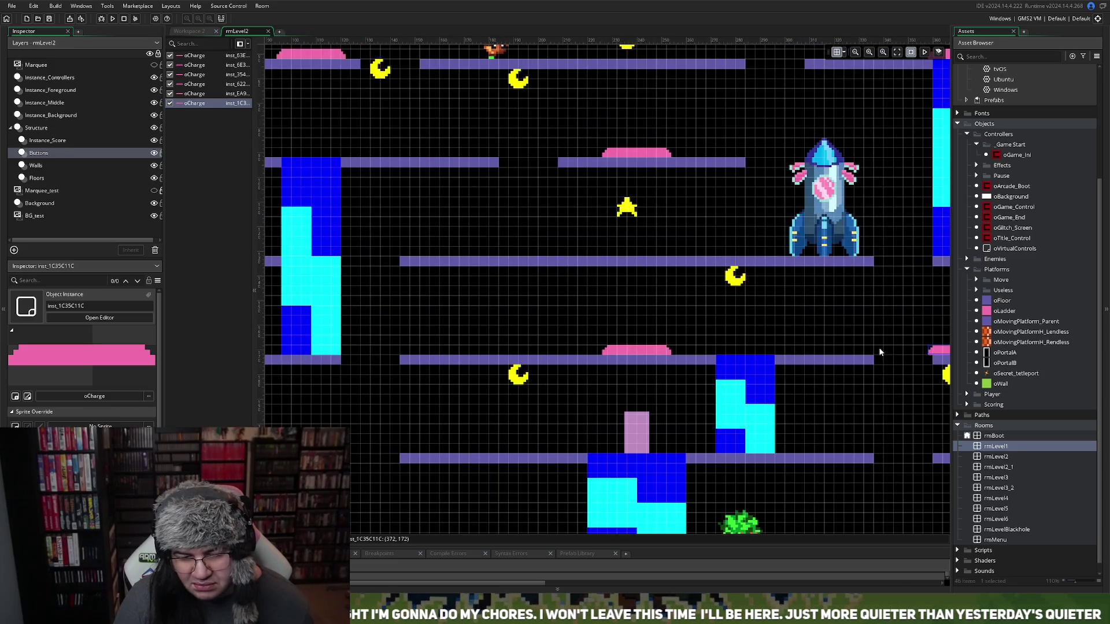
{"action": "scroll", "coordinate": [863, 338], "scroll_direction": "down", "scroll_amount": 4}
{"action": "scroll", "coordinate": [862, 337], "scroll_direction": "right", "scroll_amount": 5}
{"action": "left_click_drag", "start_coordinate": [837, 270], "coordinate": [847, 270]}
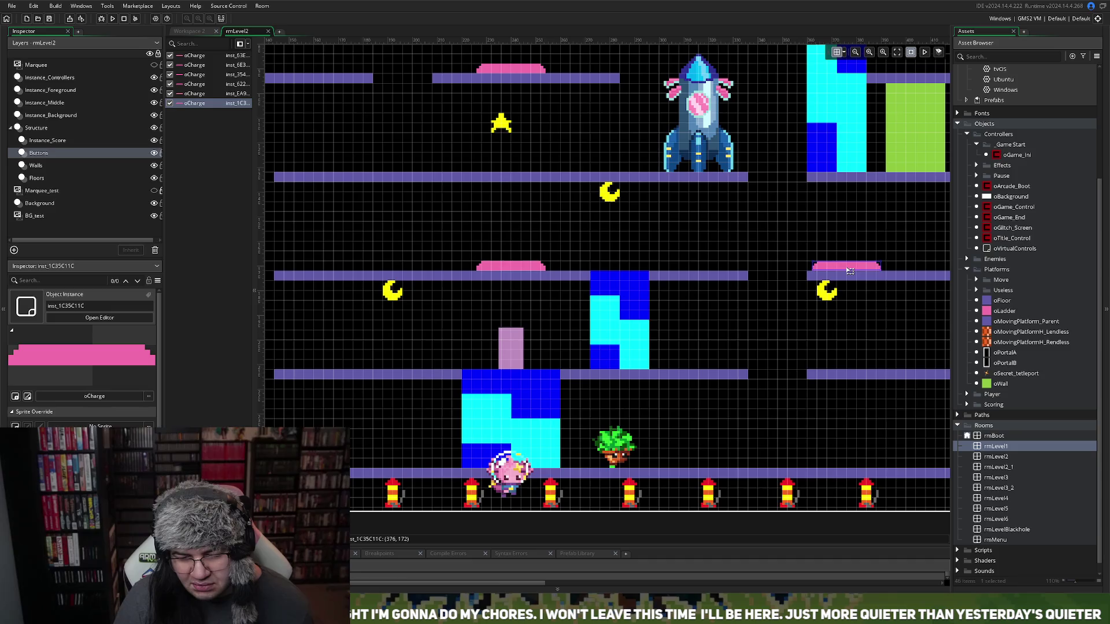
{"action": "left_click", "coordinate": [47, 141]}
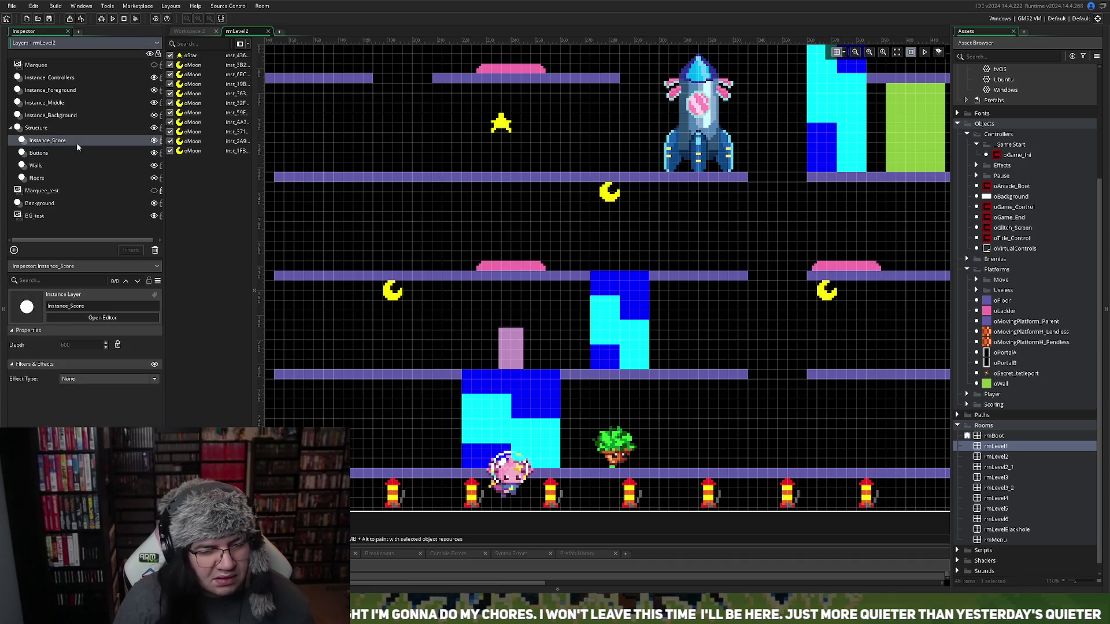
Shift a moon pickup slightly right, then pan around the rmLevel2 canvas to survey the whole layout
{"action": "left_click_drag", "start_coordinate": [825, 294], "coordinate": [842, 295]}
{"action": "scroll", "coordinate": [733, 325], "scroll_direction": "left", "scroll_amount": 12}
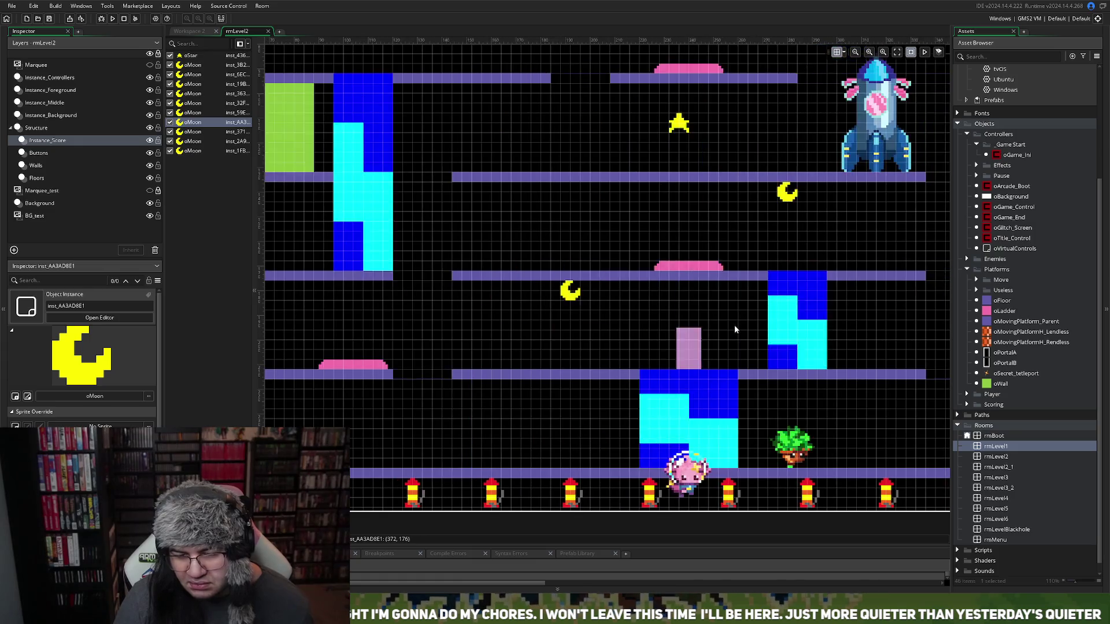
{"action": "scroll", "coordinate": [733, 325], "scroll_direction": "up", "scroll_amount": 1}
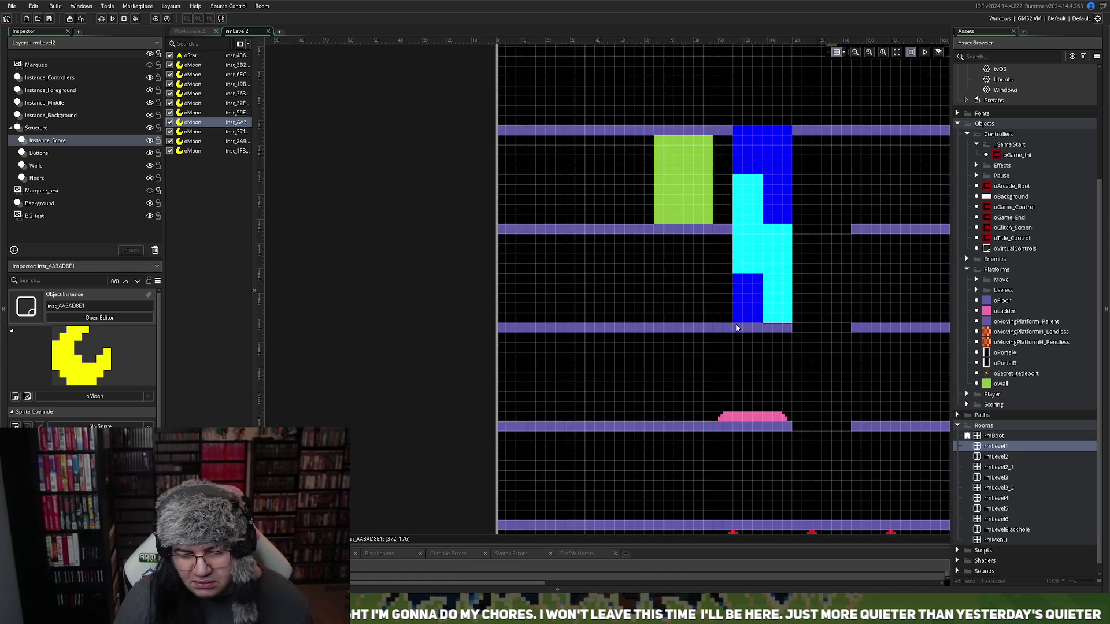
{"action": "scroll", "coordinate": [733, 324], "scroll_direction": "up", "scroll_amount": 3}
{"action": "scroll", "coordinate": [734, 325], "scroll_direction": "right", "scroll_amount": 8}
{"action": "scroll", "coordinate": [734, 325], "scroll_direction": "right", "scroll_amount": 4}
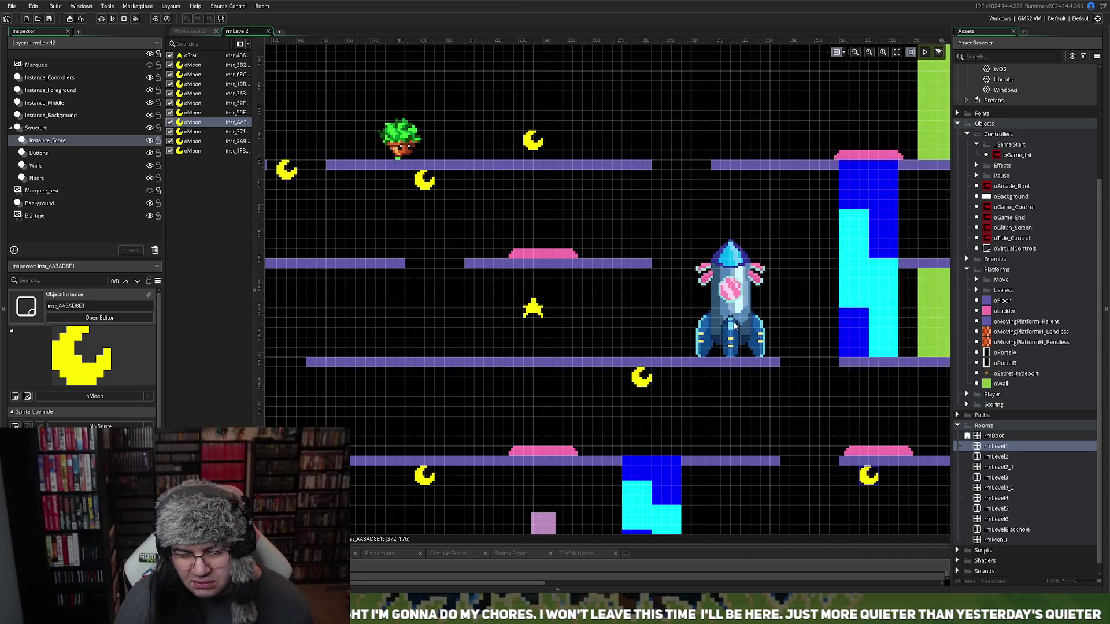
{"action": "scroll", "coordinate": [733, 327], "scroll_direction": "down", "scroll_amount": 3}
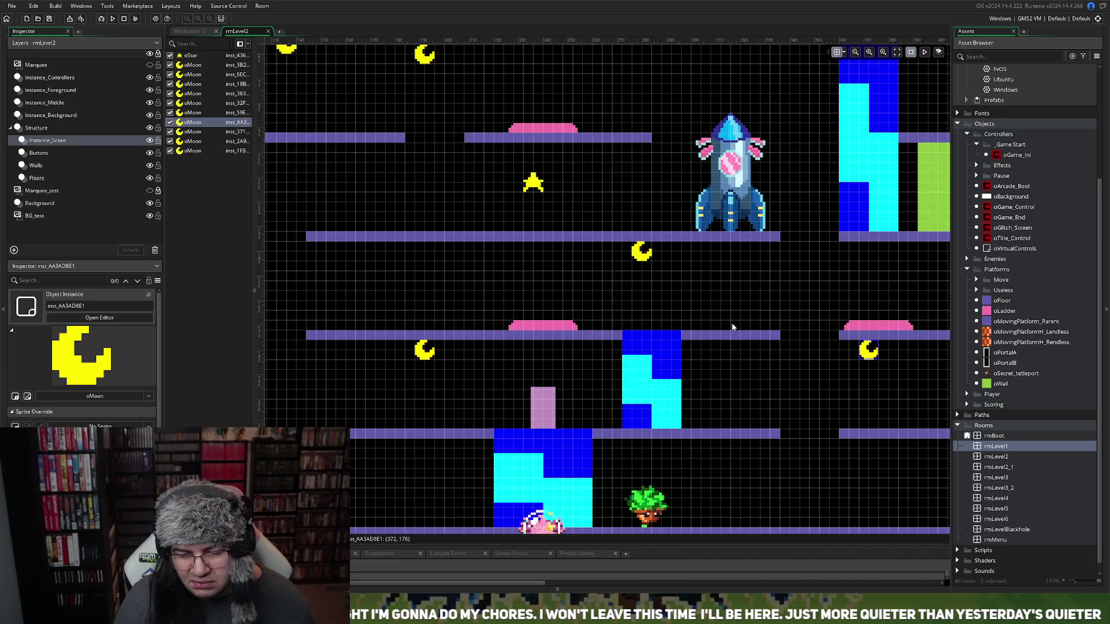
{"action": "scroll", "coordinate": [734, 327], "scroll_direction": "left", "scroll_amount": 6}
{"action": "scroll", "coordinate": [733, 327], "scroll_direction": "up", "scroll_amount": 3}
{"action": "scroll", "coordinate": [732, 327], "scroll_direction": "down", "scroll_amount": 1}
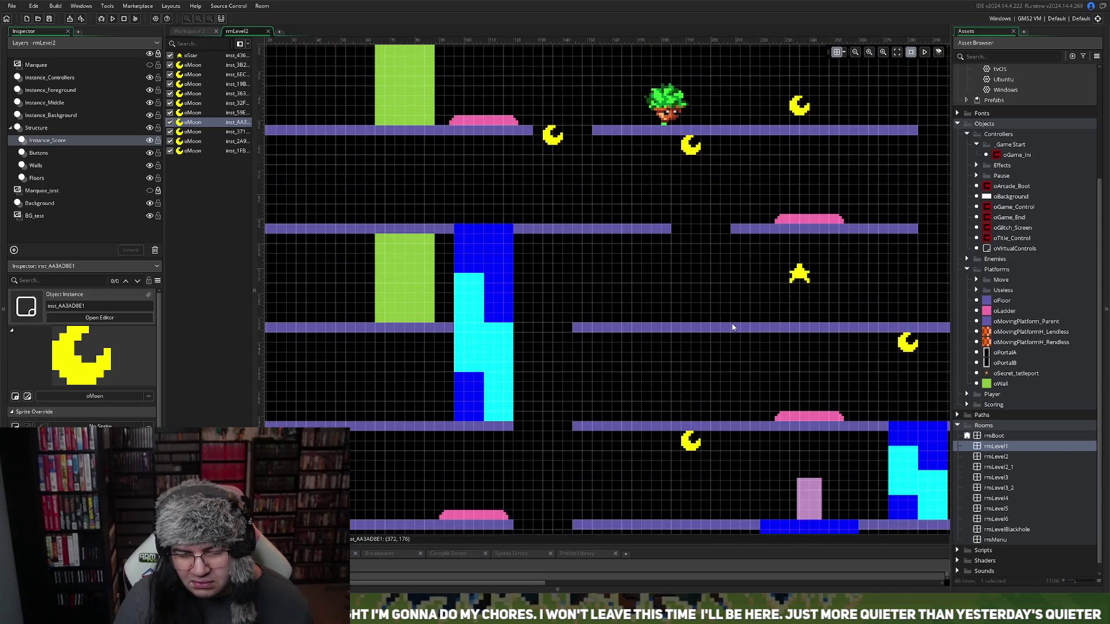
{"action": "scroll", "coordinate": [733, 327], "scroll_direction": "left", "scroll_amount": 5}
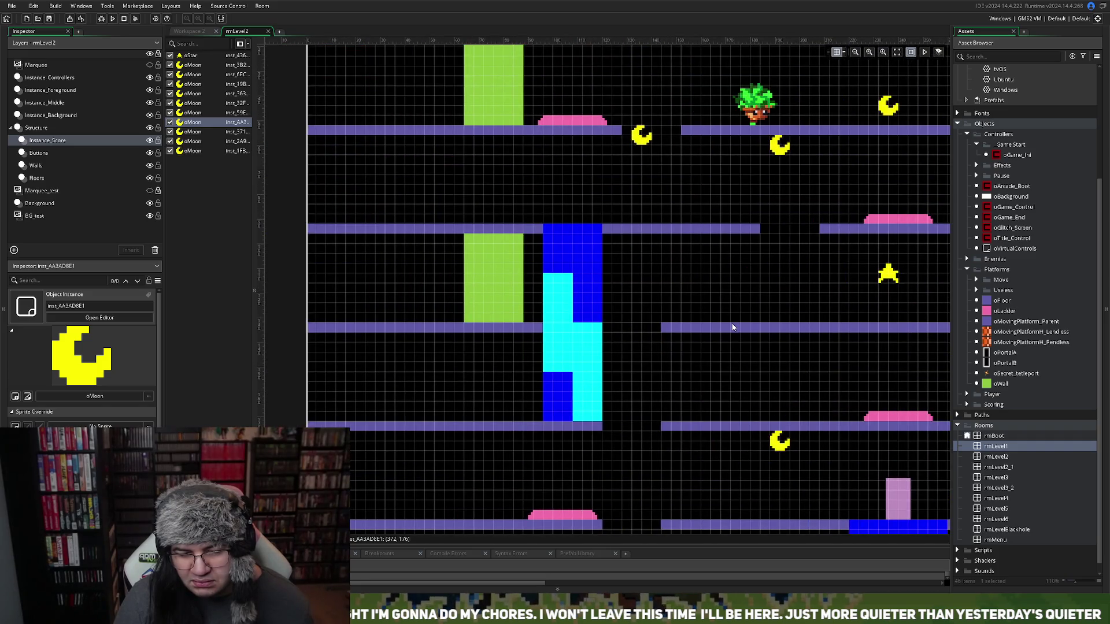
{"action": "scroll", "coordinate": [732, 327], "scroll_direction": "right", "scroll_amount": 8}
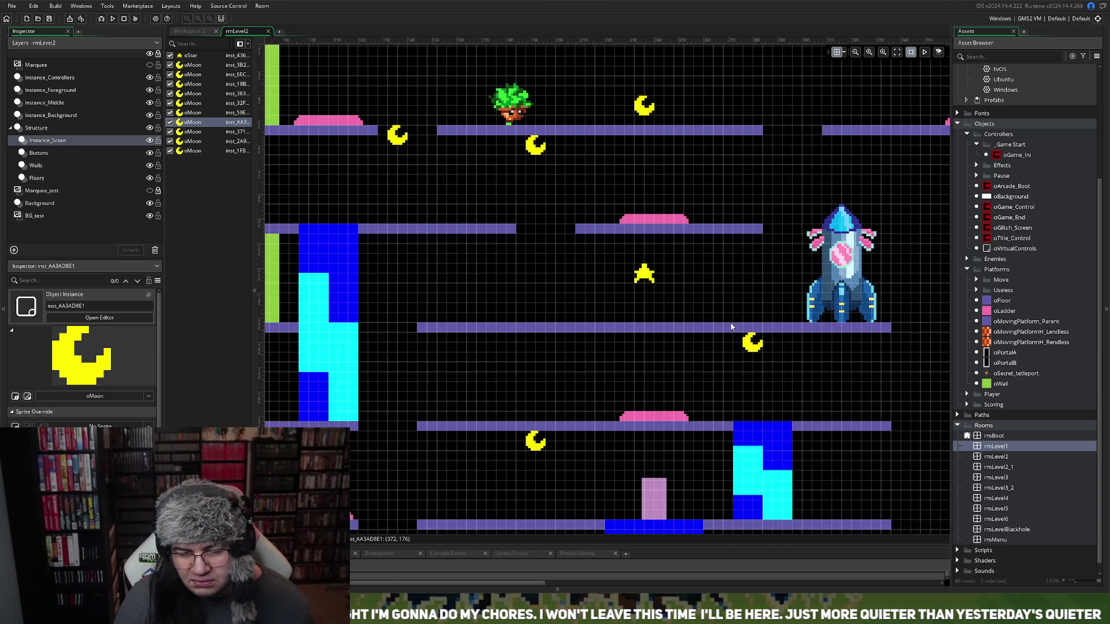
{"action": "scroll", "coordinate": [732, 327], "scroll_direction": "down", "scroll_amount": 3}
{"action": "scroll", "coordinate": [733, 327], "scroll_direction": "right", "scroll_amount": 2}
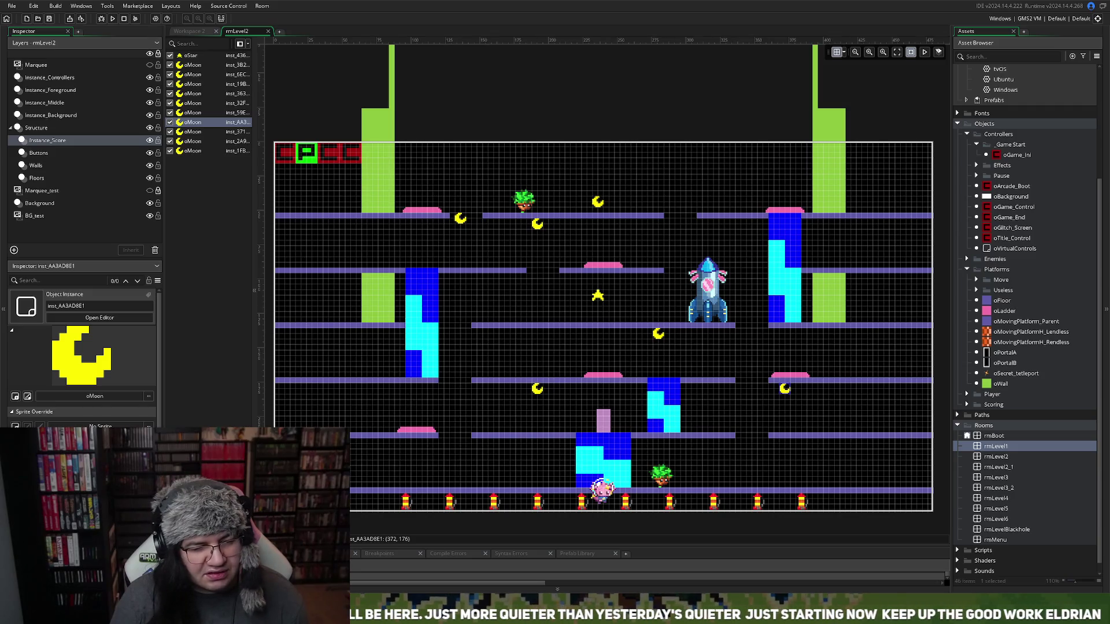
{"action": "left_click", "coordinate": [52, 115]}
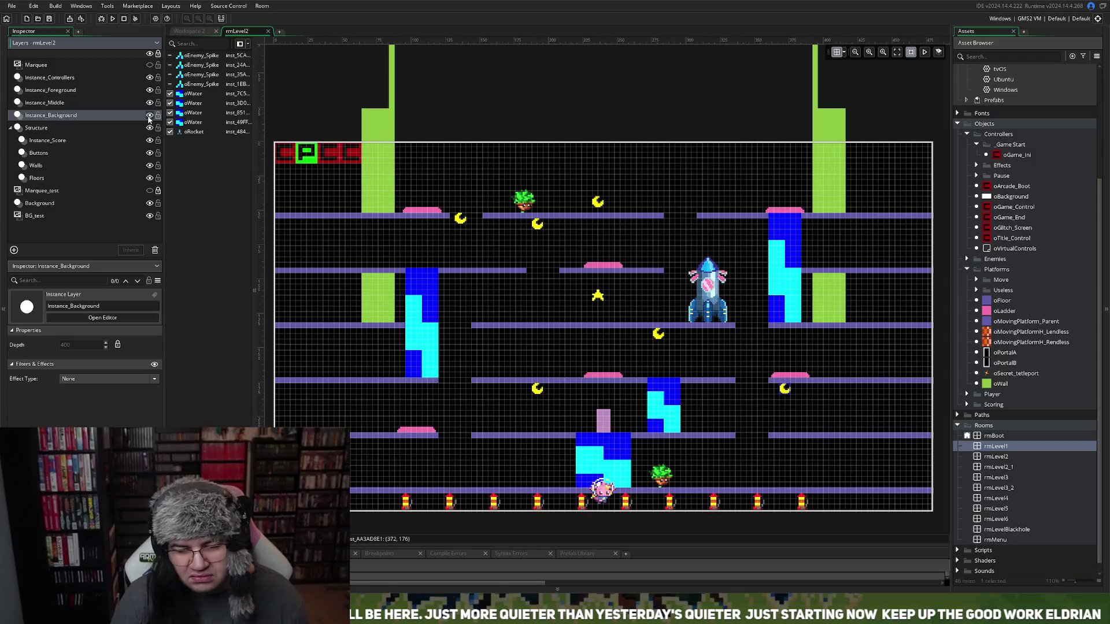
Inspect an oEnemy_Spike instance, then toggle Instance_Background visibility until the water blocks and rocket stay hidden
{"action": "left_click", "coordinate": [199, 85]}
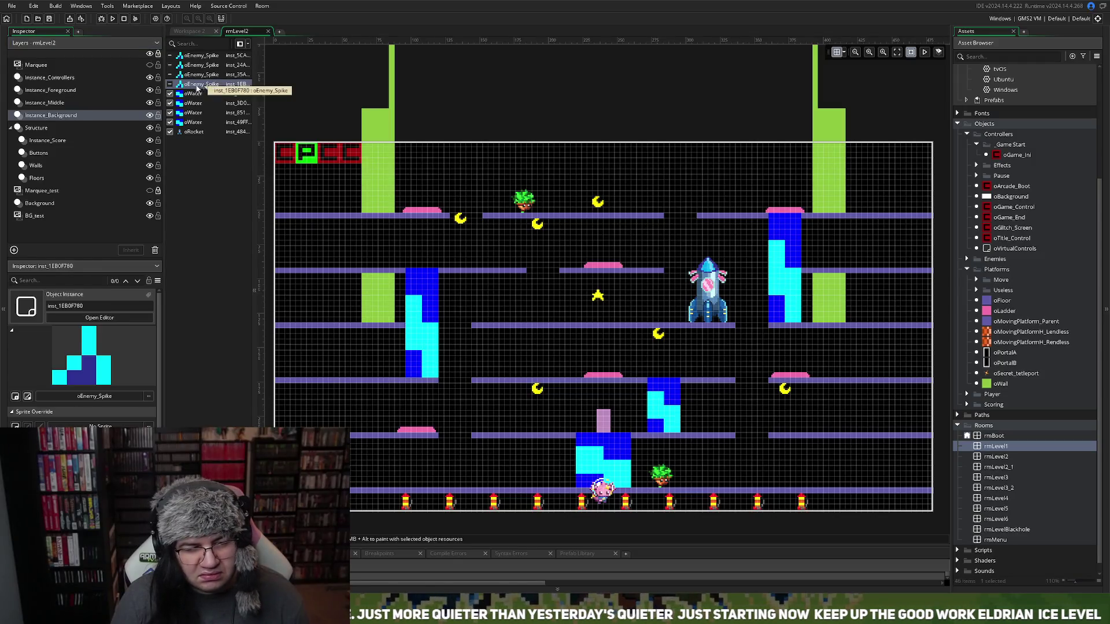
{"action": "left_click", "coordinate": [149, 115]}
{"action": "left_click", "coordinate": [150, 116]}
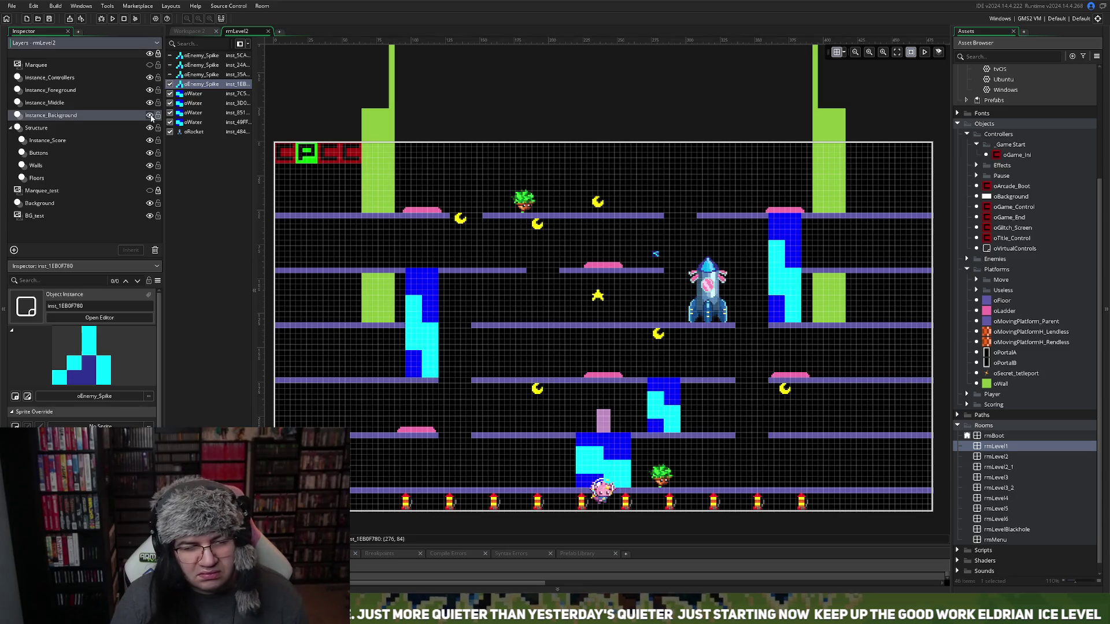
{"action": "left_click", "coordinate": [150, 115]}
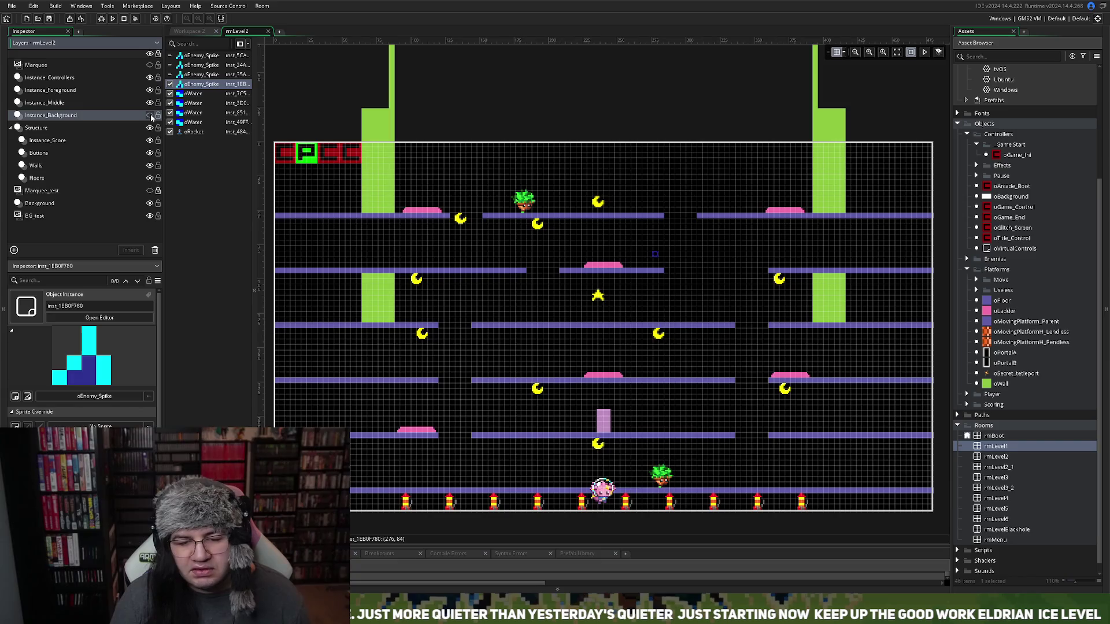
{"action": "left_click", "coordinate": [149, 115]}
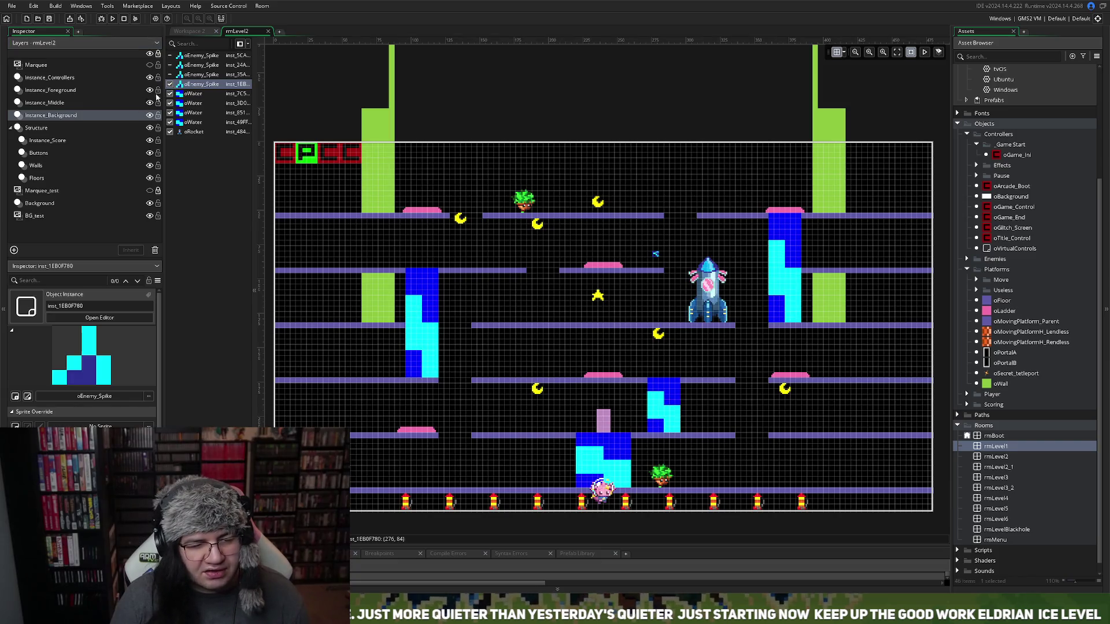
{"action": "left_click", "coordinate": [150, 115]}
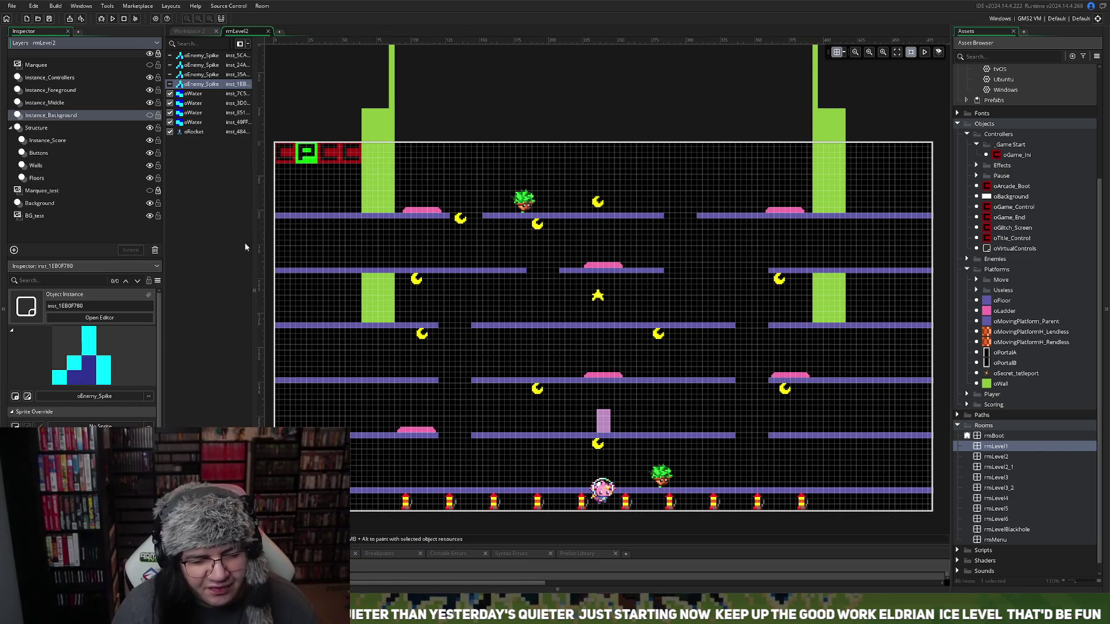
{"action": "left_click", "coordinate": [47, 140]}
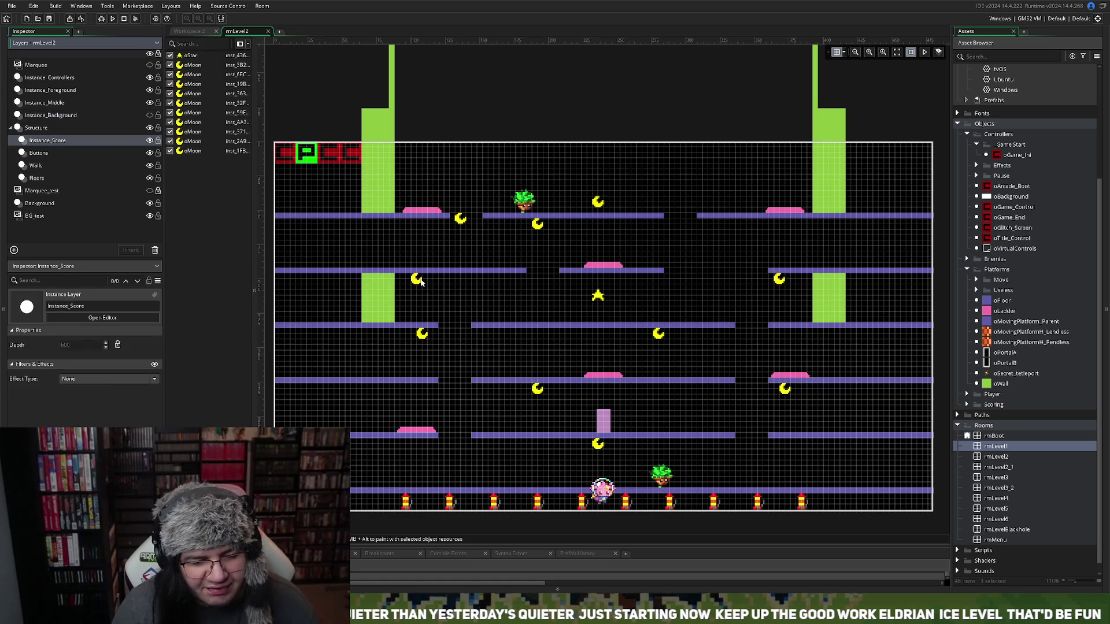
Drag four moon pickups to lower platforms, leaving three evenly spaced moons on the third floor
{"action": "mouse_move", "coordinate": [421, 282]}
{"action": "left_mouse_down"}
{"action": "mouse_move", "coordinate": [609, 361]}
{"action": "mouse_move", "coordinate": [546, 339]}
{"action": "mouse_move", "coordinate": [731, 362]}
{"action": "mouse_move", "coordinate": [779, 274]}
{"action": "mouse_move", "coordinate": [740, 301]}
{"action": "mouse_move", "coordinate": [762, 304]}
{"action": "mouse_move", "coordinate": [736, 305]}
{"action": "mouse_move", "coordinate": [789, 284]}
{"action": "left_mouse_up"}
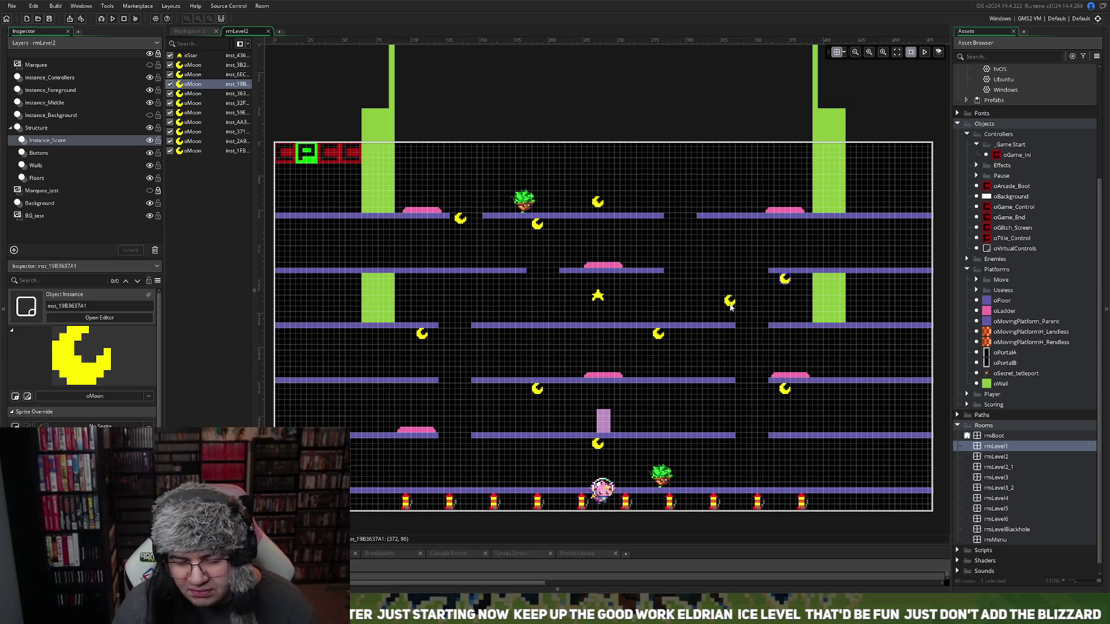
{"action": "mouse_move", "coordinate": [730, 305]}
{"action": "left_mouse_down"}
{"action": "mouse_move", "coordinate": [710, 338]}
{"action": "mouse_move", "coordinate": [734, 453]}
{"action": "mouse_move", "coordinate": [784, 457]}
{"action": "mouse_move", "coordinate": [786, 449]}
{"action": "mouse_move", "coordinate": [689, 434]}
{"action": "mouse_move", "coordinate": [685, 390]}
{"action": "mouse_move", "coordinate": [620, 392]}
{"action": "mouse_move", "coordinate": [647, 374]}
{"action": "mouse_move", "coordinate": [541, 336]}
{"action": "left_mouse_up"}
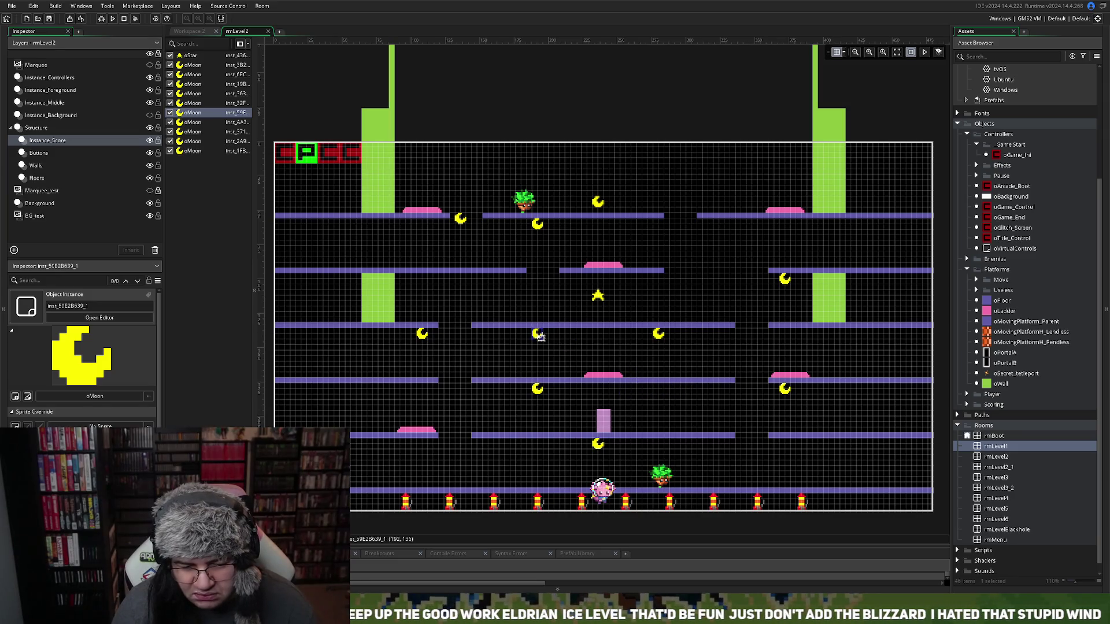
{"action": "mouse_move", "coordinate": [537, 389]}
{"action": "left_mouse_down"}
{"action": "mouse_move", "coordinate": [656, 438]}
{"action": "mouse_move", "coordinate": [720, 370]}
{"action": "mouse_move", "coordinate": [593, 395]}
{"action": "mouse_move", "coordinate": [534, 390]}
{"action": "left_mouse_up"}
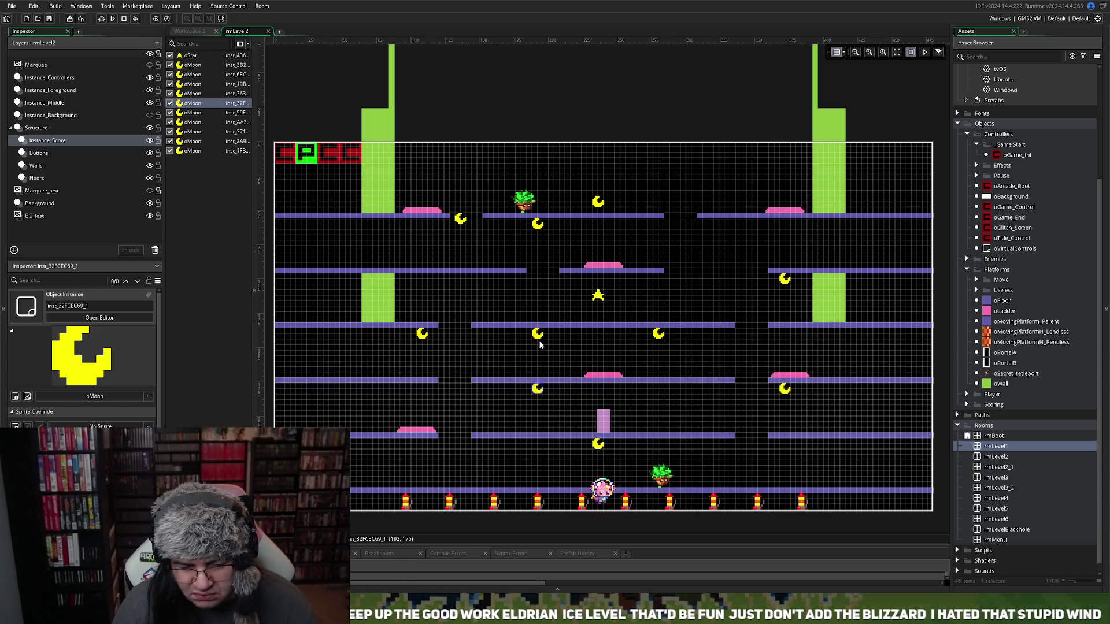
{"action": "mouse_move", "coordinate": [538, 335]}
{"action": "left_mouse_down"}
{"action": "mouse_move", "coordinate": [576, 367]}
{"action": "mouse_move", "coordinate": [669, 396]}
{"action": "mouse_move", "coordinate": [658, 389]}
{"action": "left_mouse_up"}
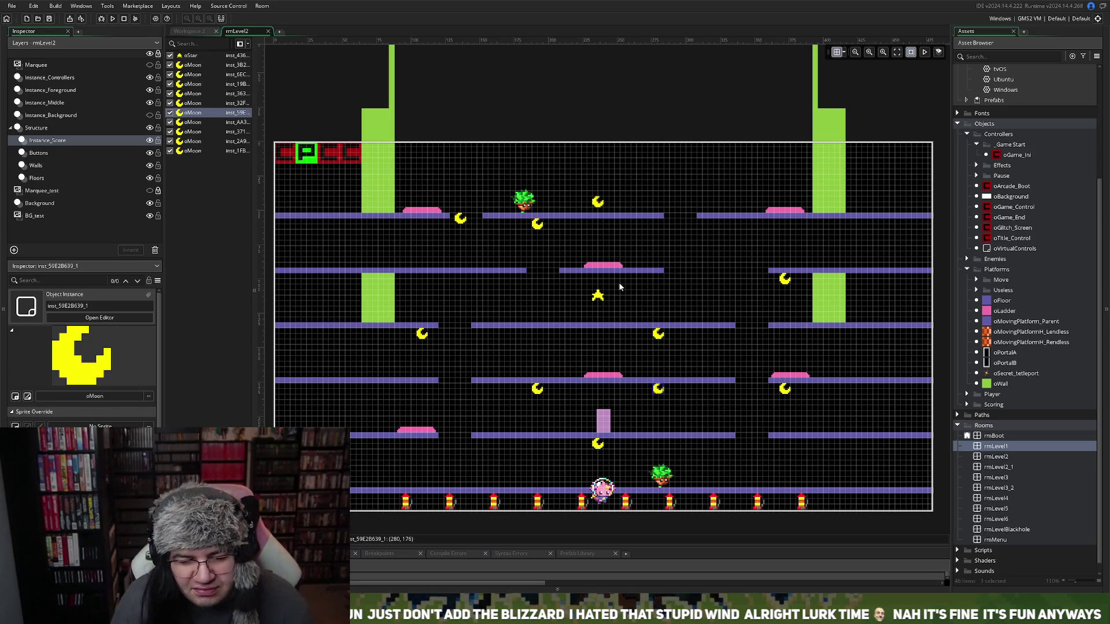
Move three more moon pickups, unstacking overlapping ones and putting two on the top floor
{"action": "mouse_move", "coordinate": [537, 227]}
{"action": "left_mouse_down"}
{"action": "mouse_move", "coordinate": [560, 283]}
{"action": "mouse_move", "coordinate": [627, 333]}
{"action": "mouse_move", "coordinate": [699, 334]}
{"action": "mouse_move", "coordinate": [700, 319]}
{"action": "mouse_move", "coordinate": [612, 257]}
{"action": "mouse_move", "coordinate": [525, 269]}
{"action": "mouse_move", "coordinate": [506, 226]}
{"action": "mouse_move", "coordinate": [461, 224]}
{"action": "mouse_move", "coordinate": [473, 351]}
{"action": "mouse_move", "coordinate": [423, 230]}
{"action": "left_mouse_up"}
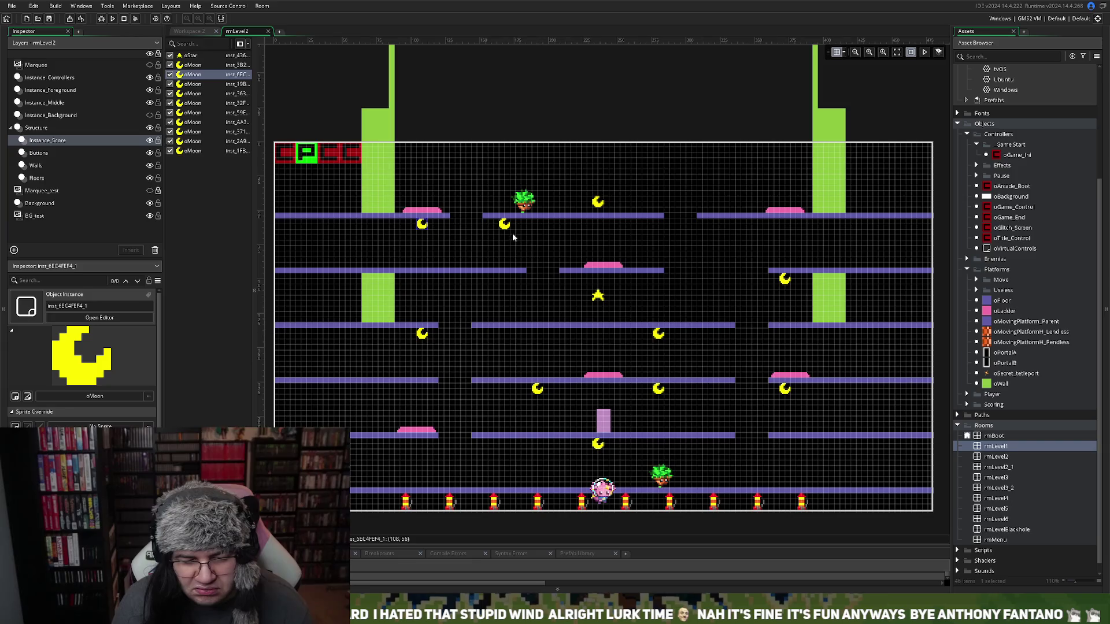
{"action": "mouse_move", "coordinate": [509, 229]}
{"action": "left_mouse_down"}
{"action": "mouse_move", "coordinate": [492, 328]}
{"action": "mouse_move", "coordinate": [450, 331]}
{"action": "mouse_move", "coordinate": [471, 381]}
{"action": "mouse_move", "coordinate": [593, 454]}
{"action": "mouse_move", "coordinate": [669, 463]}
{"action": "mouse_move", "coordinate": [498, 456]}
{"action": "mouse_move", "coordinate": [593, 471]}
{"action": "mouse_move", "coordinate": [666, 461]}
{"action": "mouse_move", "coordinate": [703, 410]}
{"action": "mouse_move", "coordinate": [597, 316]}
{"action": "mouse_move", "coordinate": [507, 293]}
{"action": "left_mouse_up"}
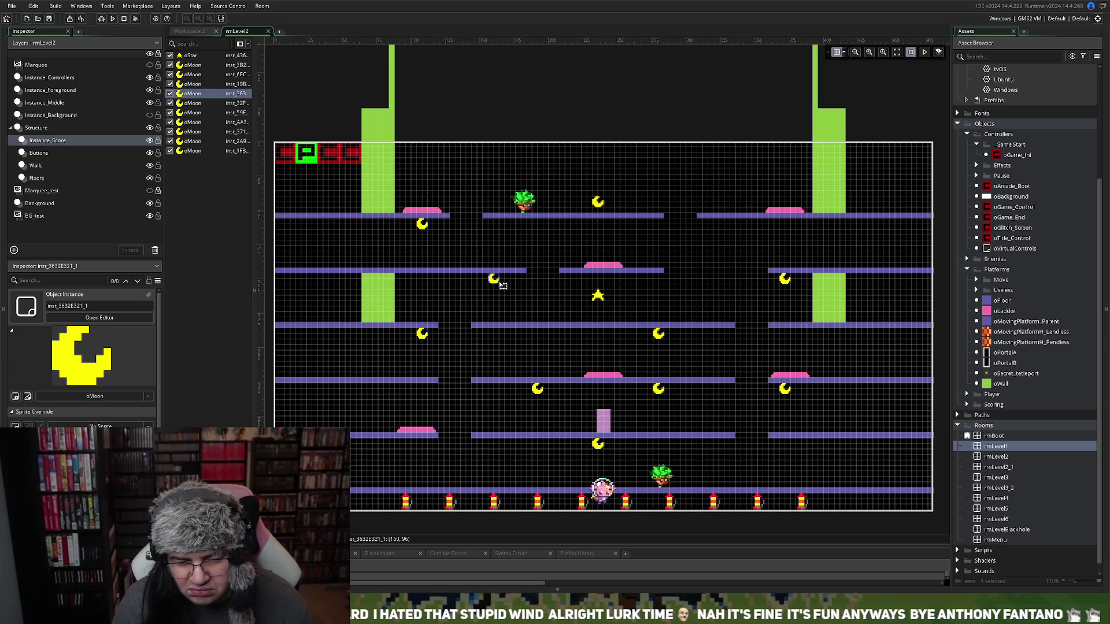
{"action": "mouse_move", "coordinate": [661, 335]}
{"action": "left_mouse_down"}
{"action": "mouse_move", "coordinate": [682, 317]}
{"action": "mouse_move", "coordinate": [745, 318]}
{"action": "mouse_move", "coordinate": [706, 302]}
{"action": "mouse_move", "coordinate": [651, 227]}
{"action": "left_mouse_up"}
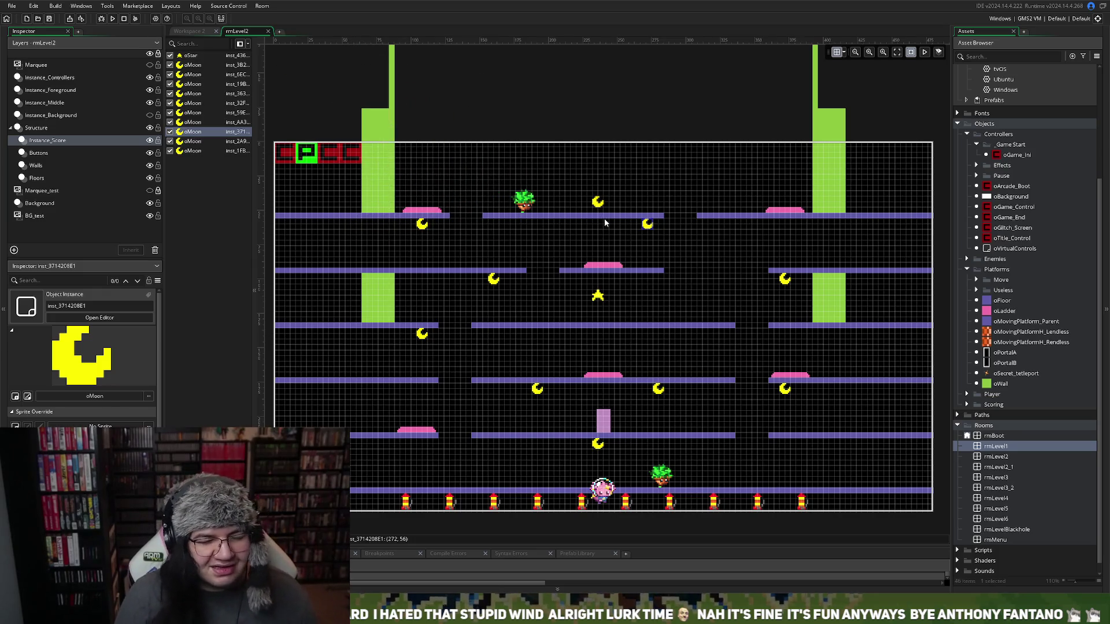
{"action": "scroll", "coordinate": [600, 291], "scroll_direction": "down", "scroll_amount": 2}
{"action": "scroll", "coordinate": [596, 293], "scroll_direction": "up", "scroll_amount": 2}
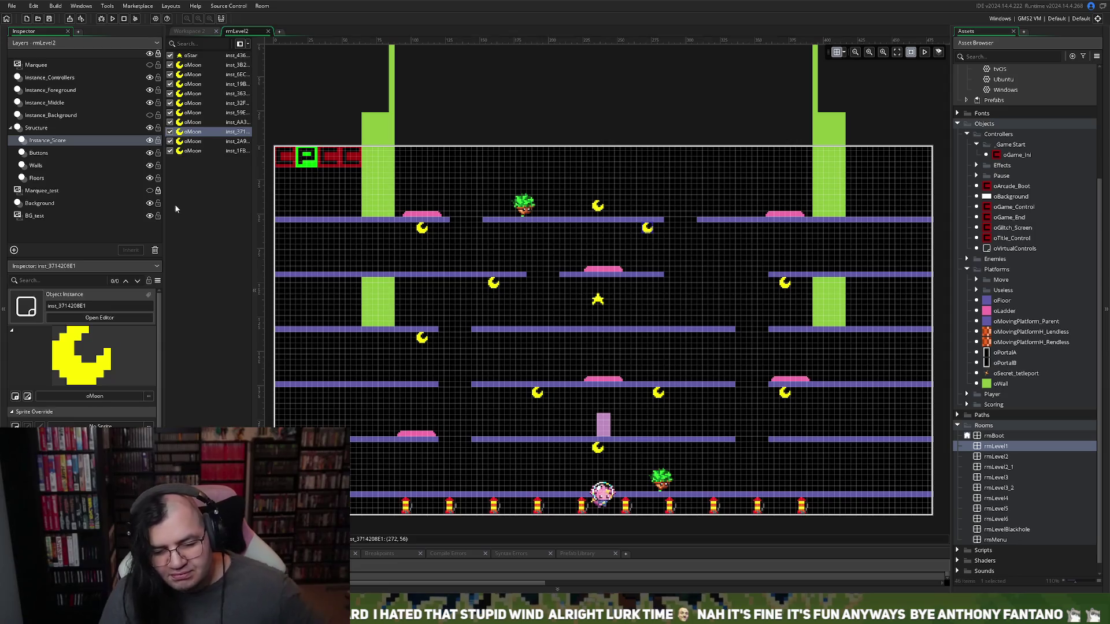
{"action": "left_click", "coordinate": [150, 115]}
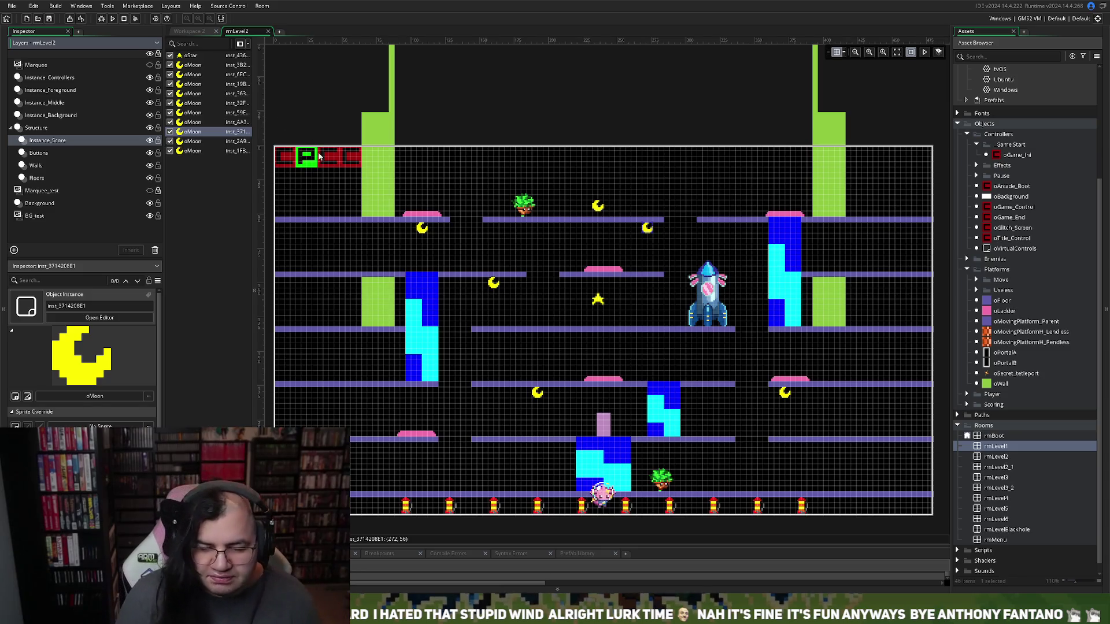
Close the rmLevel2 room editor tab
{"action": "left_click", "coordinate": [267, 32]}
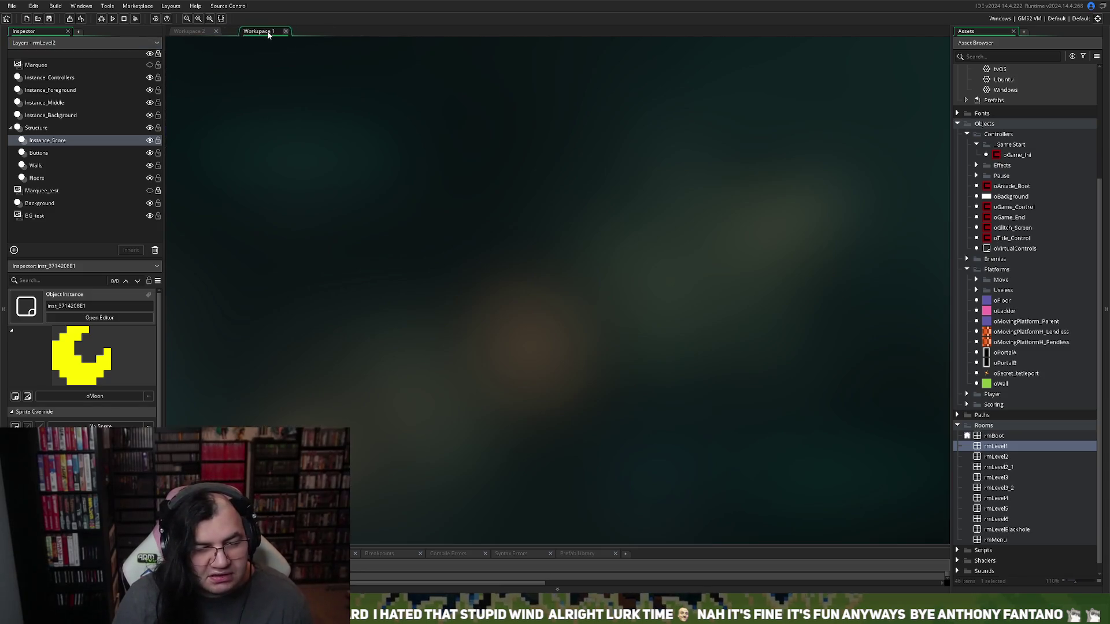
Open oBlizzard from Enemies > Stage 2, review the ai_state line in its Create code, then close it
{"action": "middle_click", "coordinate": [268, 33]}
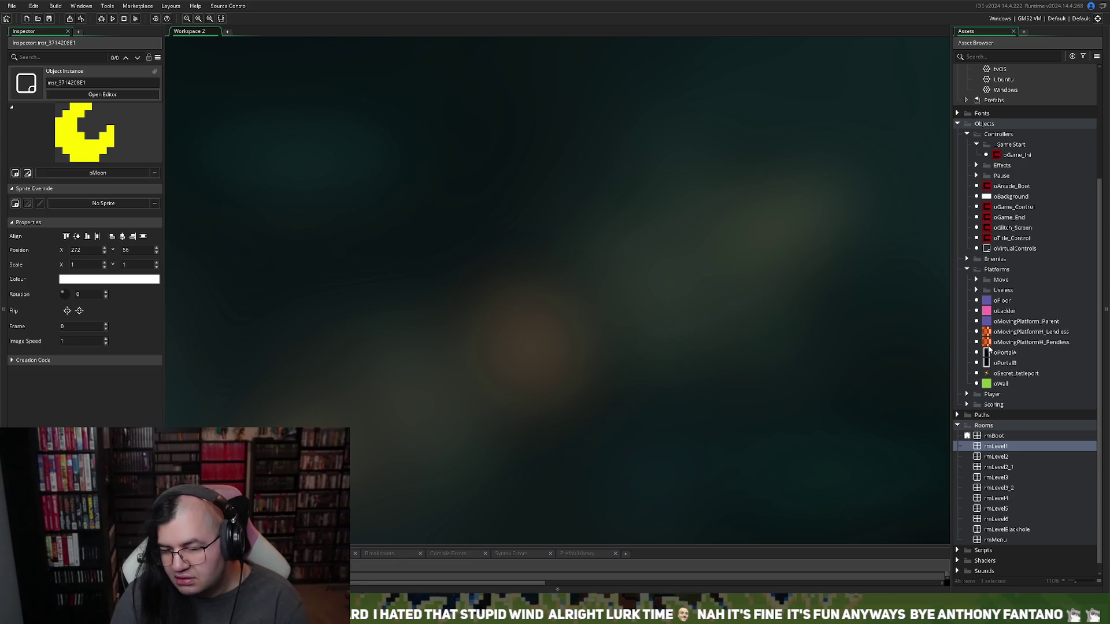
{"action": "left_click", "coordinate": [967, 260]}
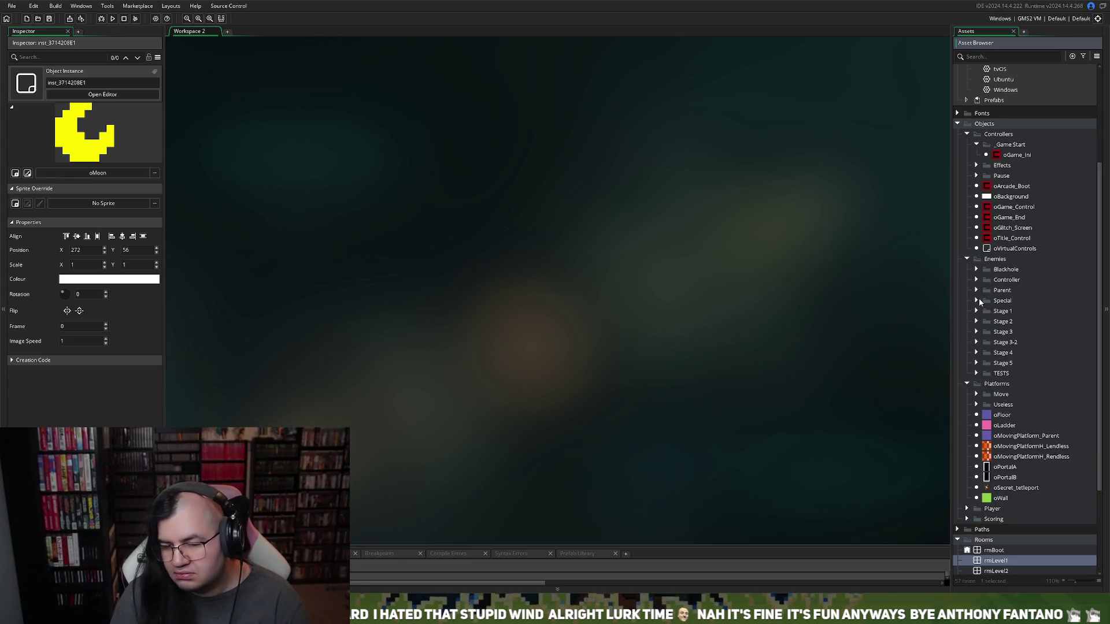
{"action": "double_click", "coordinate": [1003, 321]}
{"action": "double_click", "coordinate": [1015, 332]}
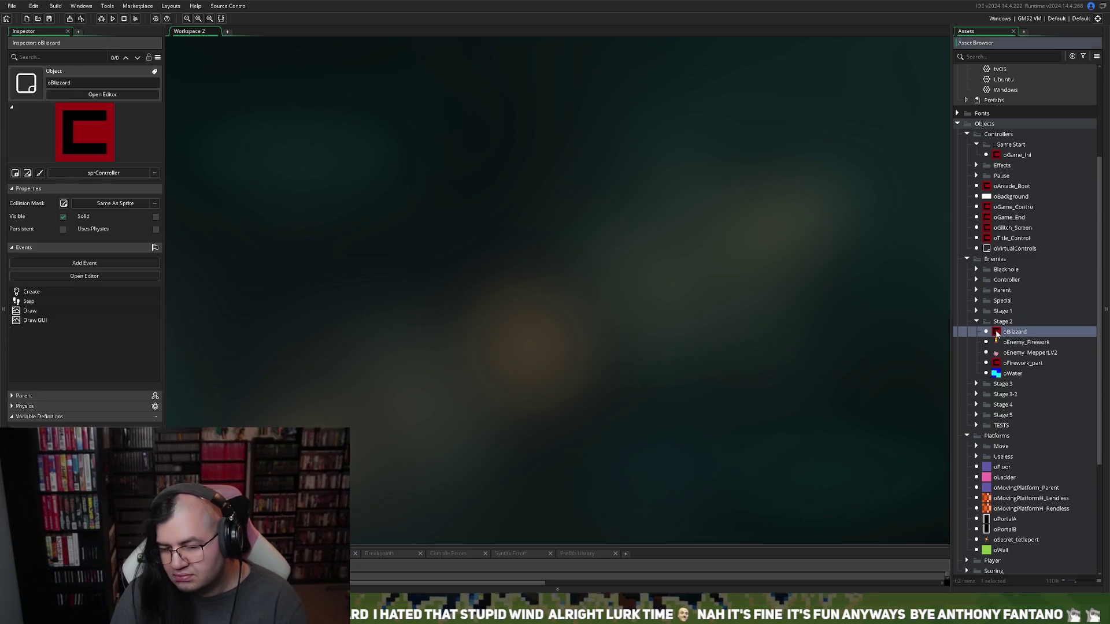
{"action": "double_click", "coordinate": [509, 111]}
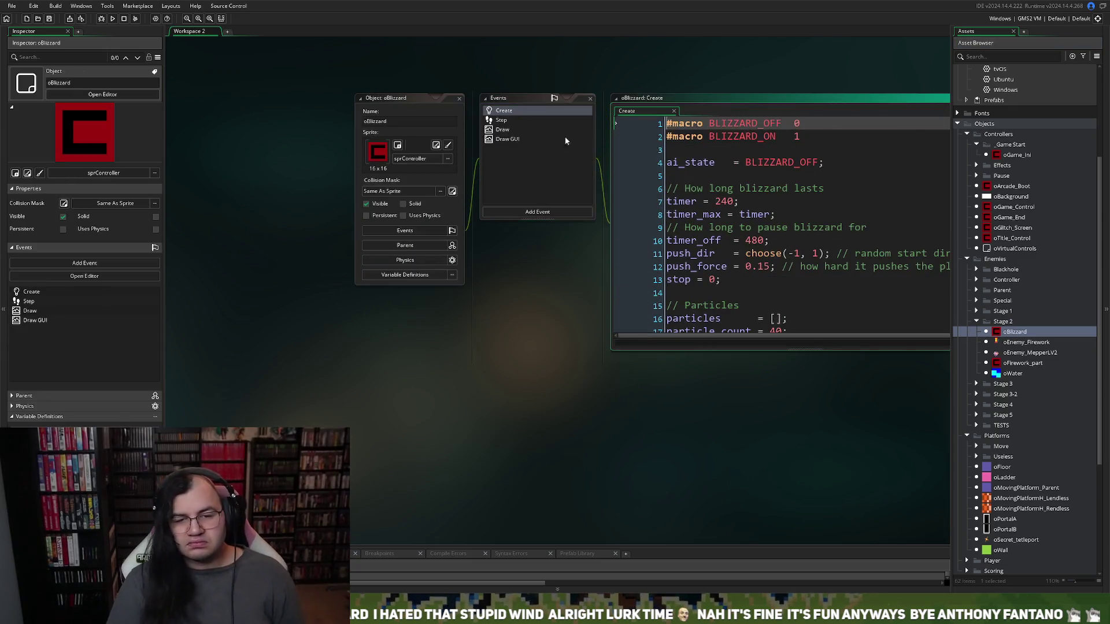
{"action": "double_click", "coordinate": [689, 162]}
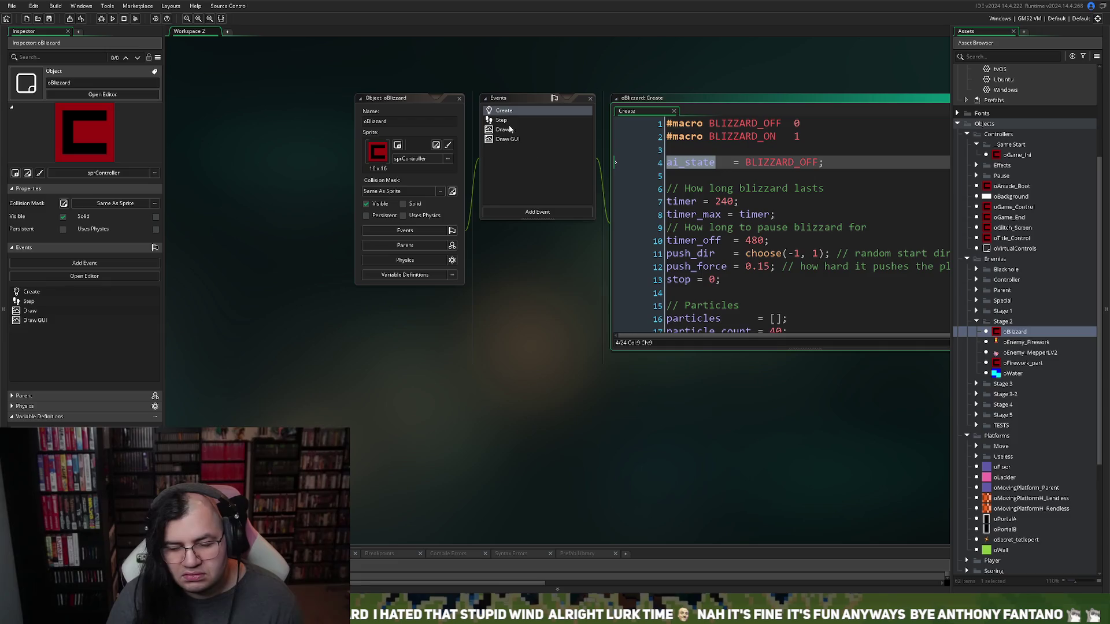
{"action": "left_click", "coordinate": [459, 98]}
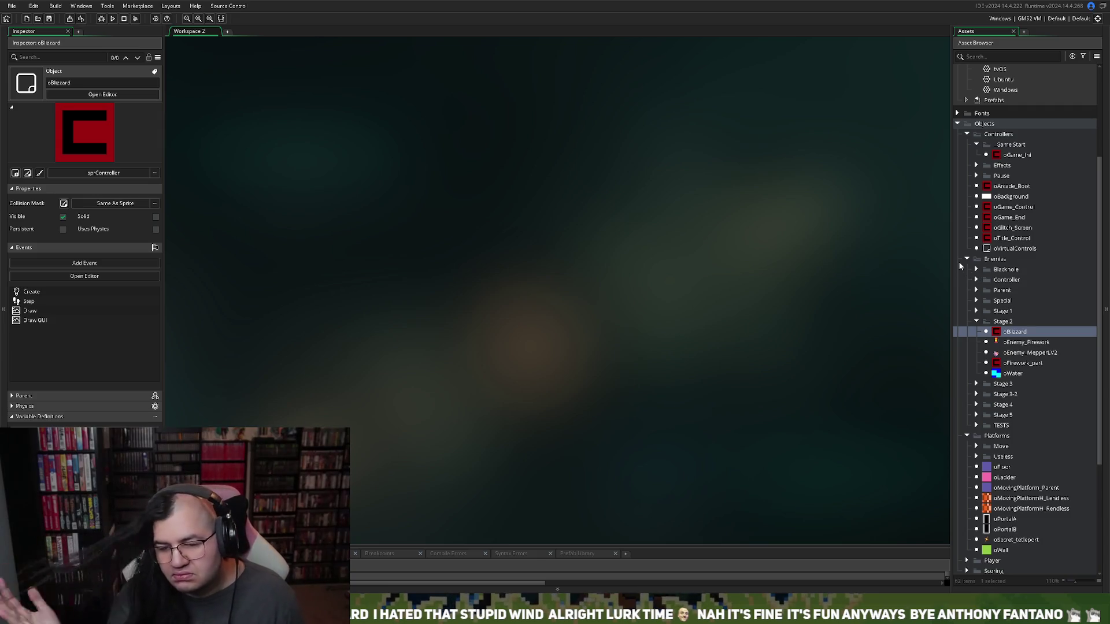
Open oPlayer1's Create event from the Player folder and maximize the code editor
{"action": "scroll", "coordinate": [1021, 480], "scroll_direction": "down", "scroll_amount": 3}
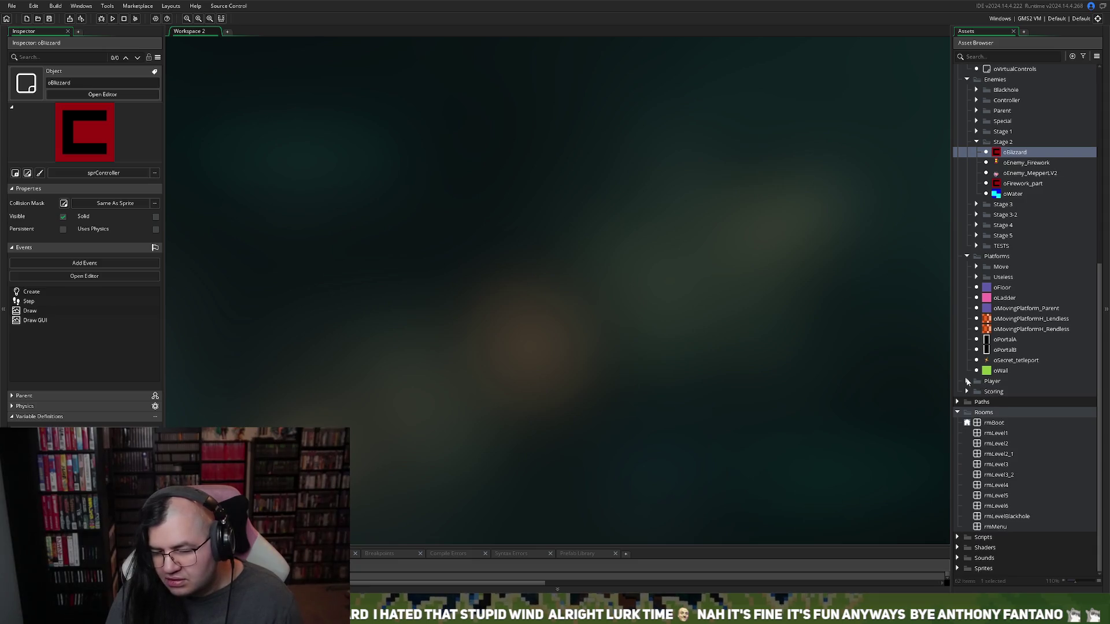
{"action": "left_click", "coordinate": [967, 381]}
{"action": "double_click", "coordinate": [1004, 391]}
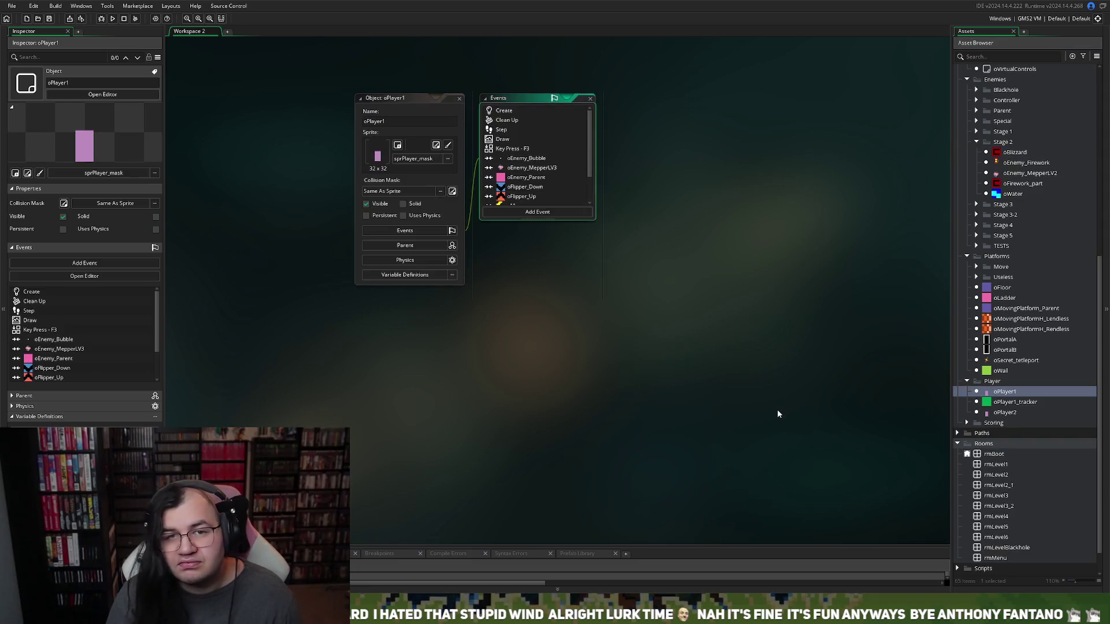
{"action": "double_click", "coordinate": [529, 111]}
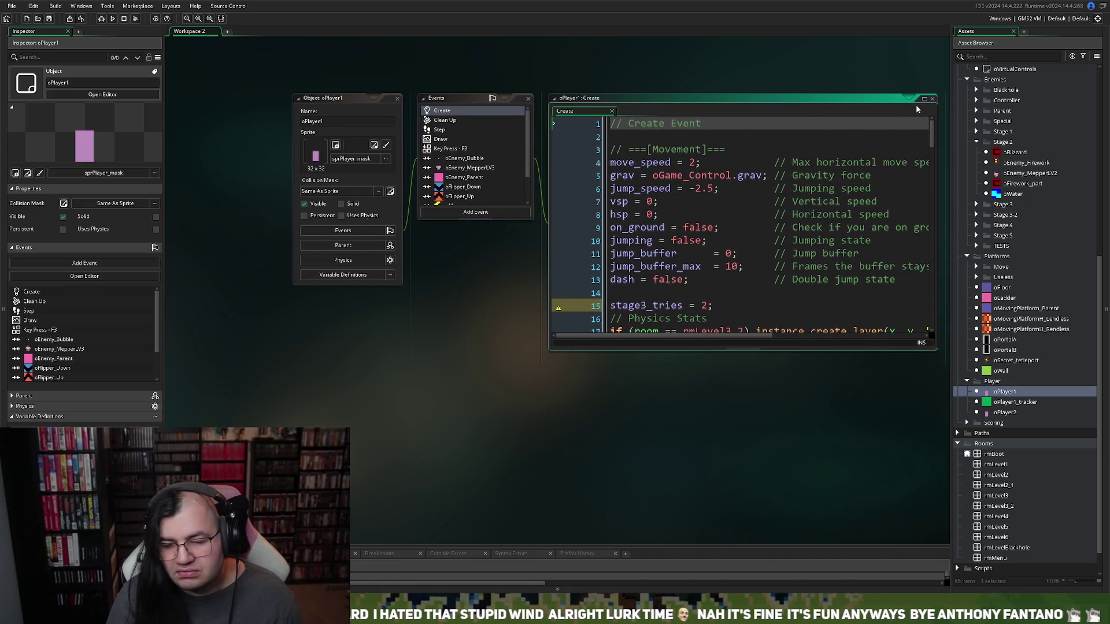
{"action": "left_click", "coordinate": [925, 99]}
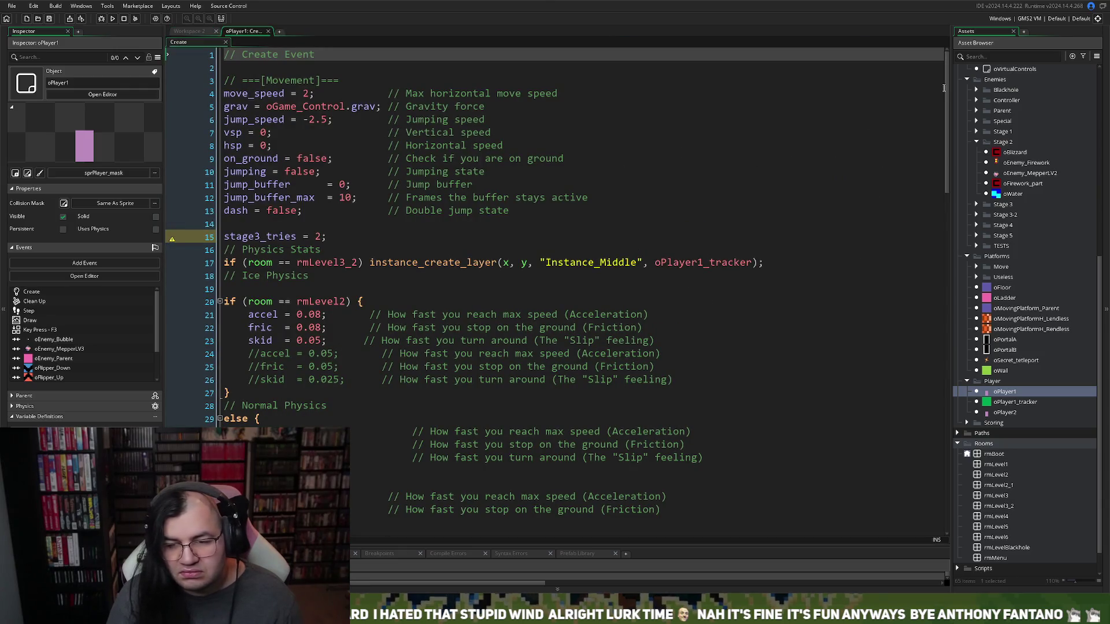
{"action": "mouse_move", "coordinate": [943, 88]}
{"action": "left_mouse_down"}
{"action": "mouse_move", "coordinate": [796, 398]}
{"action": "mouse_move", "coordinate": [783, 459]}
{"action": "mouse_move", "coordinate": [775, 393]}
{"action": "left_mouse_up"}
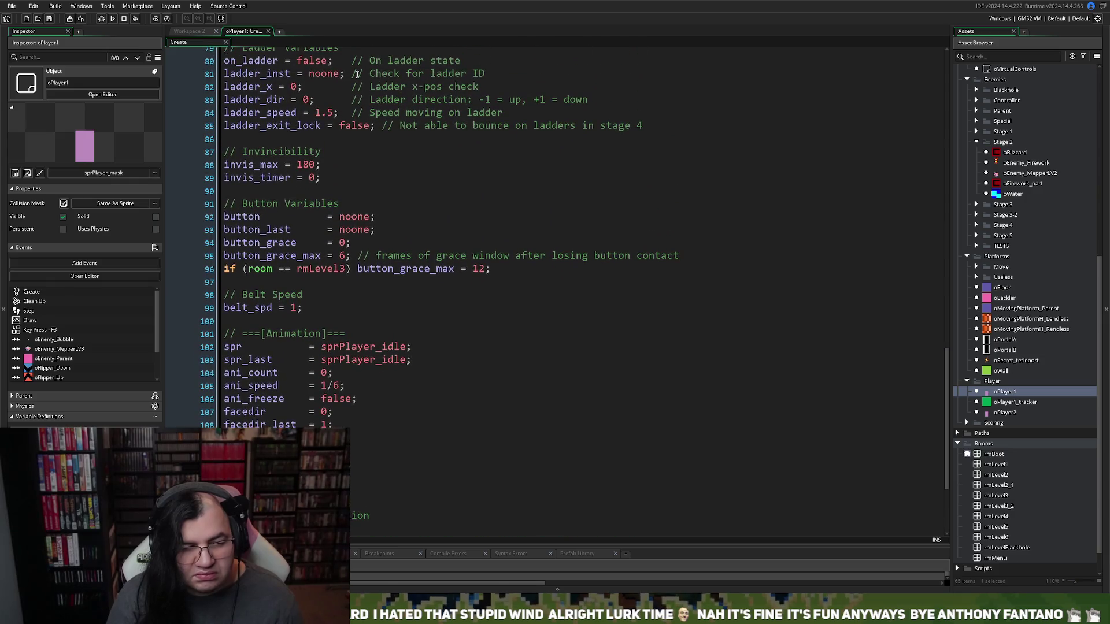
{"action": "left_click", "coordinate": [211, 32]}
{"action": "left_click", "coordinate": [243, 31]}
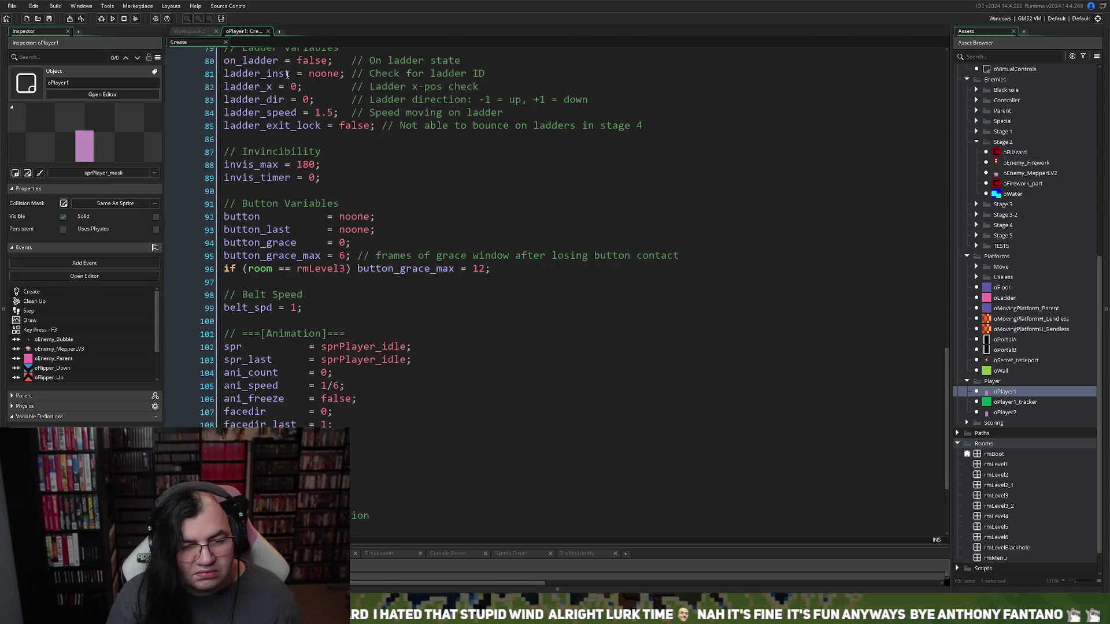
{"action": "scroll", "coordinate": [401, 237], "scroll_direction": "up", "scroll_amount": 2}
{"action": "scroll", "coordinate": [400, 237], "scroll_direction": "up", "scroll_amount": 7}
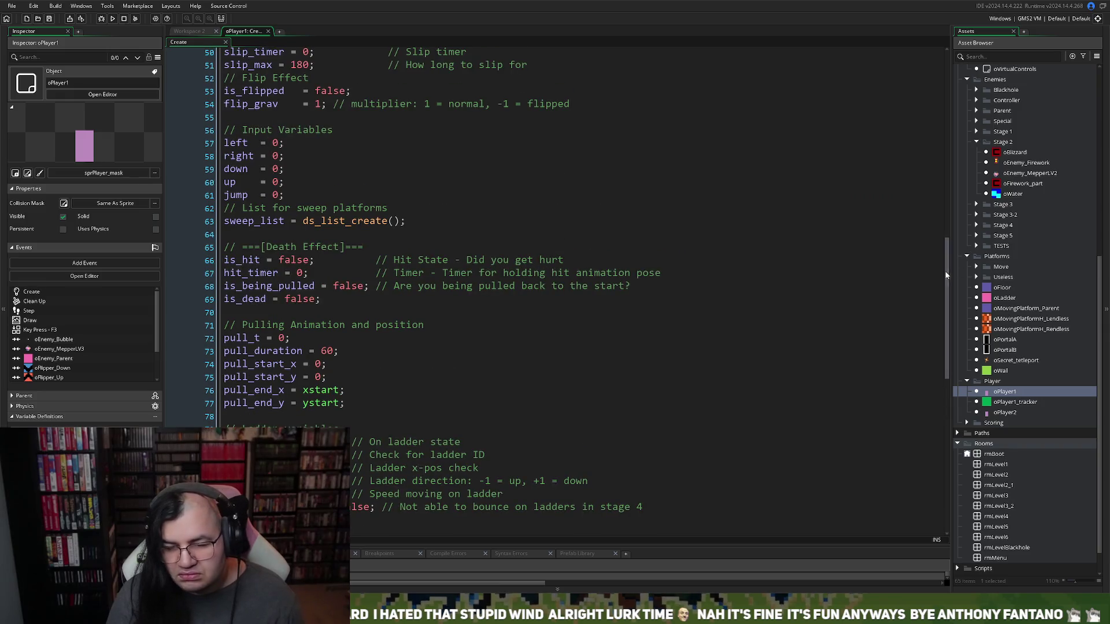
{"action": "mouse_move", "coordinate": [949, 248]}
{"action": "left_mouse_down"}
{"action": "mouse_move", "coordinate": [922, 56]}
{"action": "mouse_move", "coordinate": [894, 119]}
{"action": "left_mouse_up"}
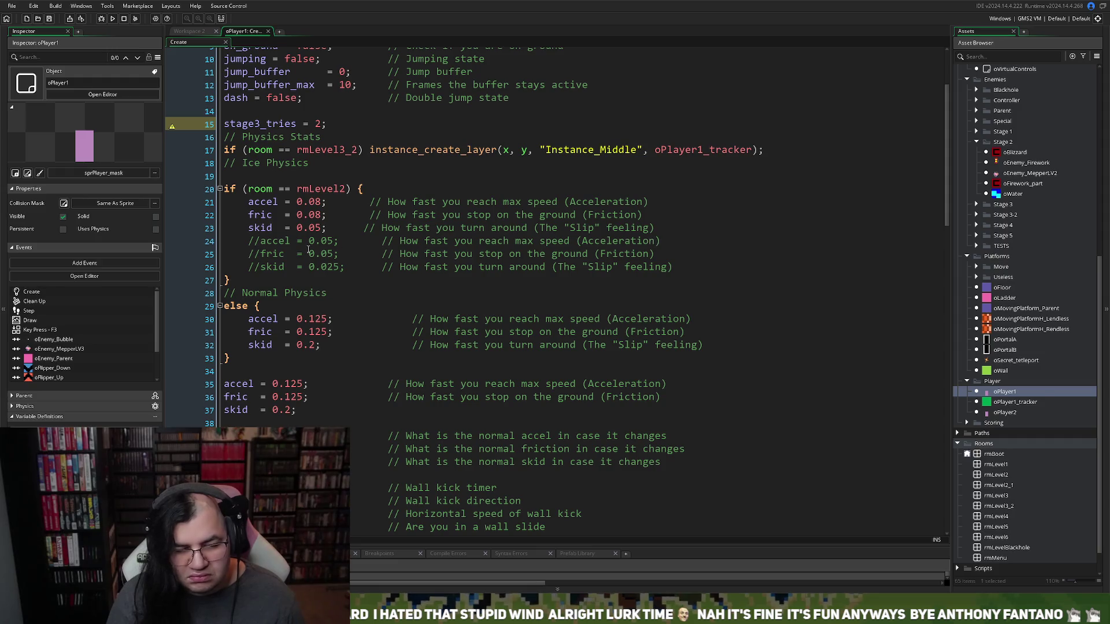
{"action": "mouse_move", "coordinate": [260, 241]}
{"action": "left_mouse_down"}
{"action": "mouse_move", "coordinate": [243, 189]}
{"action": "mouse_move", "coordinate": [245, 199]}
{"action": "left_mouse_up"}
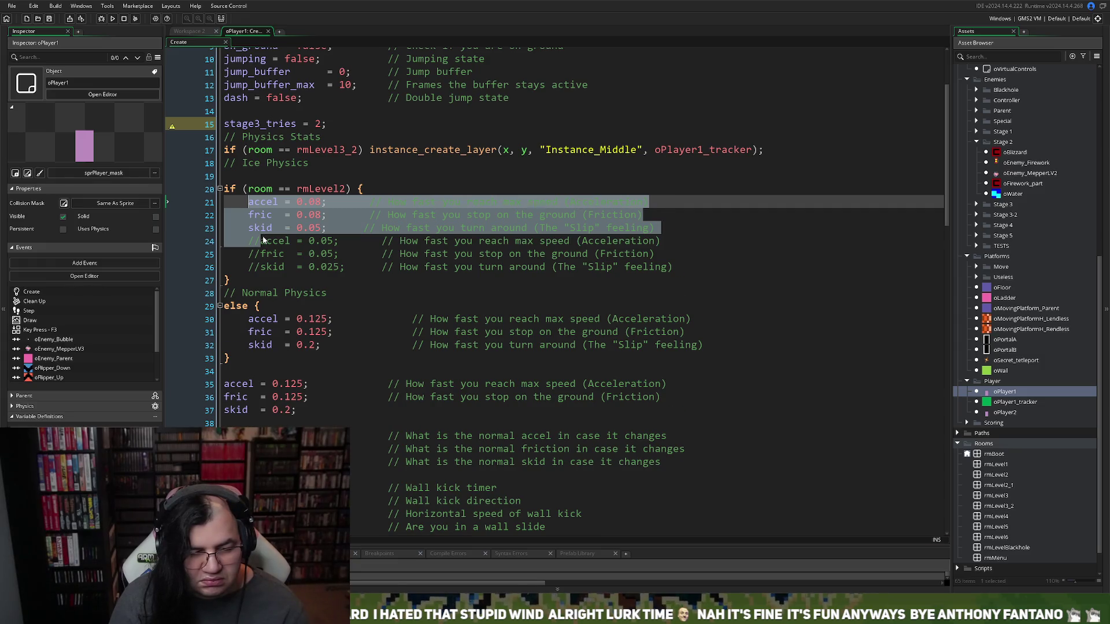
Replace the rmLevel2 ice lines with the indented normal values accel 0.125, fric 0.125, skid 0.2
{"action": "key", "text": "BackSpace"}
{"action": "left_click", "coordinate": [261, 215]}
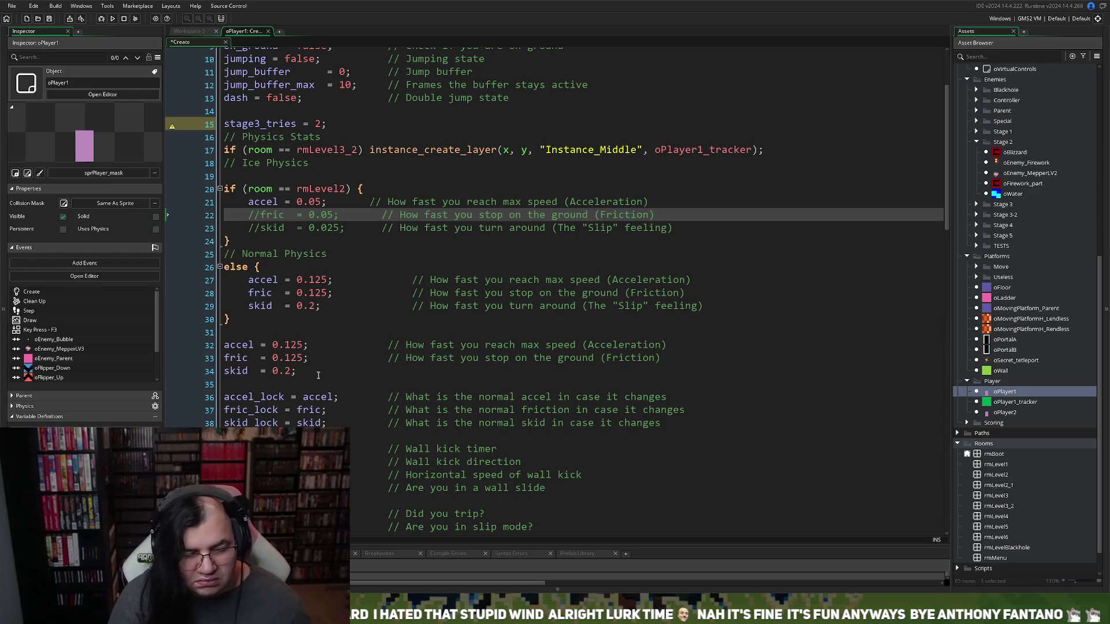
{"action": "mouse_move", "coordinate": [318, 377]}
{"action": "left_mouse_down"}
{"action": "mouse_move", "coordinate": [271, 353]}
{"action": "mouse_move", "coordinate": [226, 349]}
{"action": "left_mouse_up"}
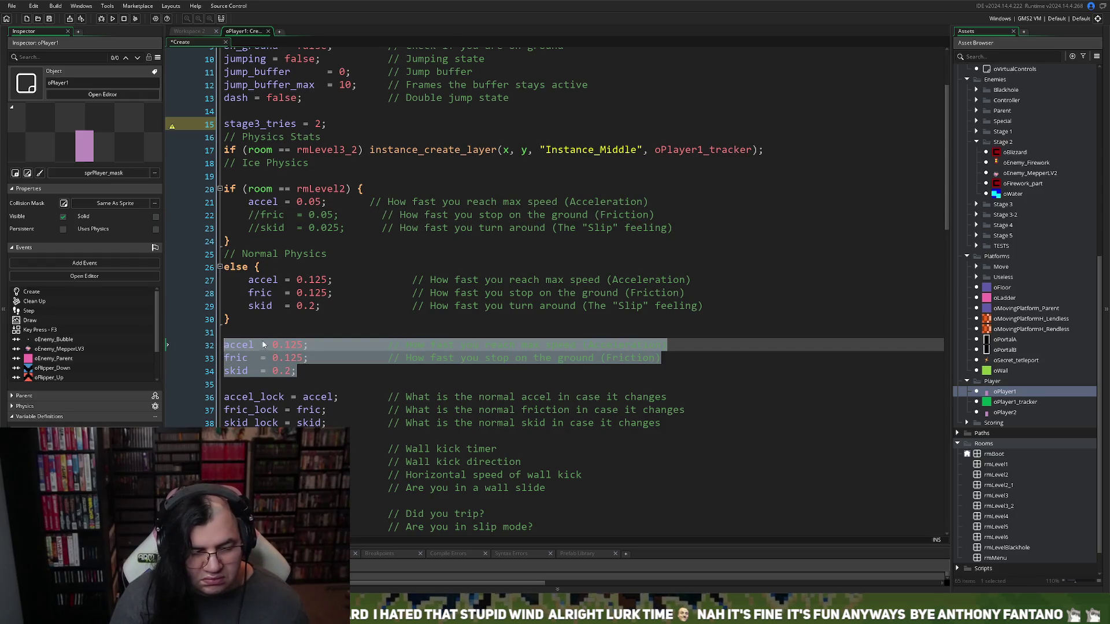
{"action": "key", "text": "ctrl+c"}
{"action": "mouse_move", "coordinate": [670, 228]}
{"action": "left_mouse_down"}
{"action": "mouse_move", "coordinate": [254, 215]}
{"action": "mouse_move", "coordinate": [248, 203]}
{"action": "left_mouse_up"}
{"action": "key", "text": "ctrl+v"}
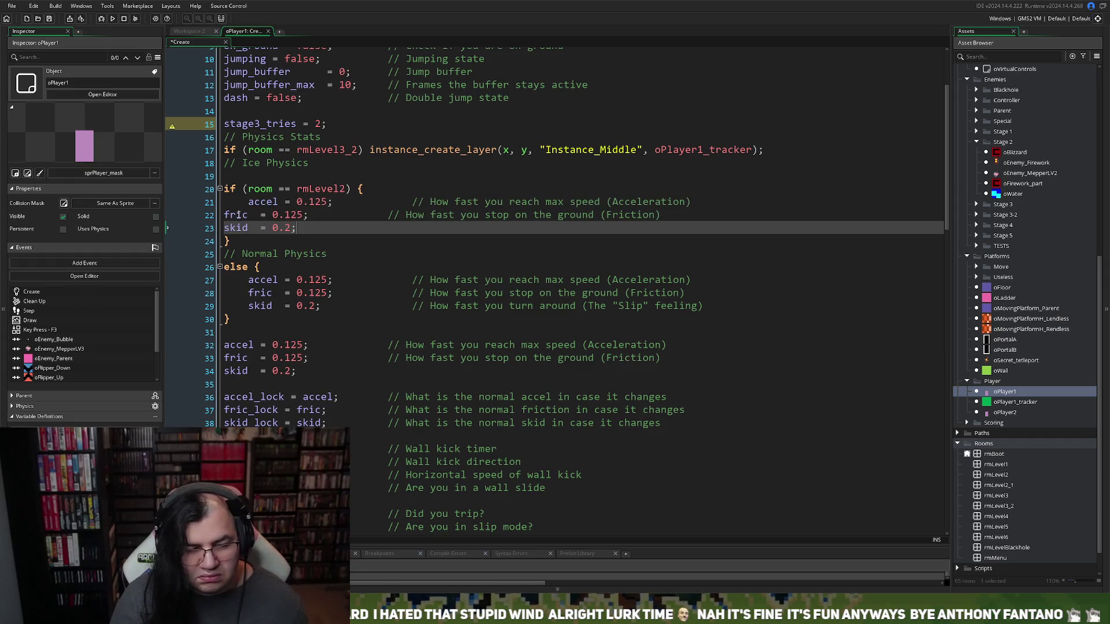
{"action": "left_click", "coordinate": [225, 215]}
{"action": "key", "text": "Tab"}
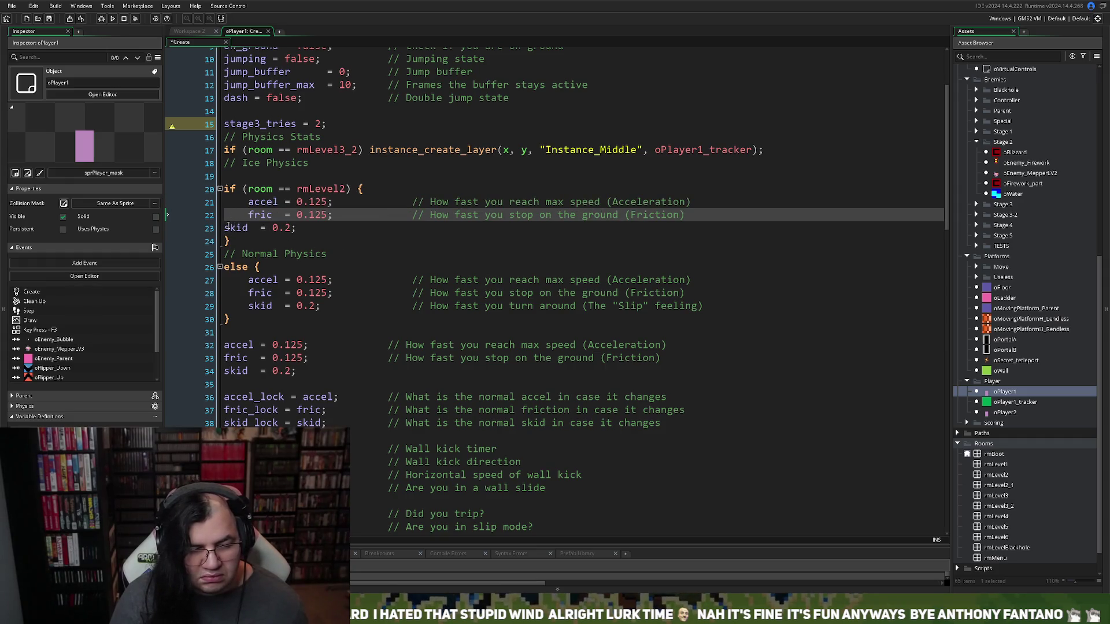
{"action": "left_click", "coordinate": [226, 228]}
{"action": "key", "text": "Tab"}
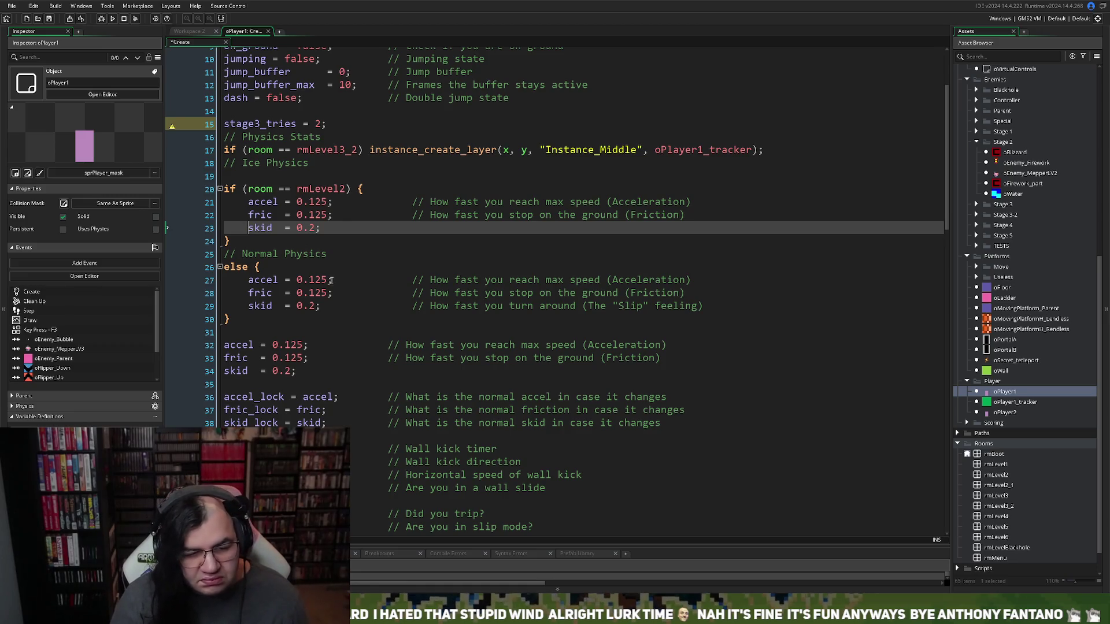
Select the else block's full accel, fric and skid lines
{"action": "left_click_drag", "start_coordinate": [328, 306], "coordinate": [248, 281]}
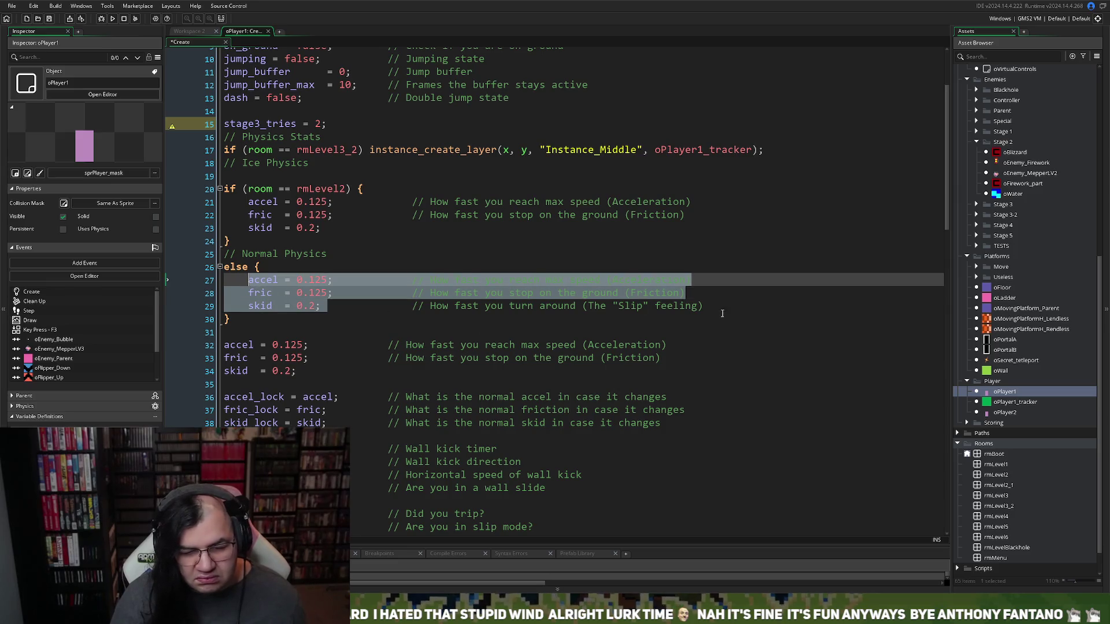
{"action": "mouse_move", "coordinate": [717, 308]}
{"action": "left_mouse_down"}
{"action": "mouse_move", "coordinate": [254, 307]}
{"action": "mouse_move", "coordinate": [248, 281]}
{"action": "left_mouse_up"}
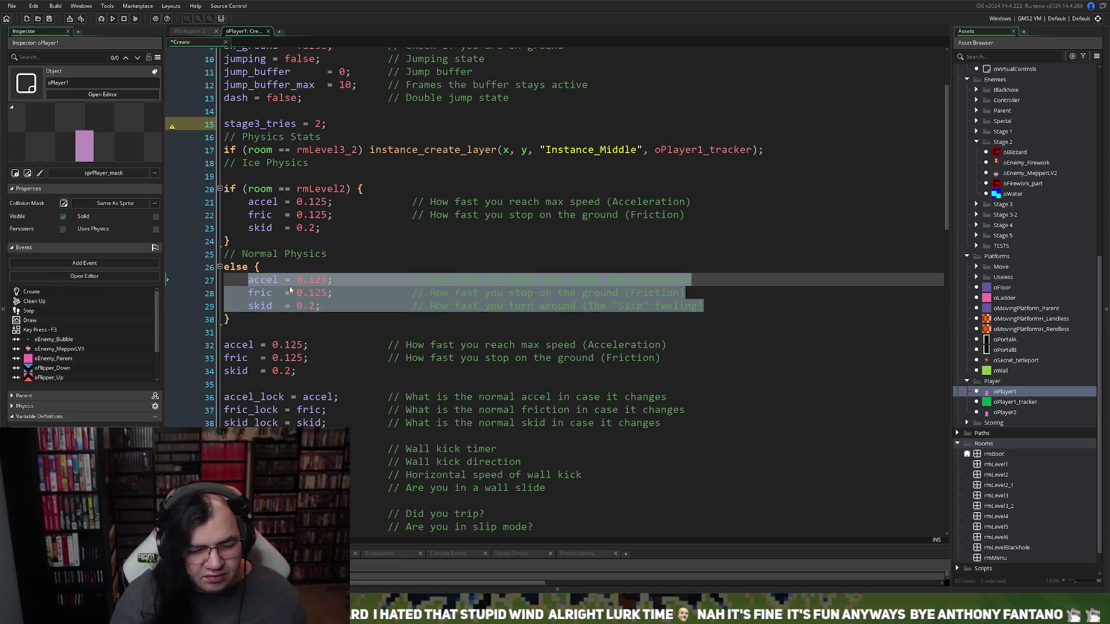
{"action": "scroll", "coordinate": [290, 289], "scroll_direction": "down", "scroll_amount": 15}
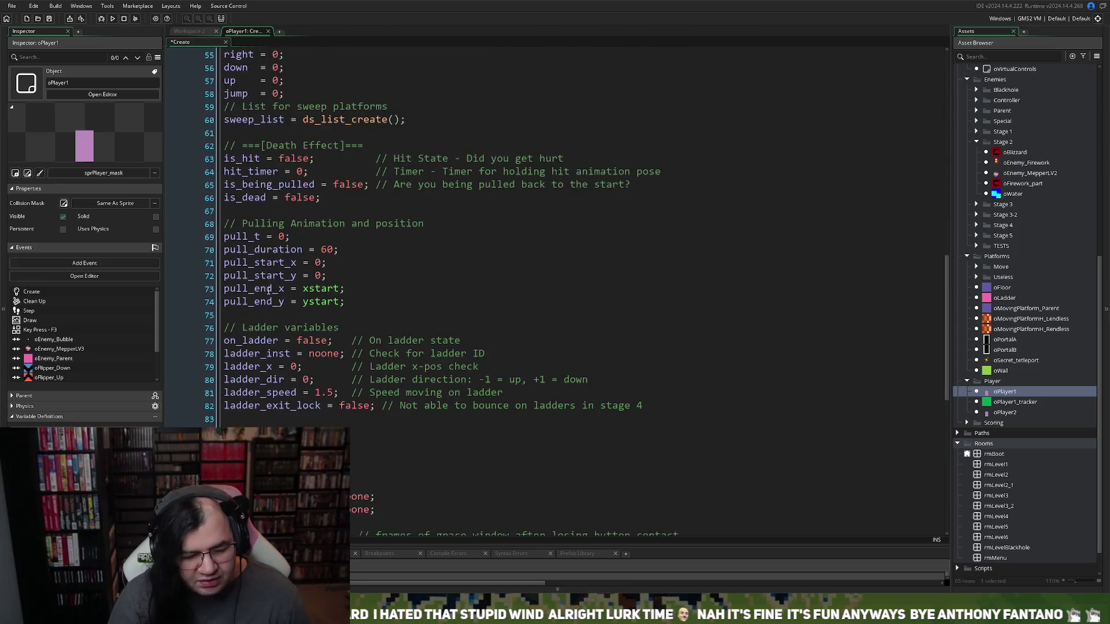
{"action": "scroll", "coordinate": [269, 289], "scroll_direction": "down", "scroll_amount": 11}
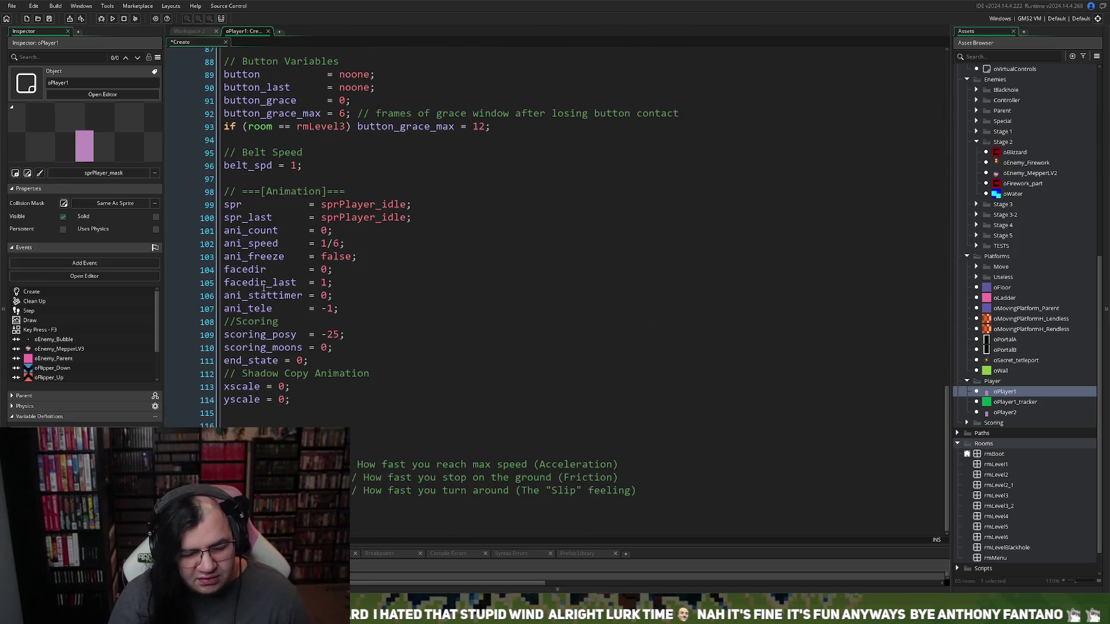
{"action": "scroll", "coordinate": [263, 287], "scroll_direction": "up", "scroll_amount": 19}
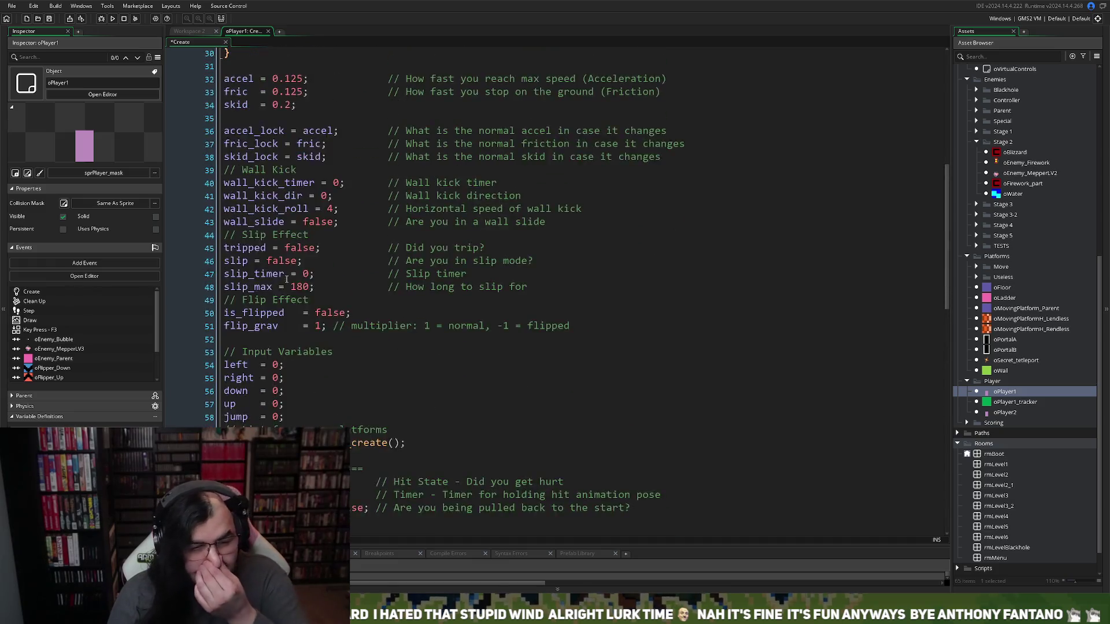
{"action": "scroll", "coordinate": [286, 280], "scroll_direction": "up", "scroll_amount": 5}
Copy the selected else-block physics lines via the context menu, then open oPlayer1's Step event in Workspace 2
{"action": "right_click", "coordinate": [291, 232]}
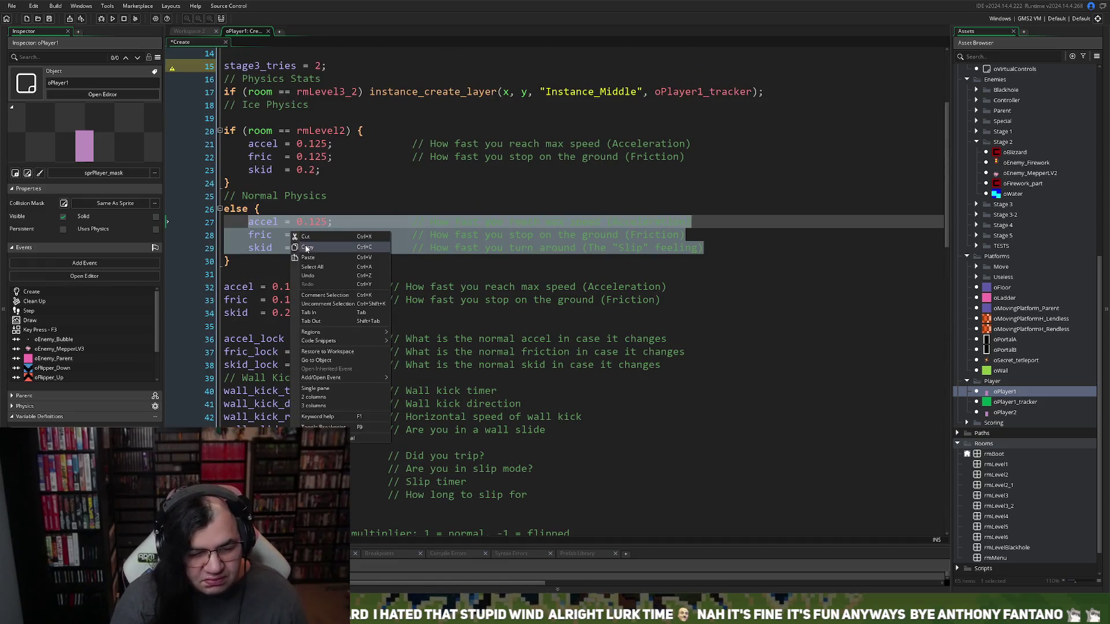
{"action": "left_click", "coordinate": [307, 248]}
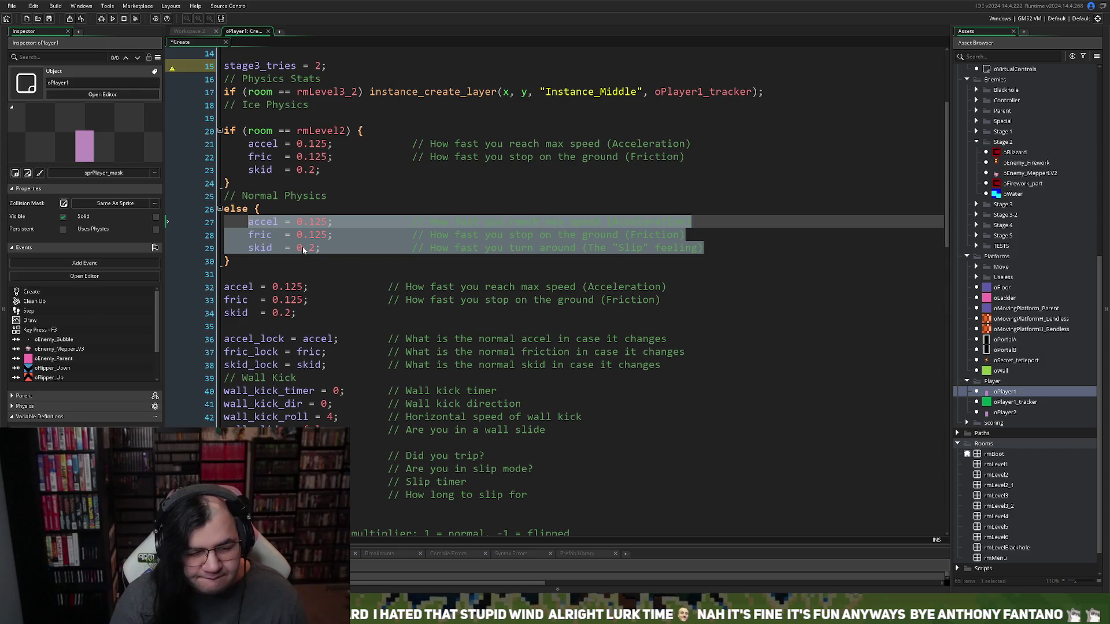
{"action": "left_click", "coordinate": [211, 35]}
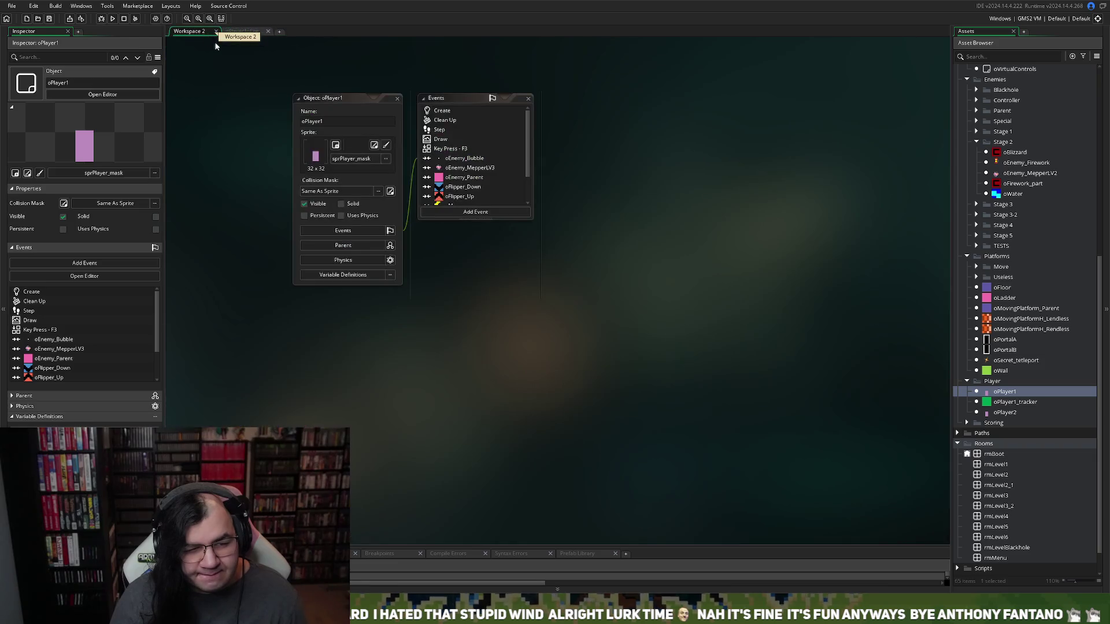
{"action": "double_click", "coordinate": [439, 131]}
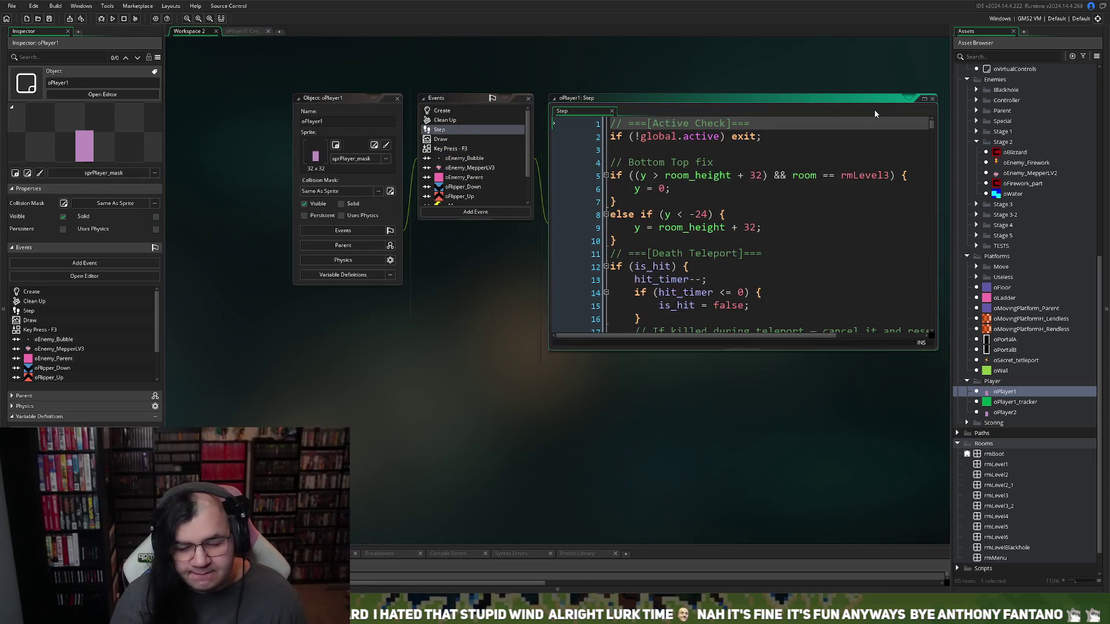
Expand oPlayer1's Step code to a full editor tab, put the caret near line 72, and start a search
{"action": "left_click", "coordinate": [921, 102]}
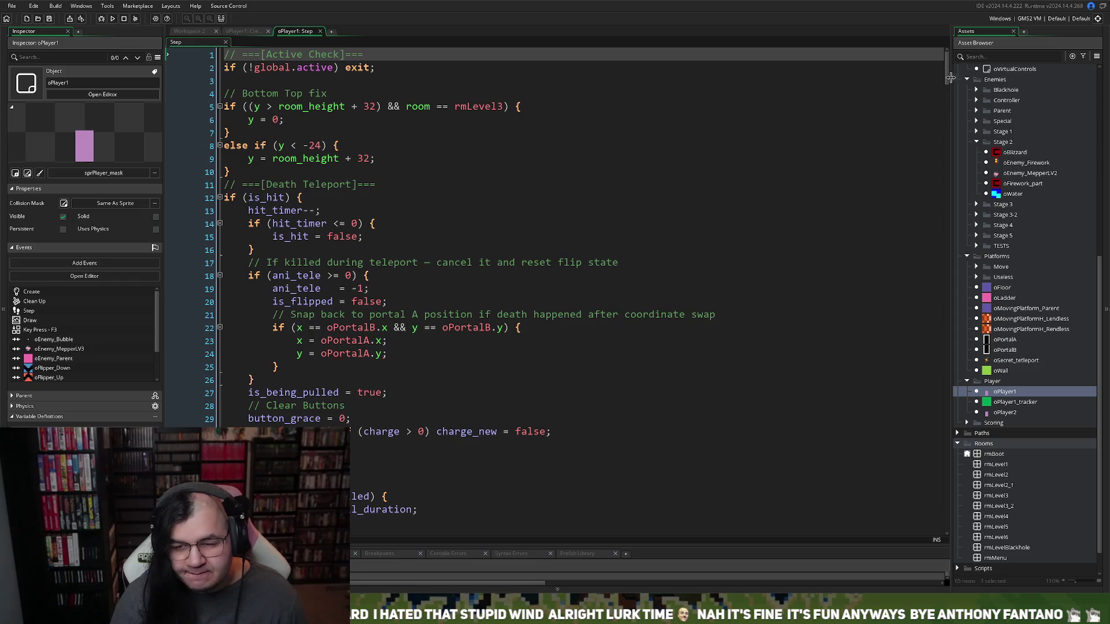
{"action": "left_click_drag", "start_coordinate": [945, 81], "coordinate": [918, 133]}
{"action": "left_click", "coordinate": [724, 180]}
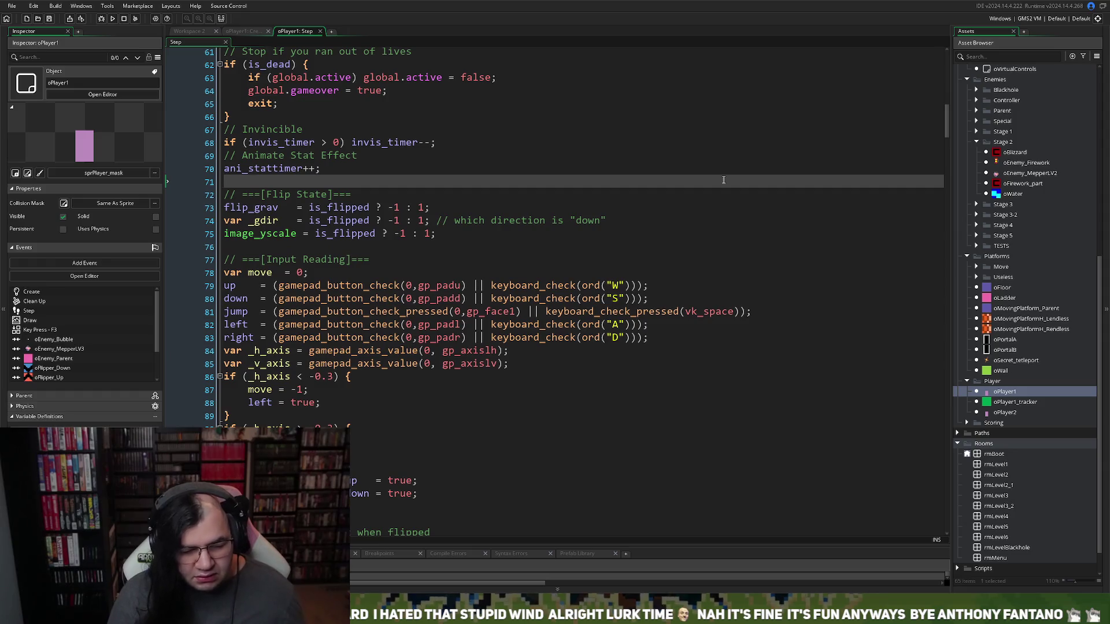
{"action": "left_click", "coordinate": [635, 195]}
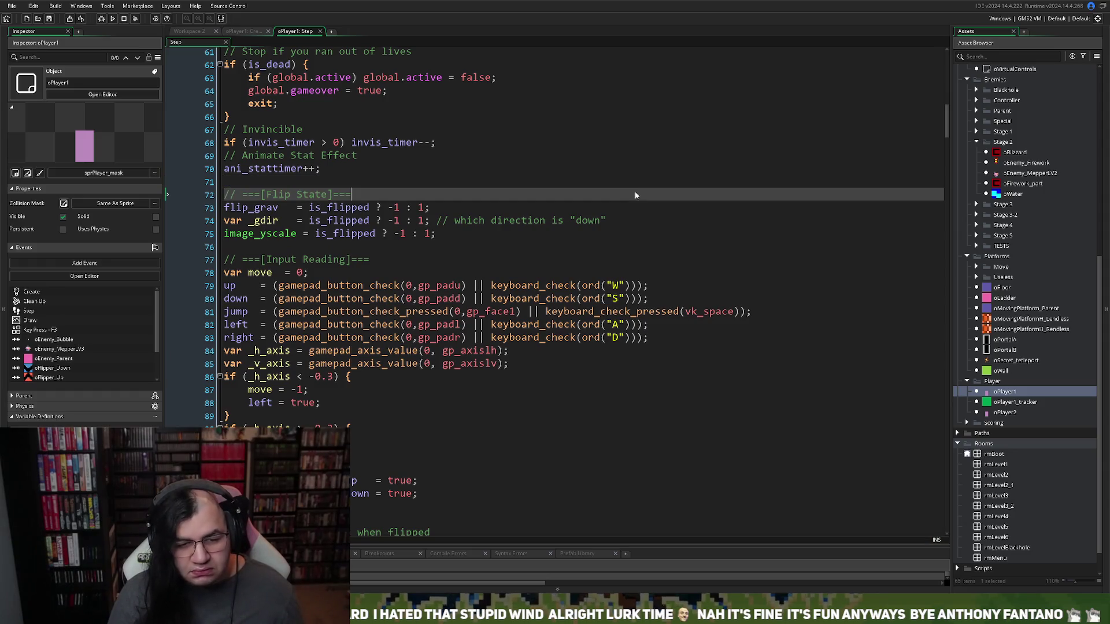
{"action": "key", "text": "ctrl+f"}
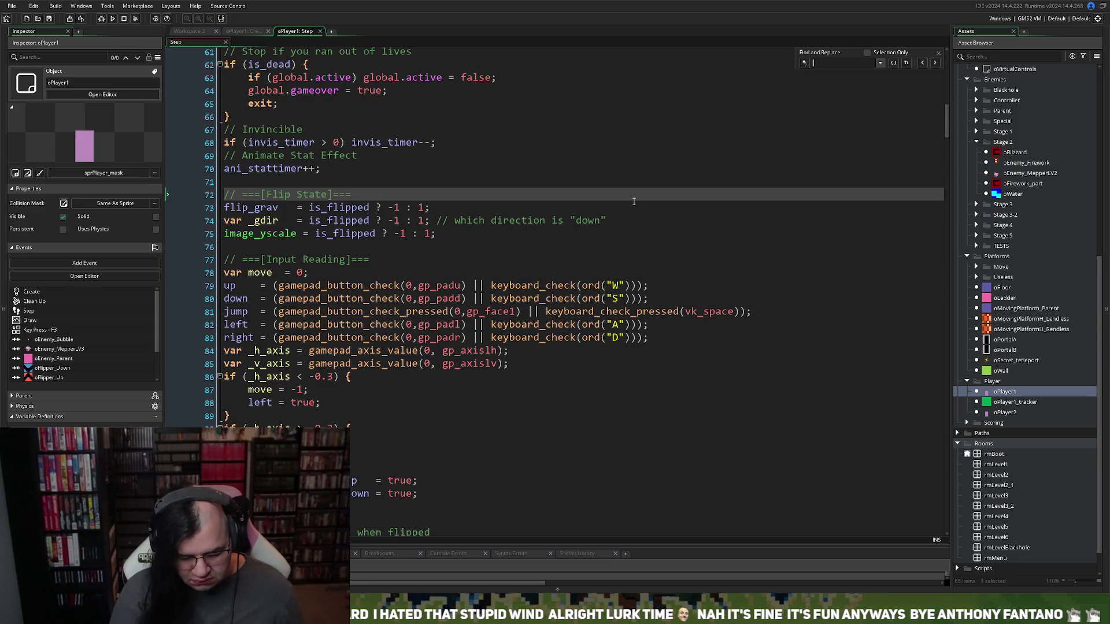
Find 'slip' in the Step code and place the caret after the slip-timer block
{"action": "type", "text": "sli"}
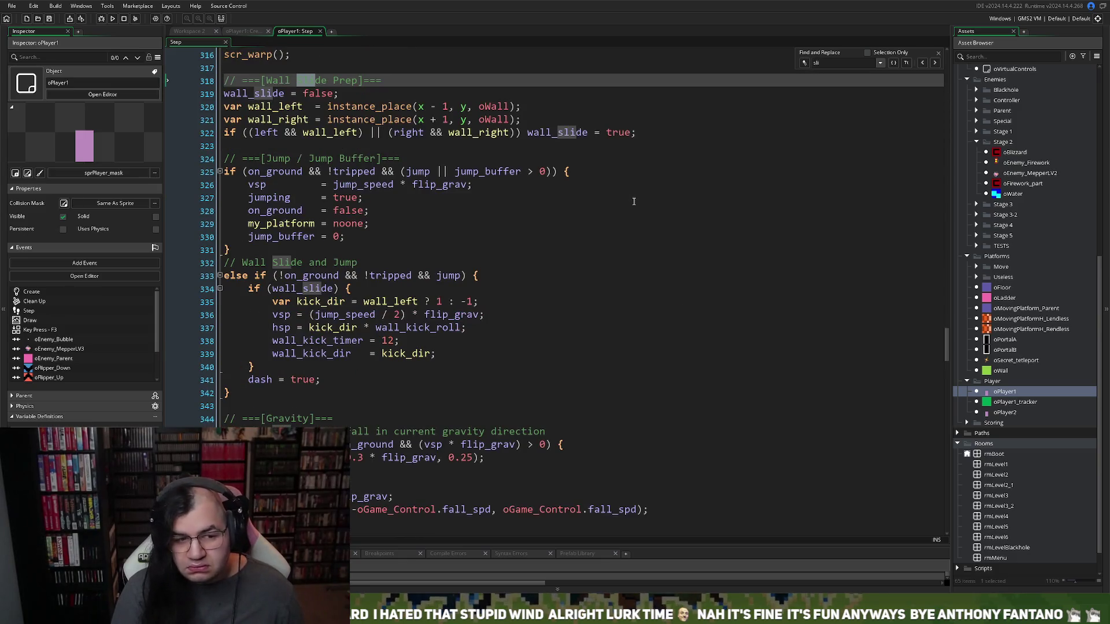
{"action": "type", "text": "p"}
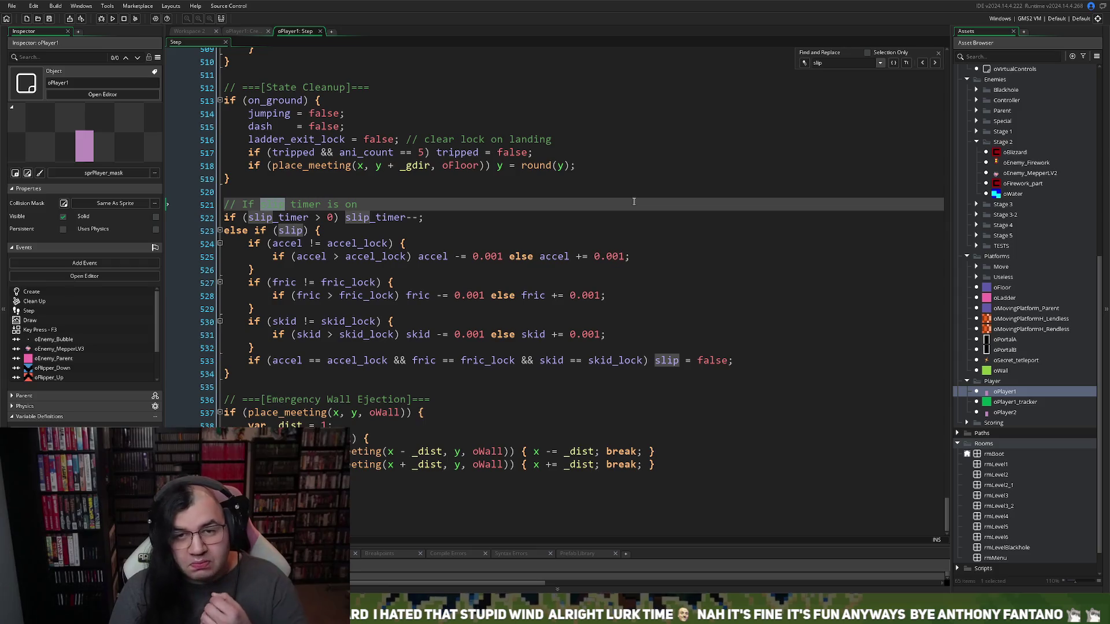
{"action": "left_click", "coordinate": [404, 284]}
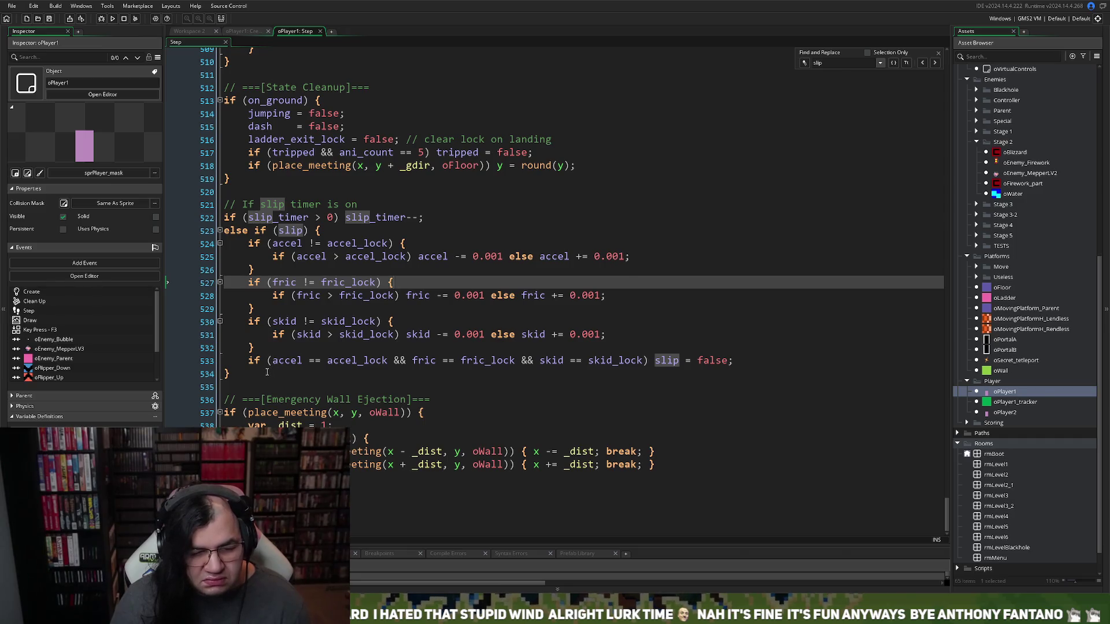
{"action": "left_click", "coordinate": [256, 374]}
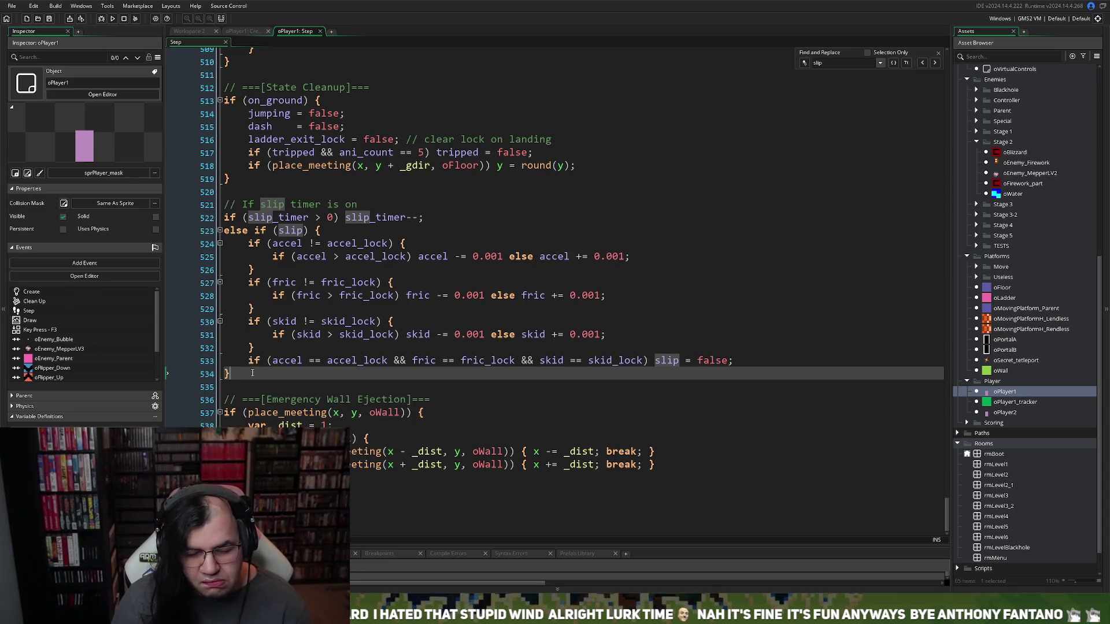
Add a '// If Blizzard is on' comment with the pasted accel, fric and skid lines, unindented
{"action": "key", "text": "Return"}
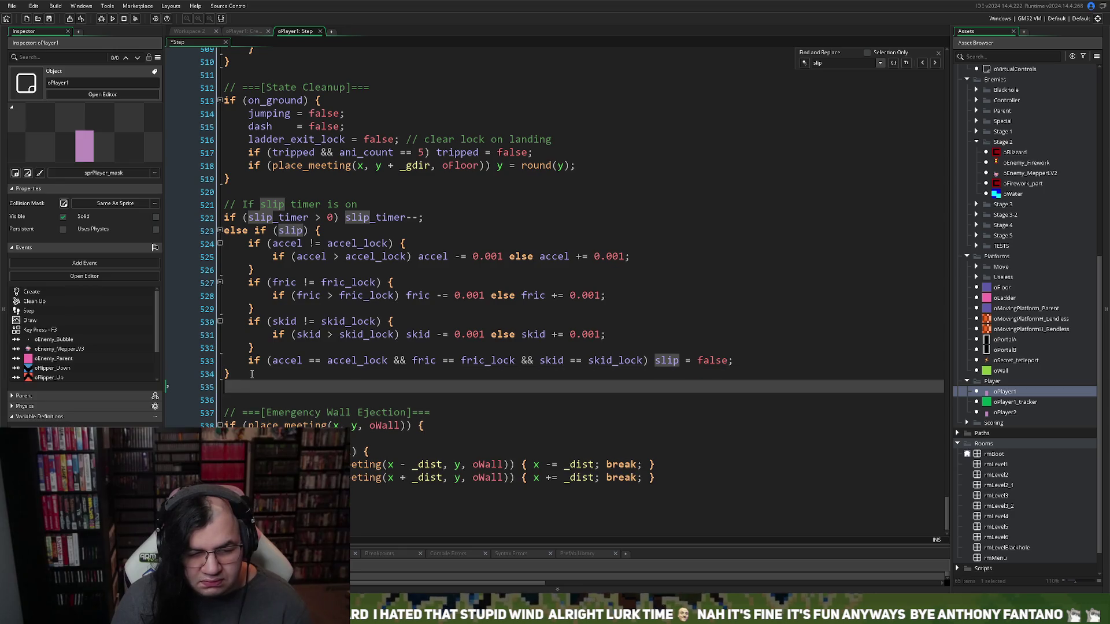
{"action": "key", "text": "Return"}
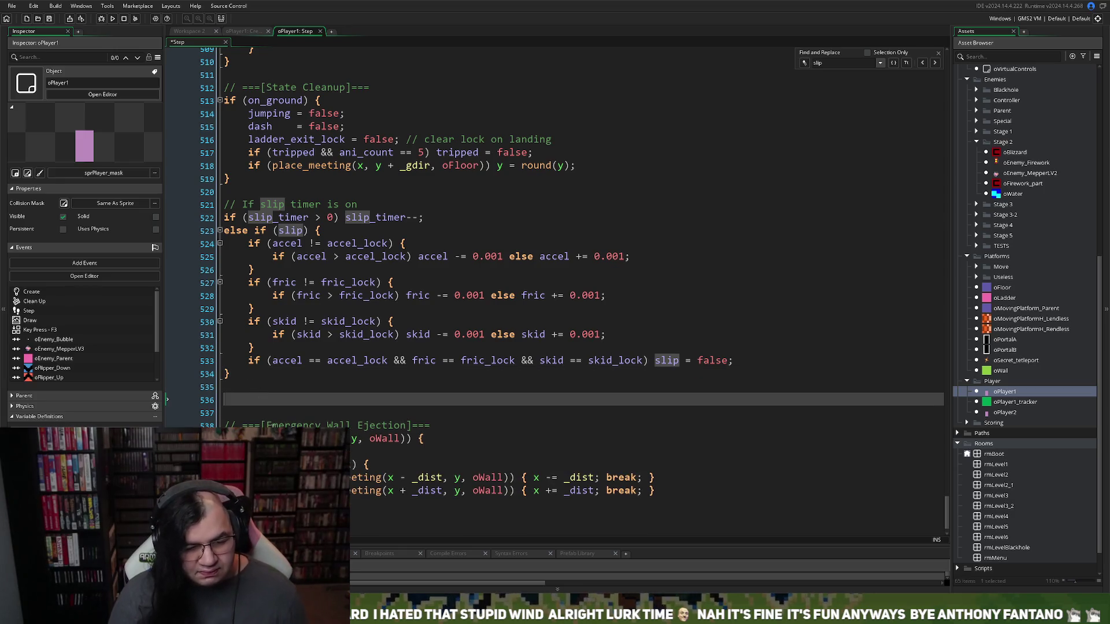
{"action": "key", "text": "BackSpace"}
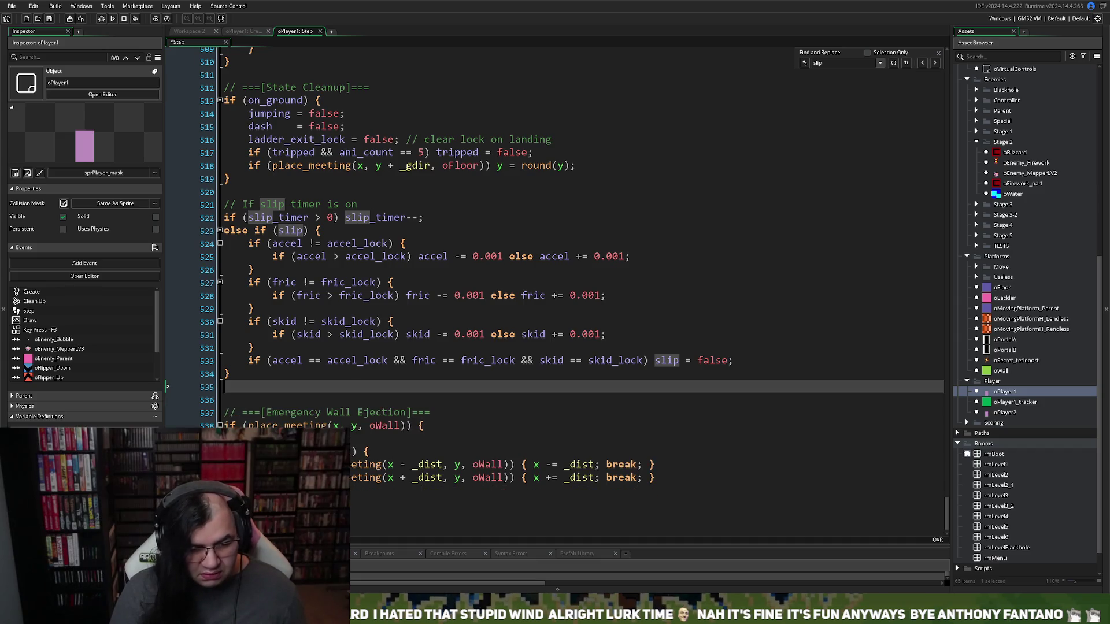
{"action": "type", "text": "// If"}
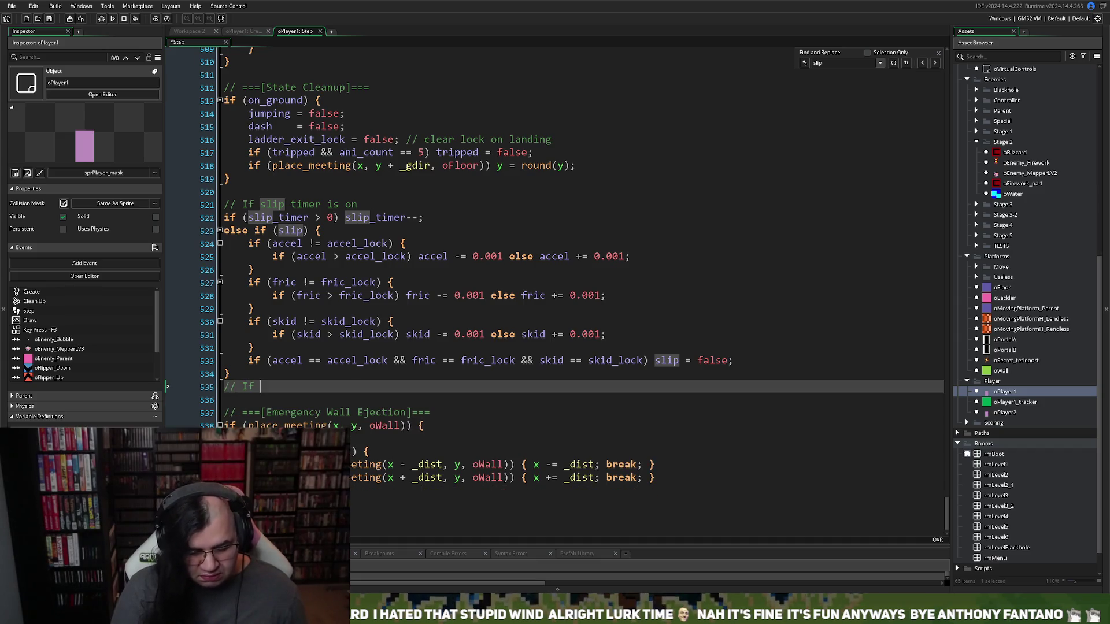
{"action": "type", "text": " Blizzard is on"}
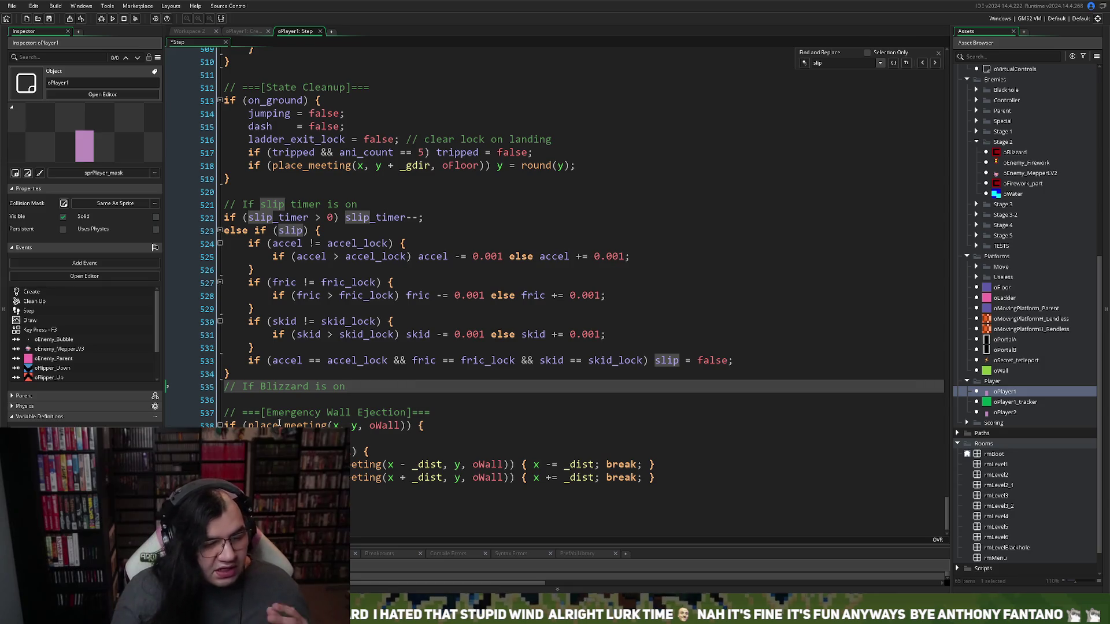
{"action": "key", "text": "Return"}
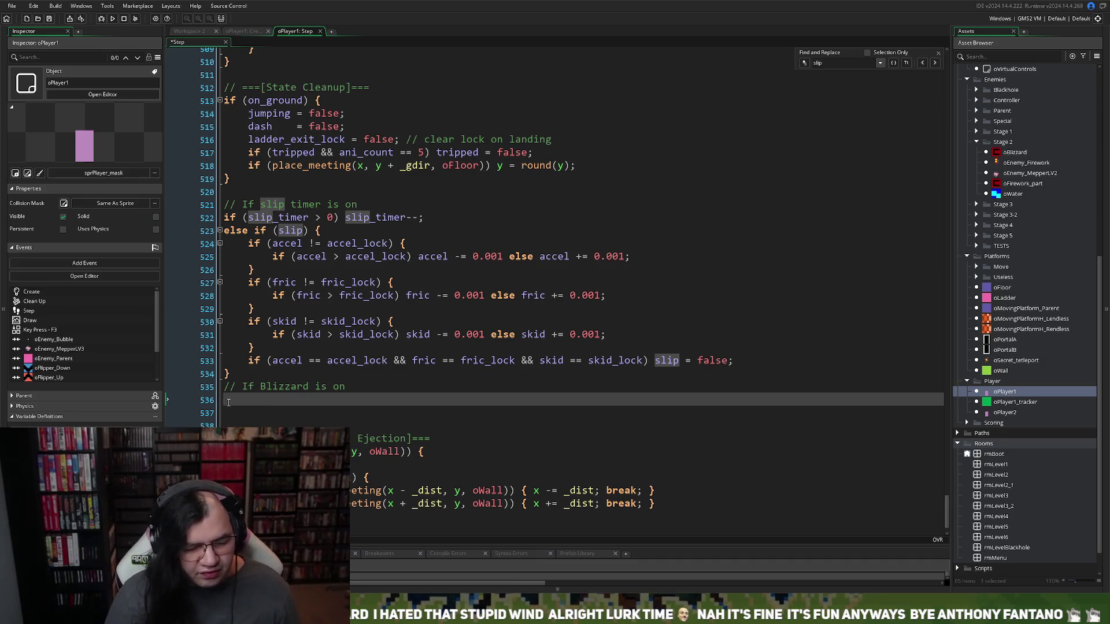
{"action": "key", "text": "ctrl+v"}
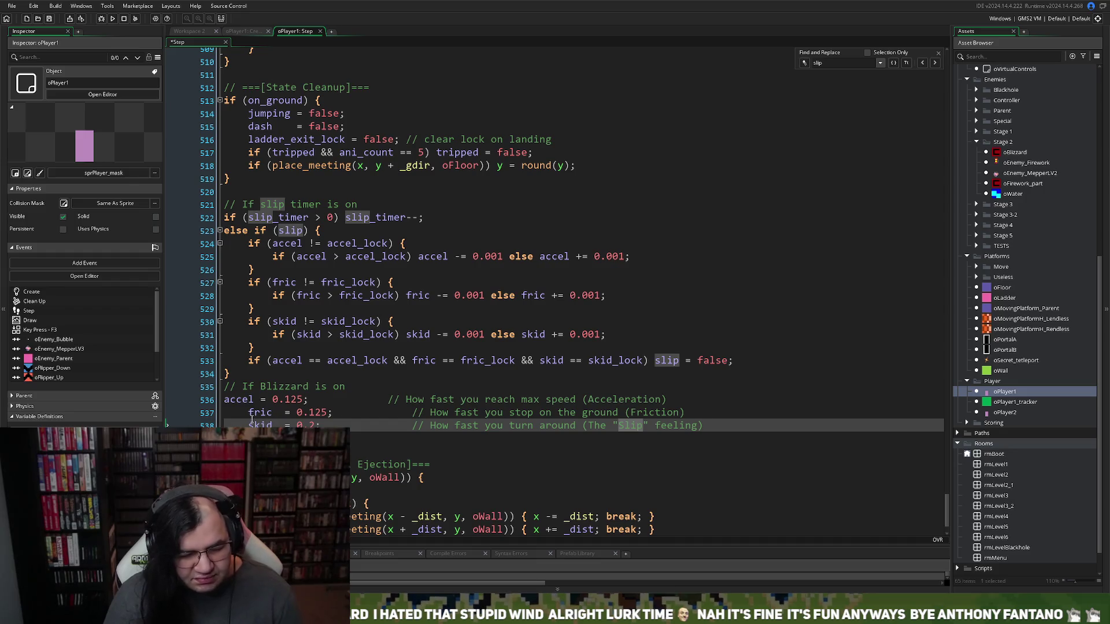
{"action": "double_click", "coordinate": [252, 418]}
{"action": "key", "text": "shift+Tab"}
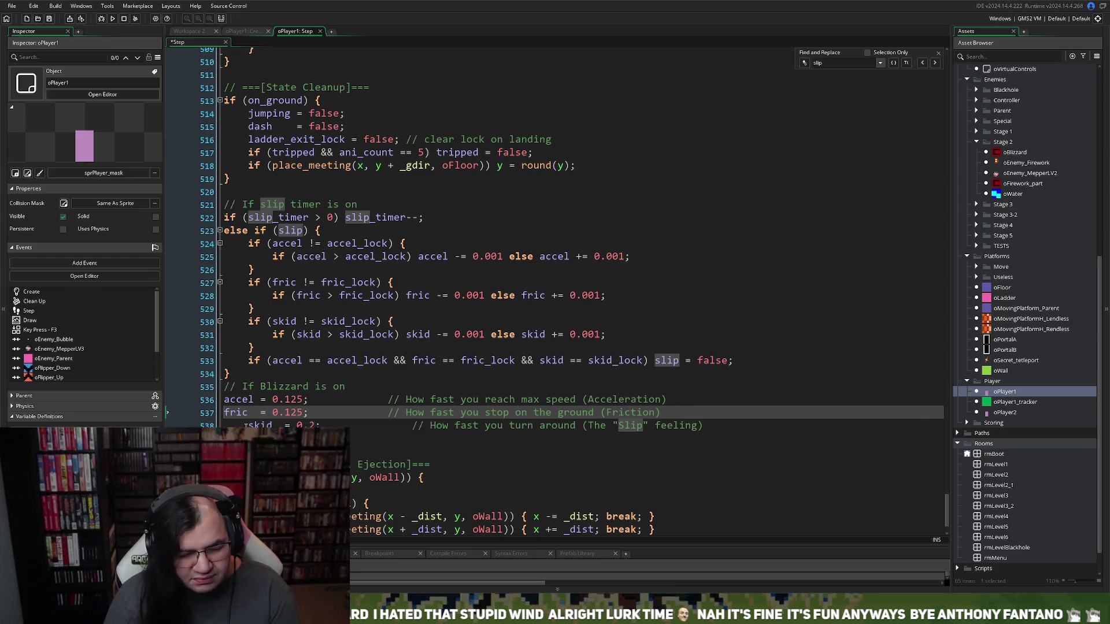
{"action": "left_click", "coordinate": [245, 426]}
{"action": "key", "text": "shift+Tab"}
Begin the condition 'if (oBlizzard.ai_state ==' on a new line above the settings
{"action": "left_click", "coordinate": [228, 399]}
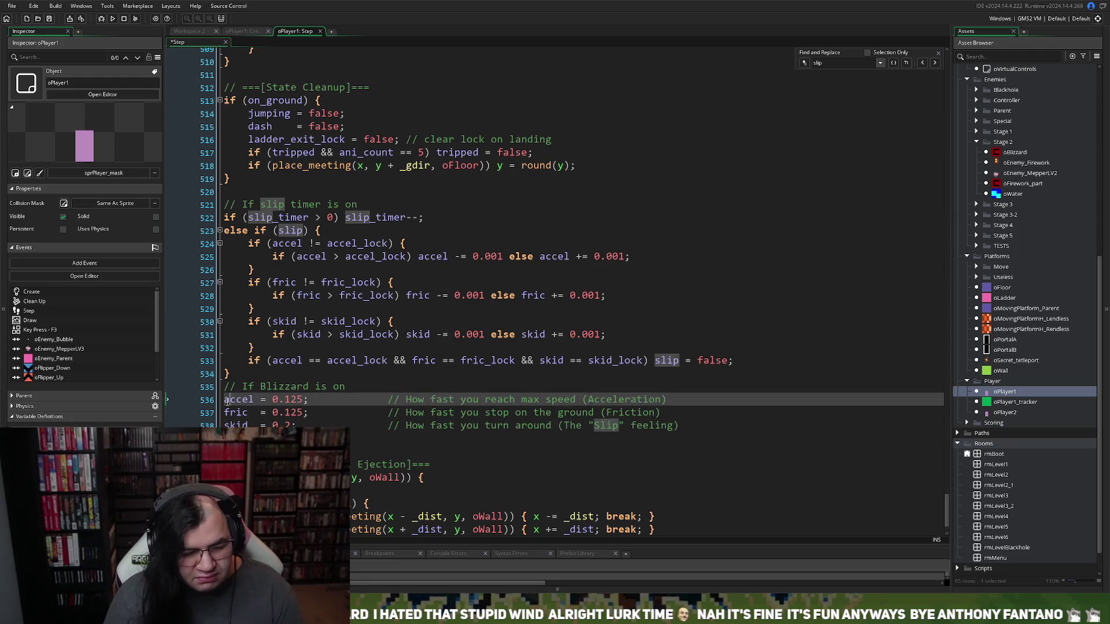
{"action": "key", "text": "Return"}
{"action": "key", "text": "Up"}
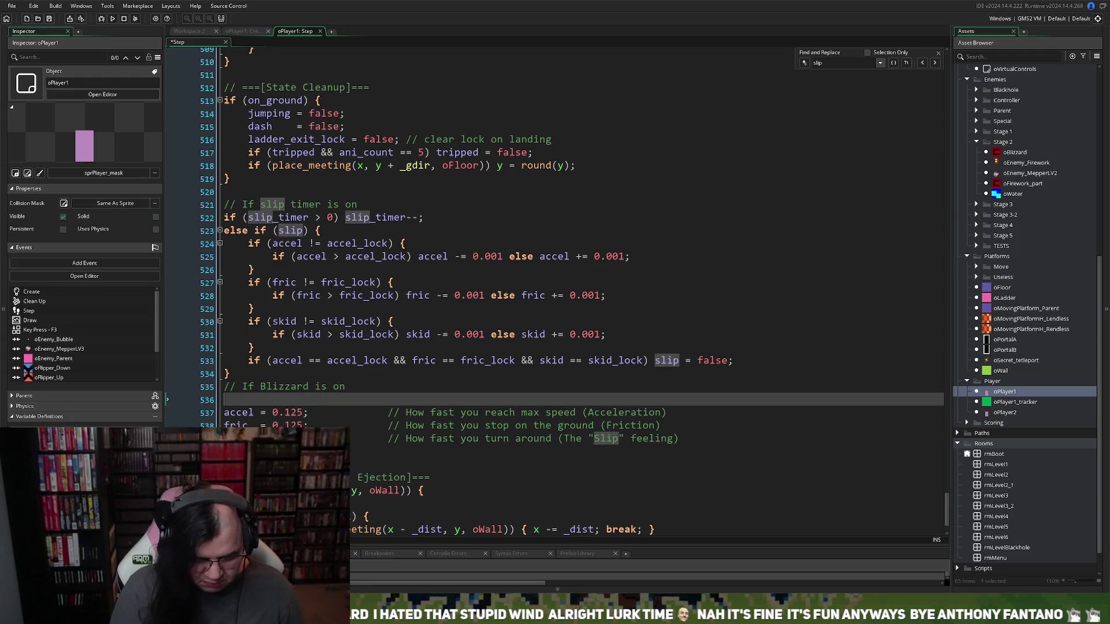
{"action": "type", "text": "if (oBli"}
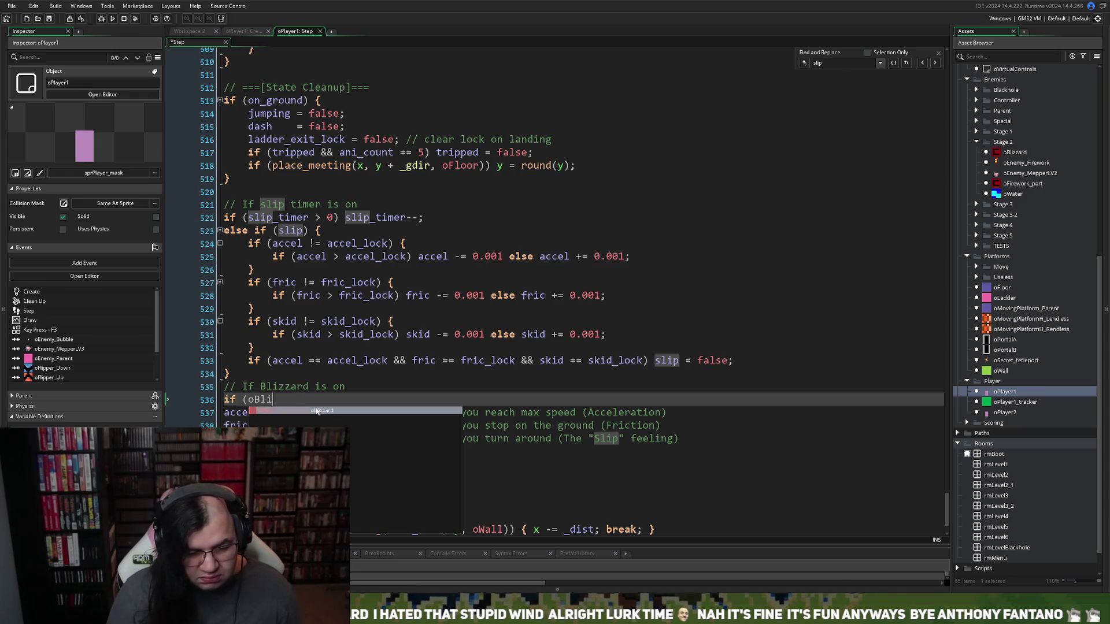
{"action": "left_click", "coordinate": [318, 410]}
{"action": "type", "text": "."}
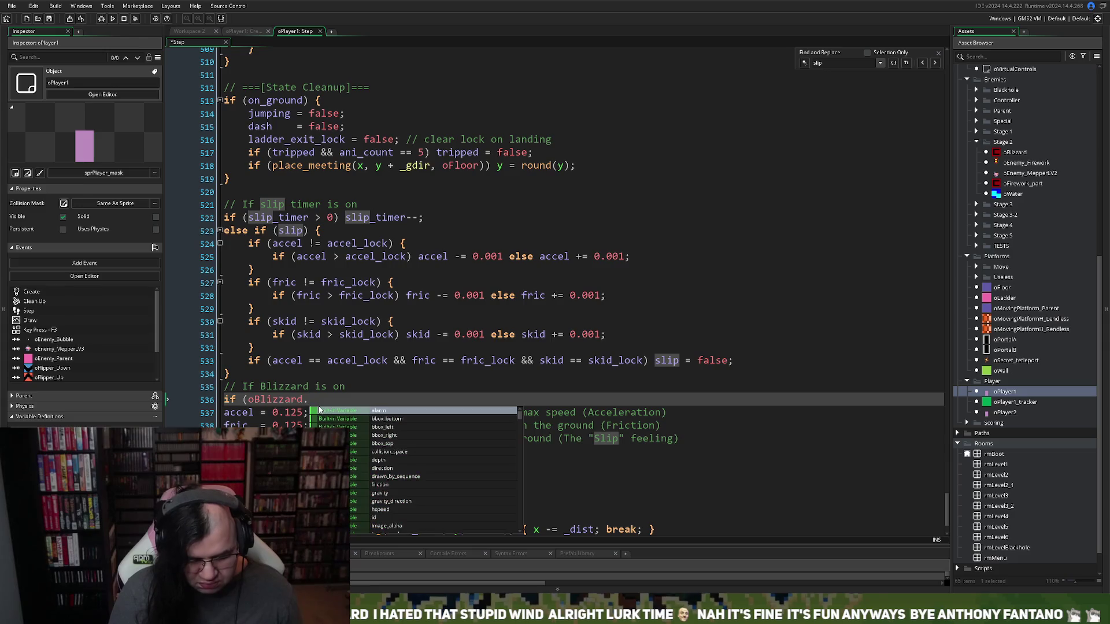
{"action": "type", "text": "ai_state"}
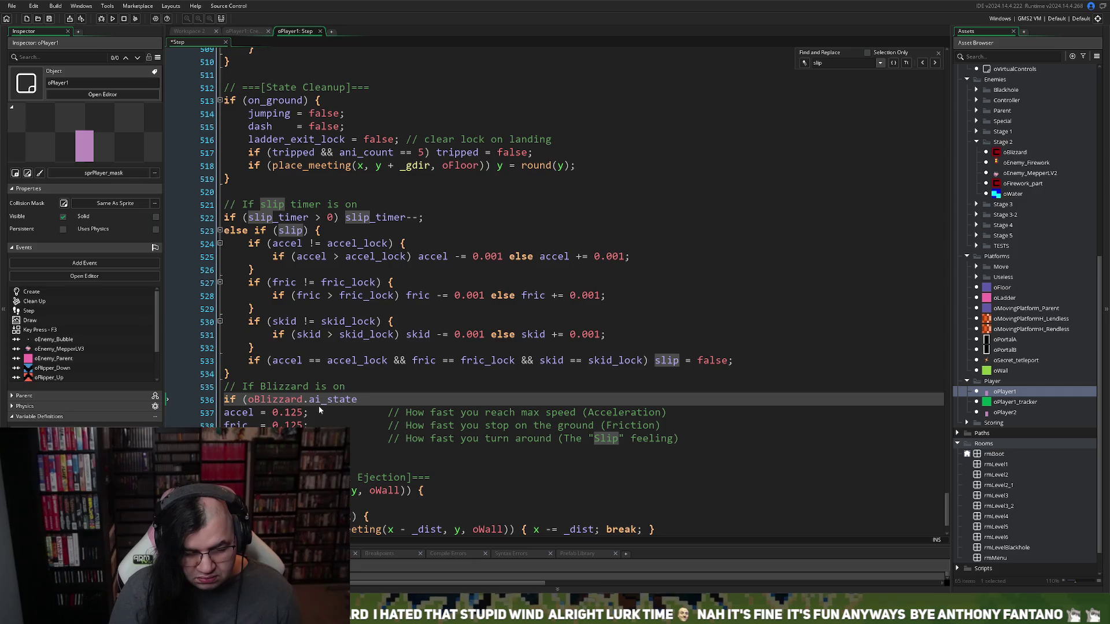
{"action": "type", "text": " =="}
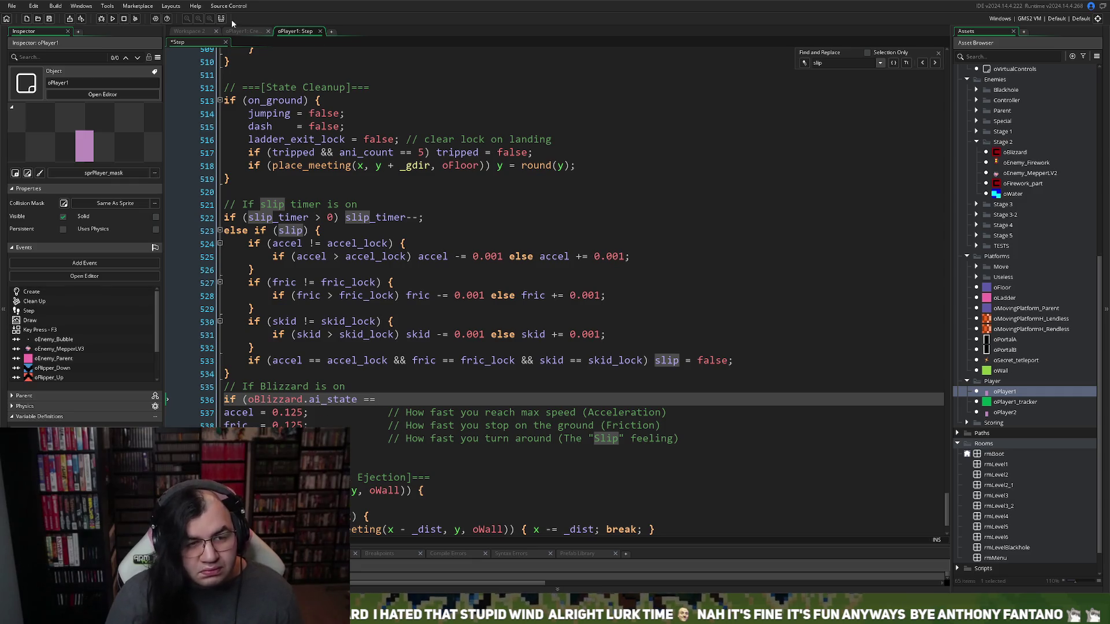
{"action": "left_click", "coordinate": [184, 32]}
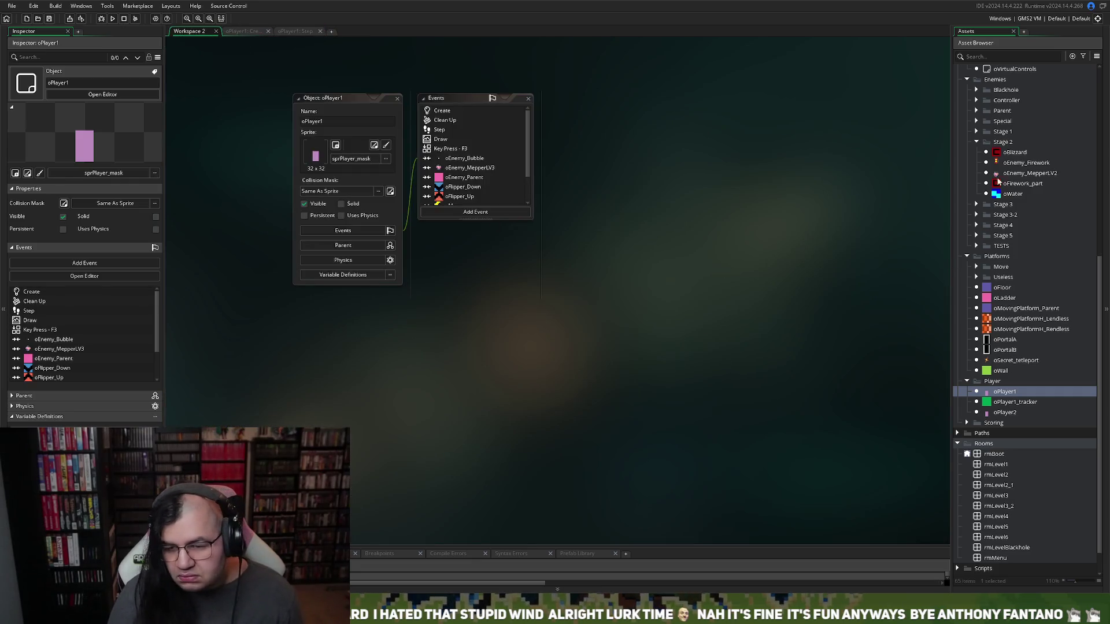
Check oBlizzard's ai_state variable and complete the condition as 'if (oBlizzard.ai_state == 1)'
{"action": "double_click", "coordinate": [1015, 152]}
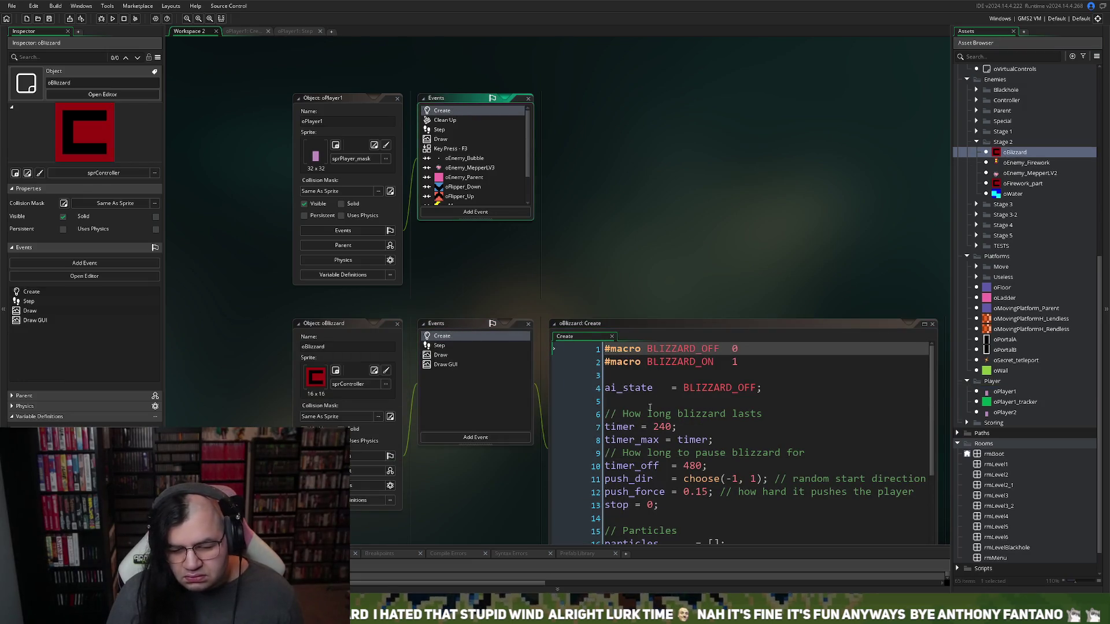
{"action": "double_click", "coordinate": [628, 388]}
{"action": "left_click", "coordinate": [243, 31]}
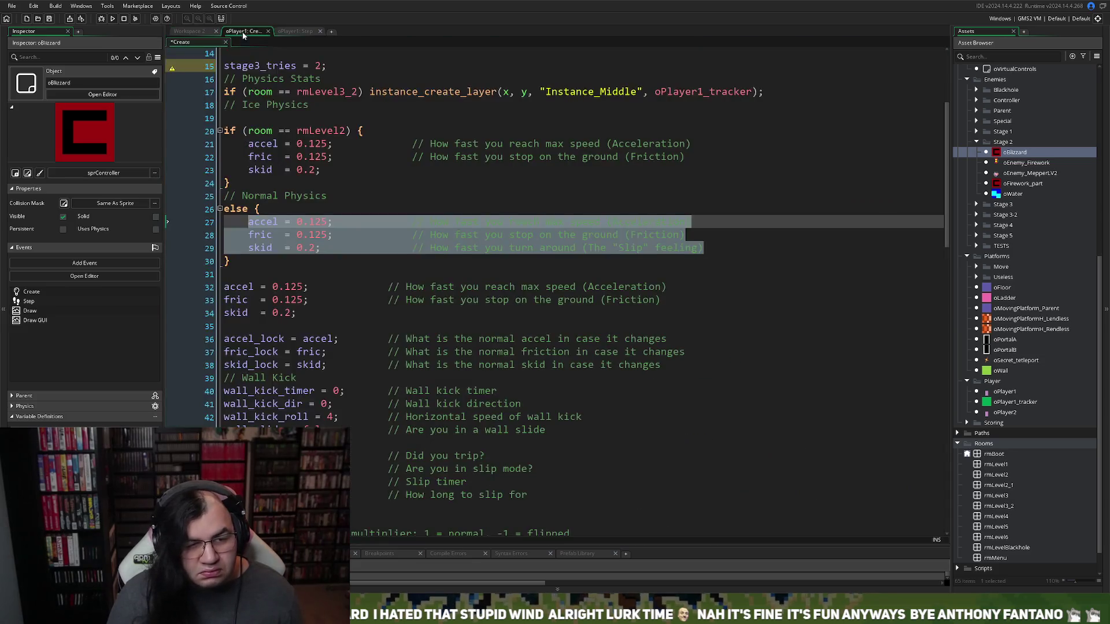
{"action": "left_click", "coordinate": [208, 32]}
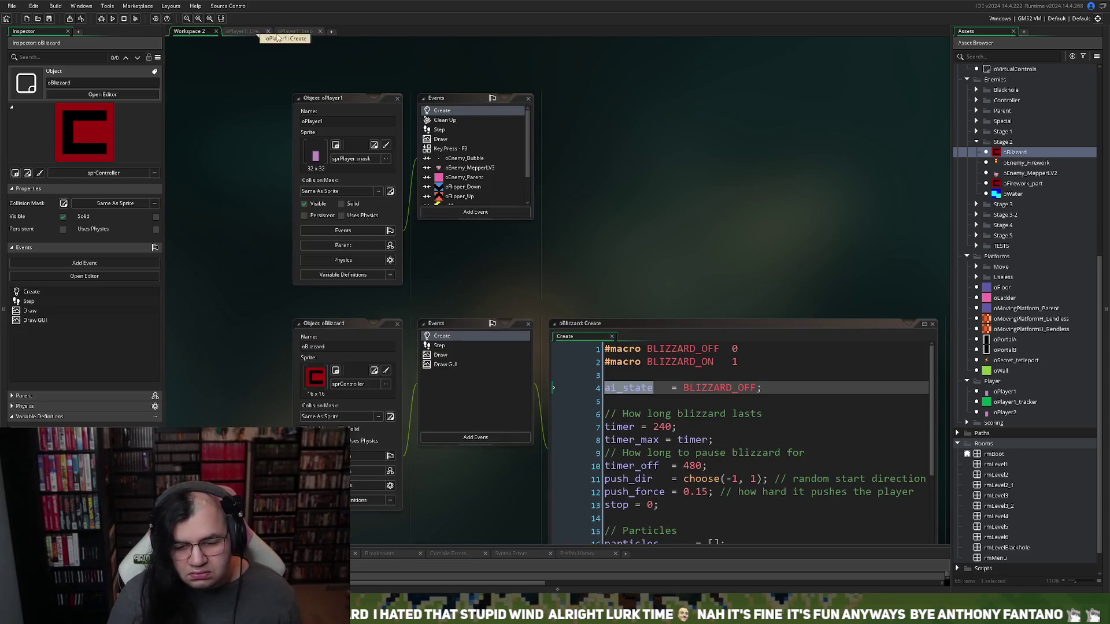
{"action": "left_click", "coordinate": [307, 32]}
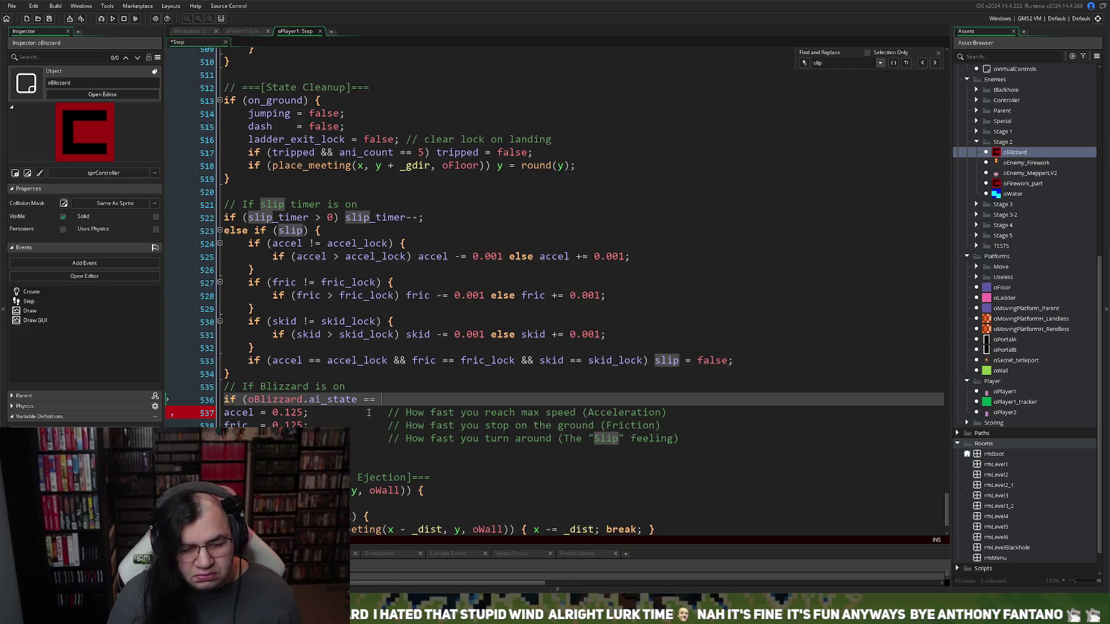
{"action": "type", "text": "1"}
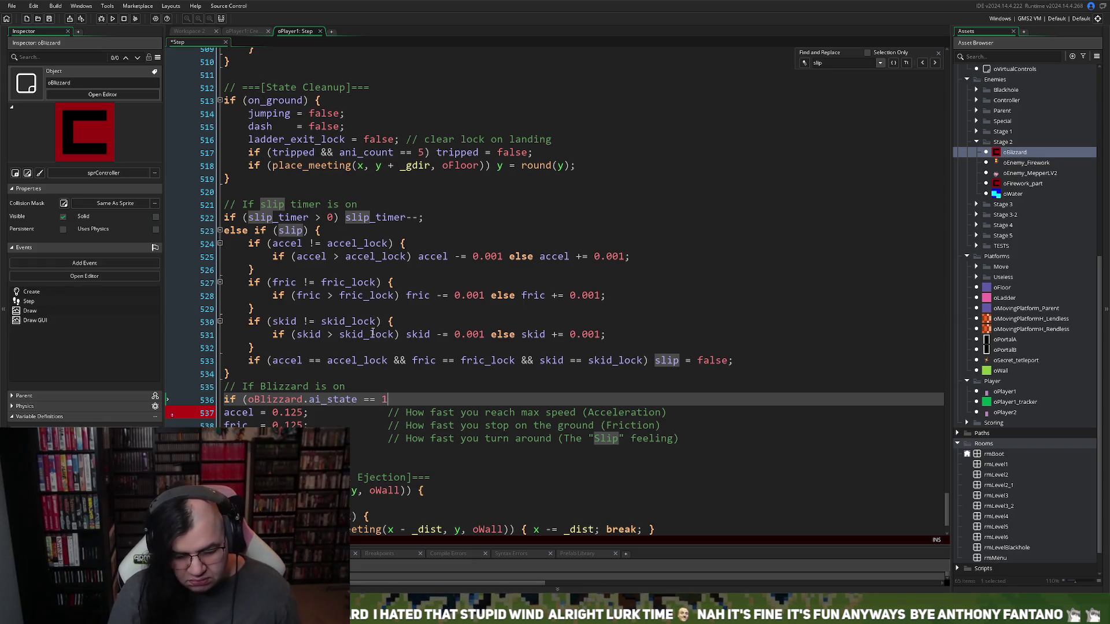
{"action": "type", "text": ")"}
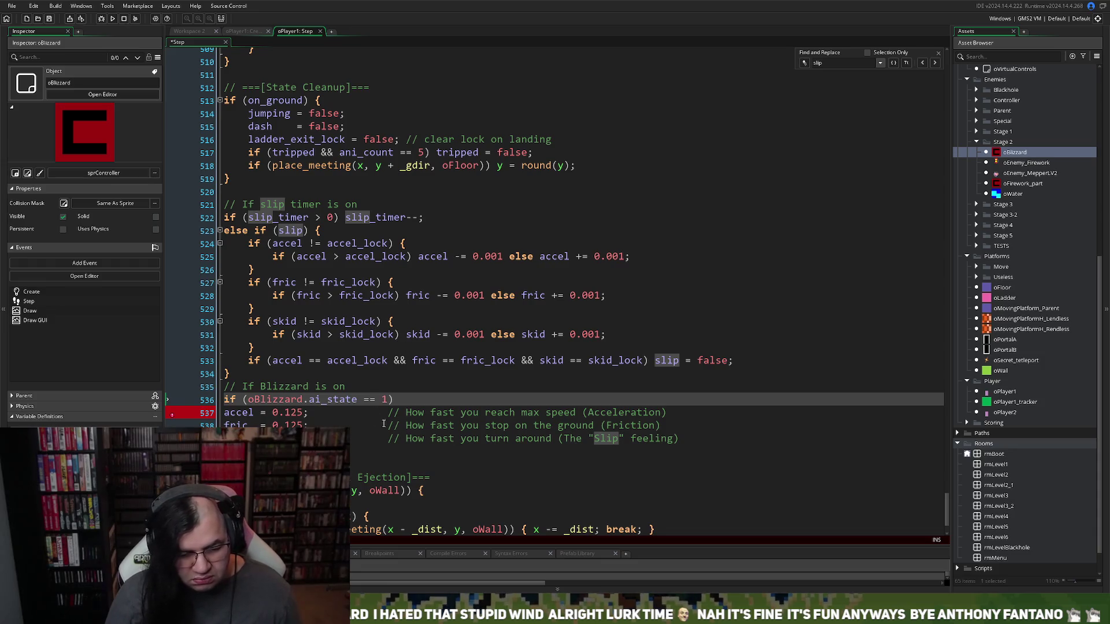
Indent the accel, fric and skid lines and enclose them in braces under the Blizzard check
{"action": "left_click_drag", "start_coordinate": [680, 440], "coordinate": [231, 415]}
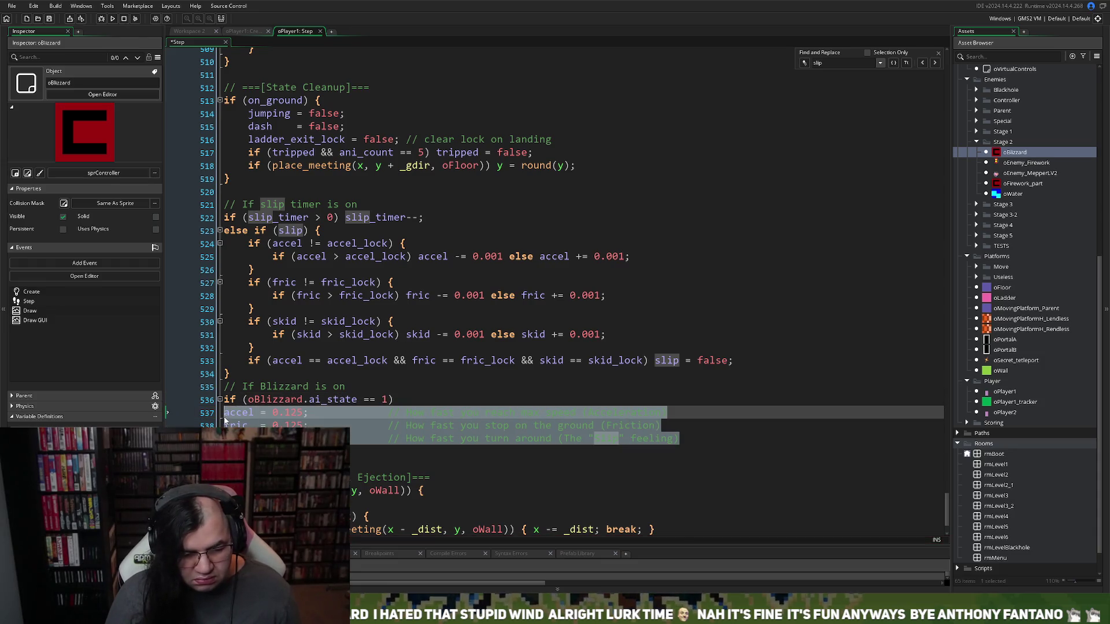
{"action": "key", "text": "Tab"}
{"action": "left_click", "coordinate": [706, 444]}
{"action": "key", "text": "Return"}
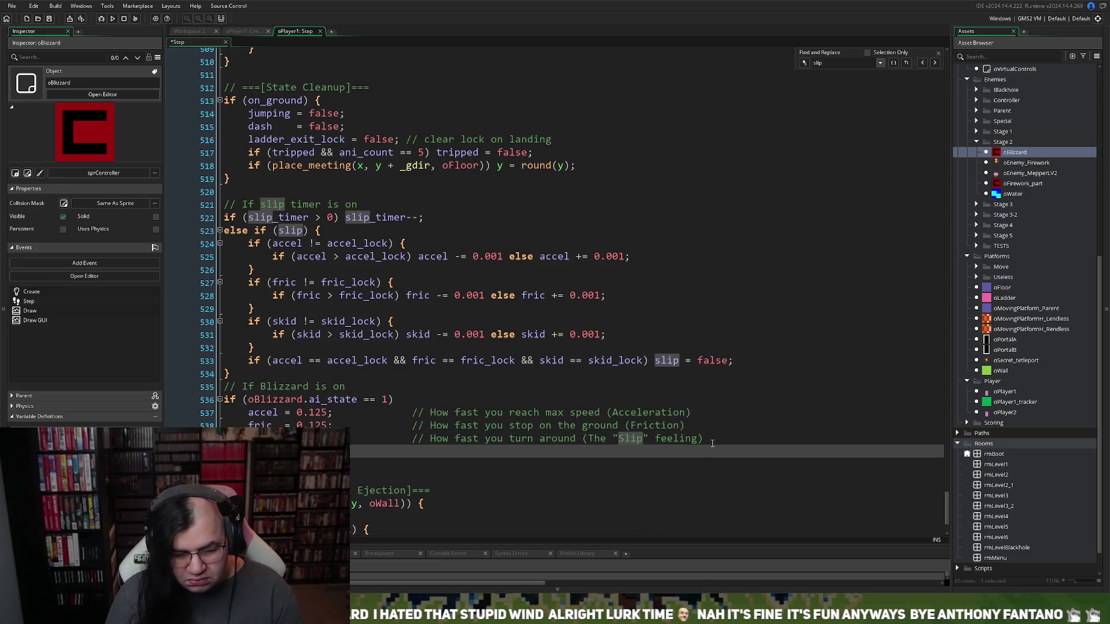
{"action": "left_click", "coordinate": [409, 395]}
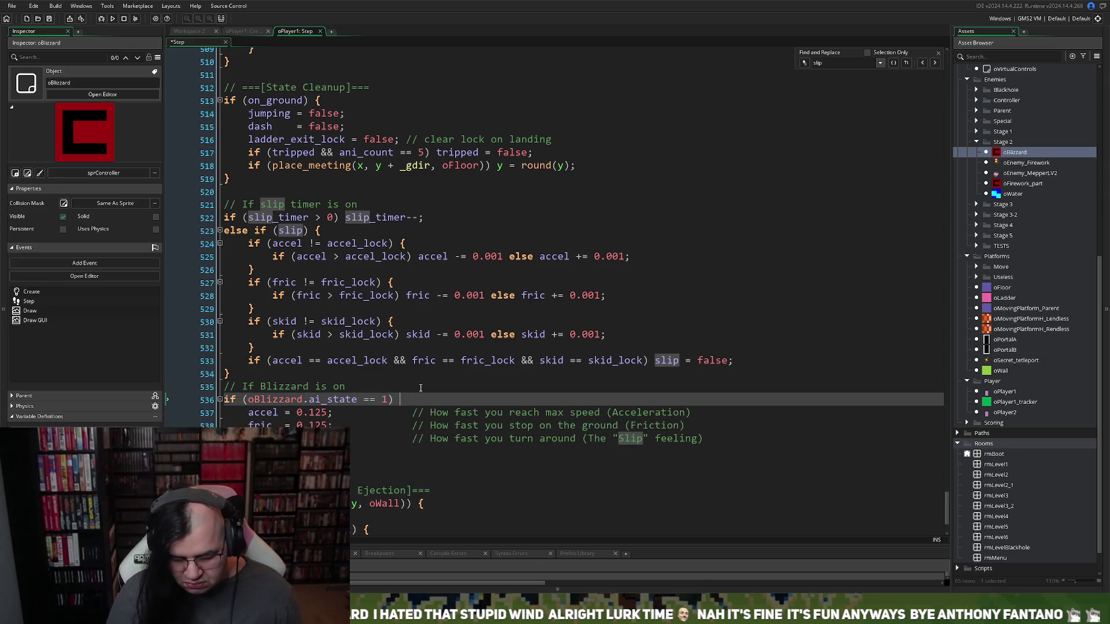
{"action": "type", "text": "{"}
{"action": "left_click", "coordinate": [714, 439]}
{"action": "key", "text": "Return"}
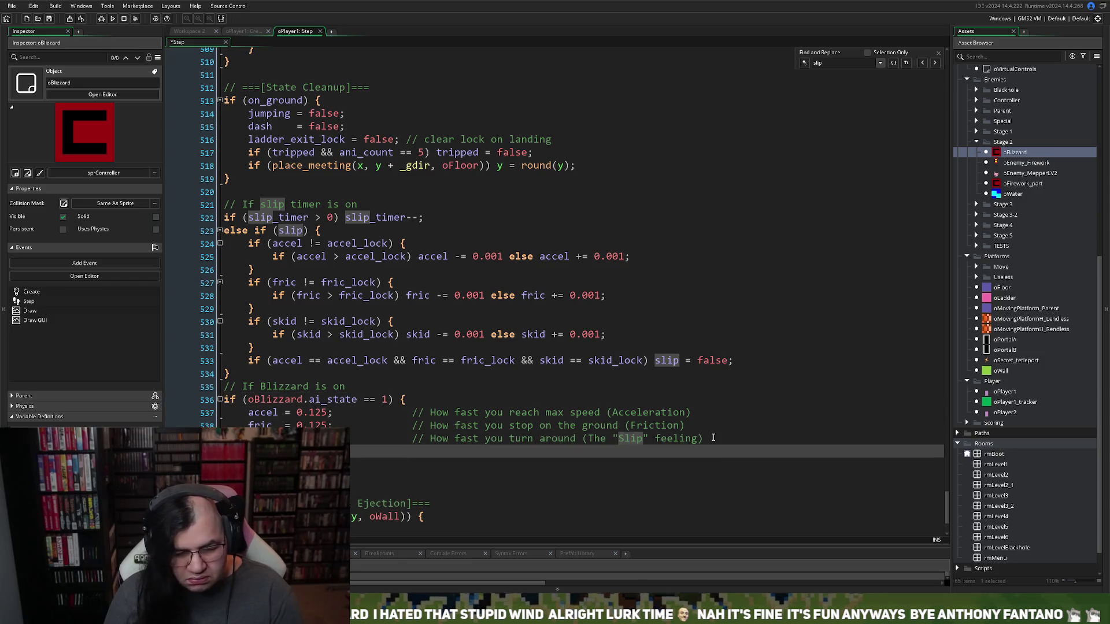
{"action": "key", "text": "Return"}
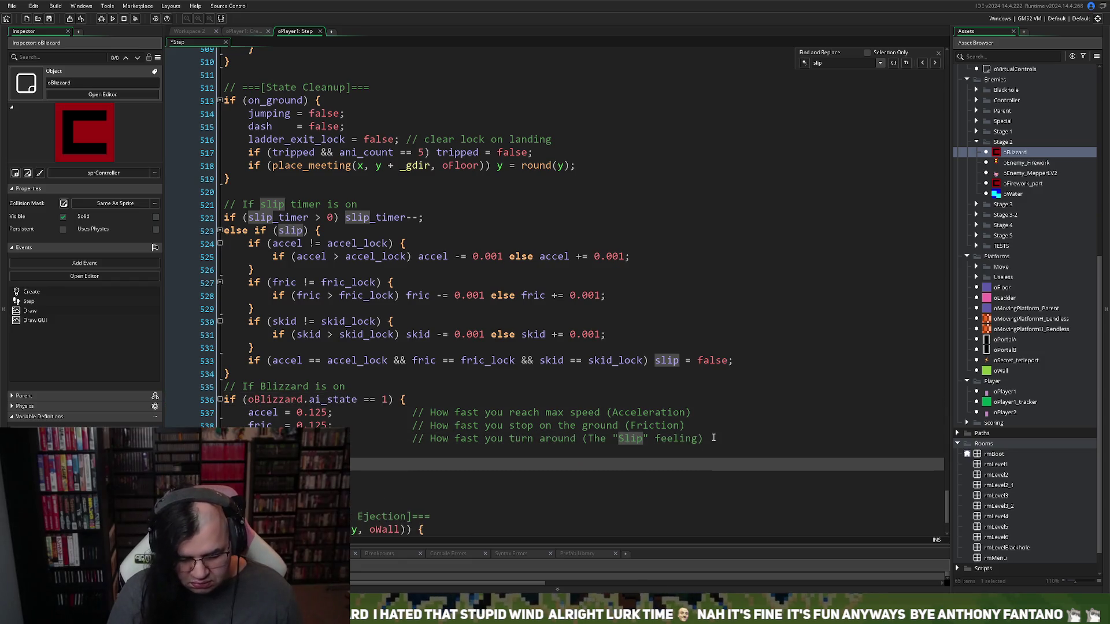
Add an 'if (room == rmLevel2)' condition above the Blizzard check
{"action": "left_click", "coordinate": [228, 400]}
{"action": "key", "text": "Return"}
{"action": "key", "text": "Up"}
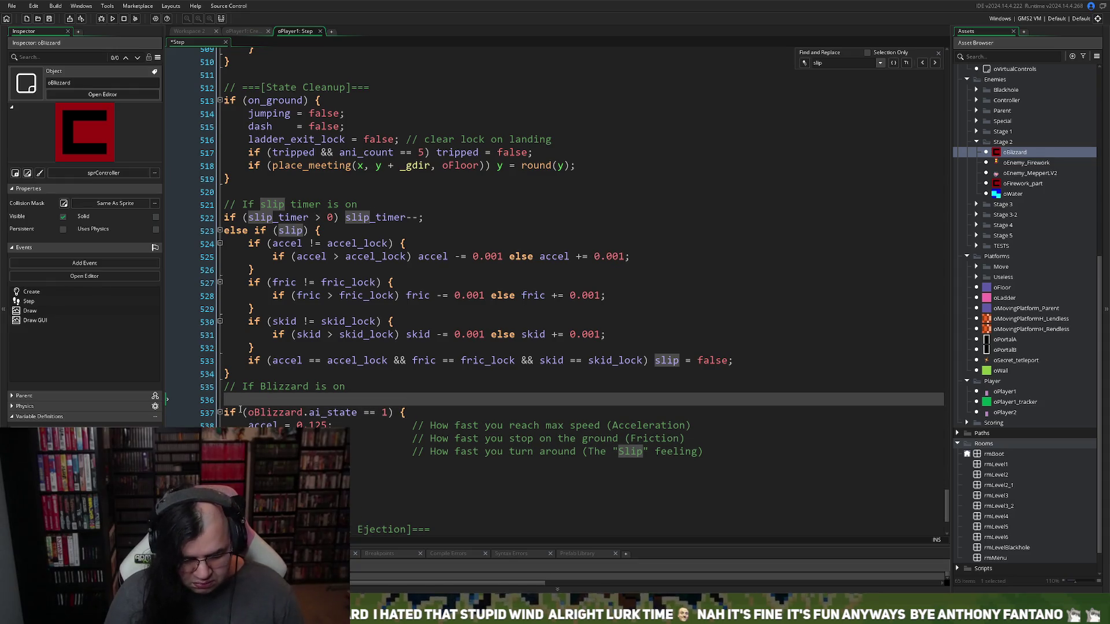
{"action": "type", "text": "if (room"}
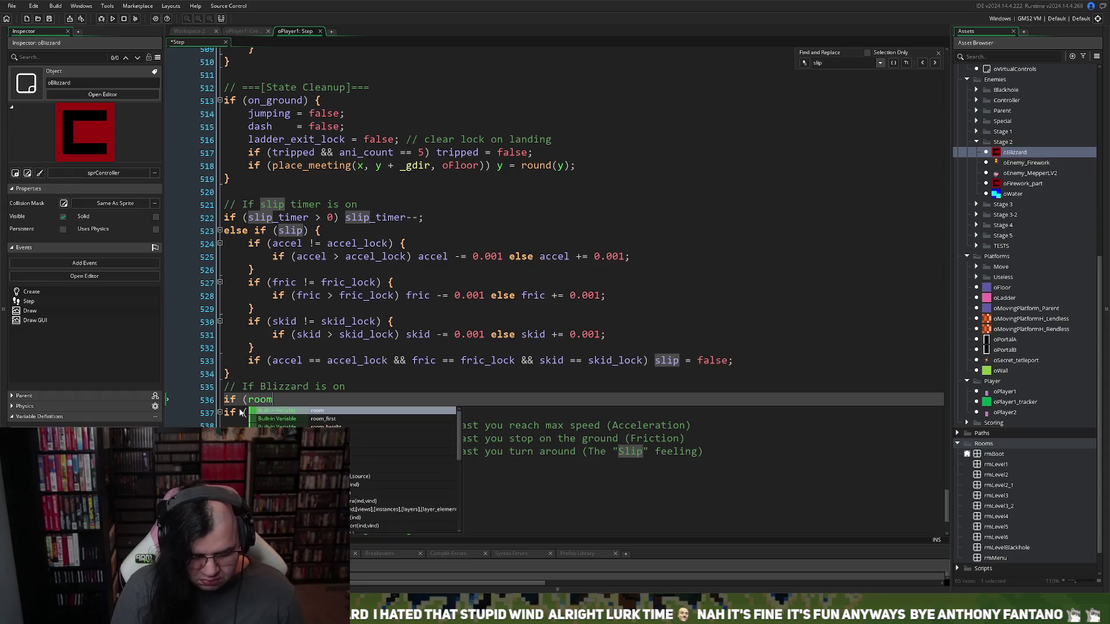
{"action": "type", "text": " == rmLeve"}
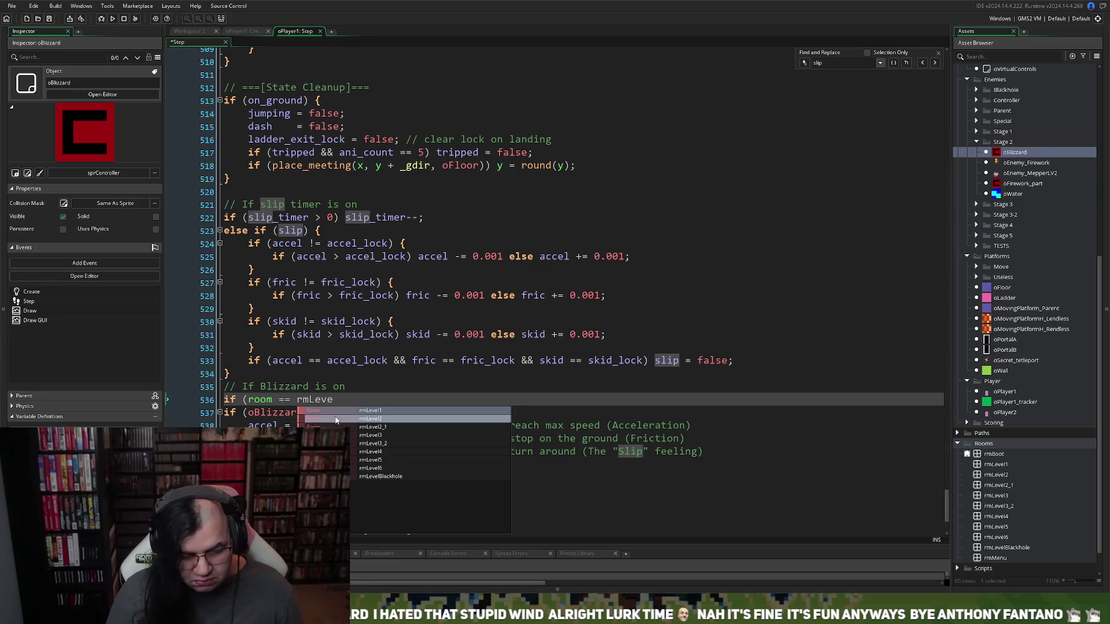
{"action": "left_click", "coordinate": [338, 417]}
{"action": "type", "text": ")"}
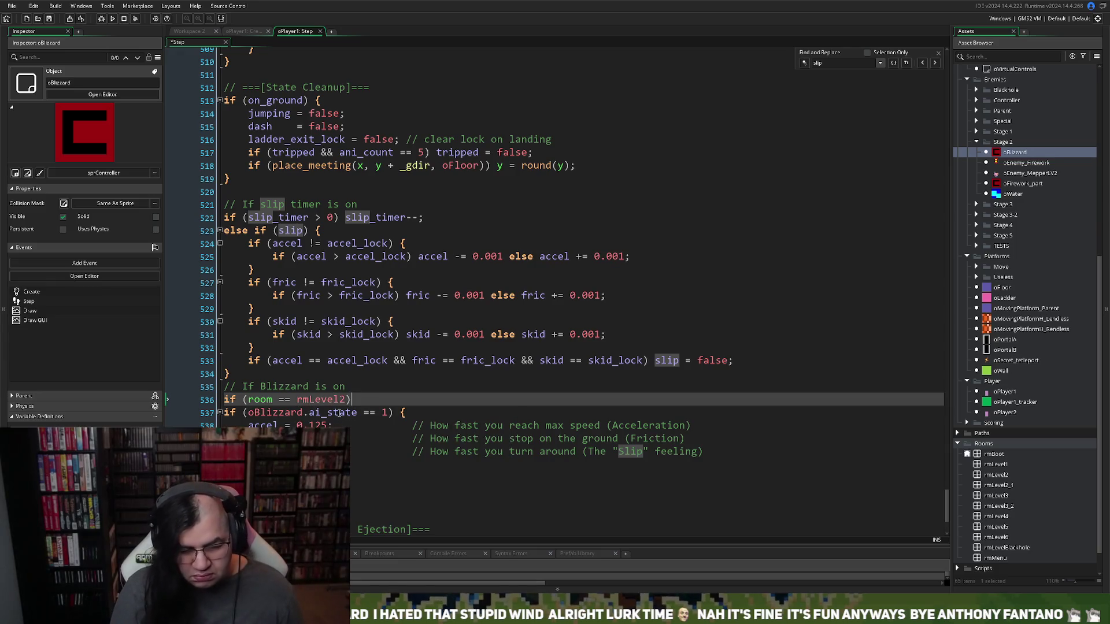
Indent the Blizzard block under the rmLevel2 check and open its brace block
{"action": "left_click_drag", "start_coordinate": [215, 451], "coordinate": [215, 417]}
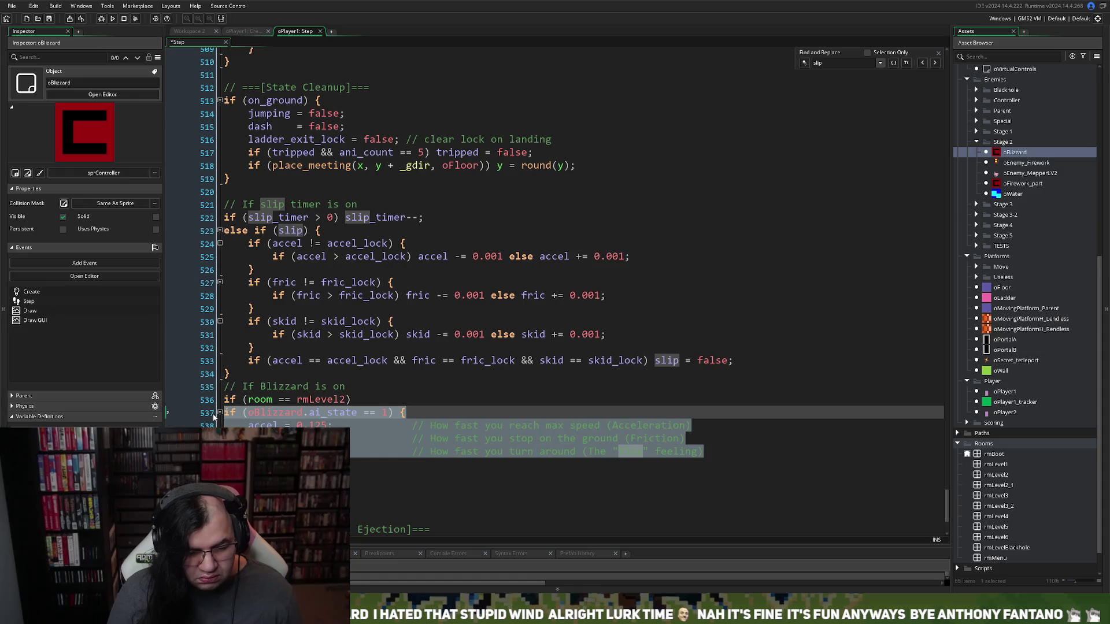
{"action": "key", "text": "Tab"}
{"action": "left_click", "coordinate": [375, 409]}
{"action": "left_click", "coordinate": [368, 399]}
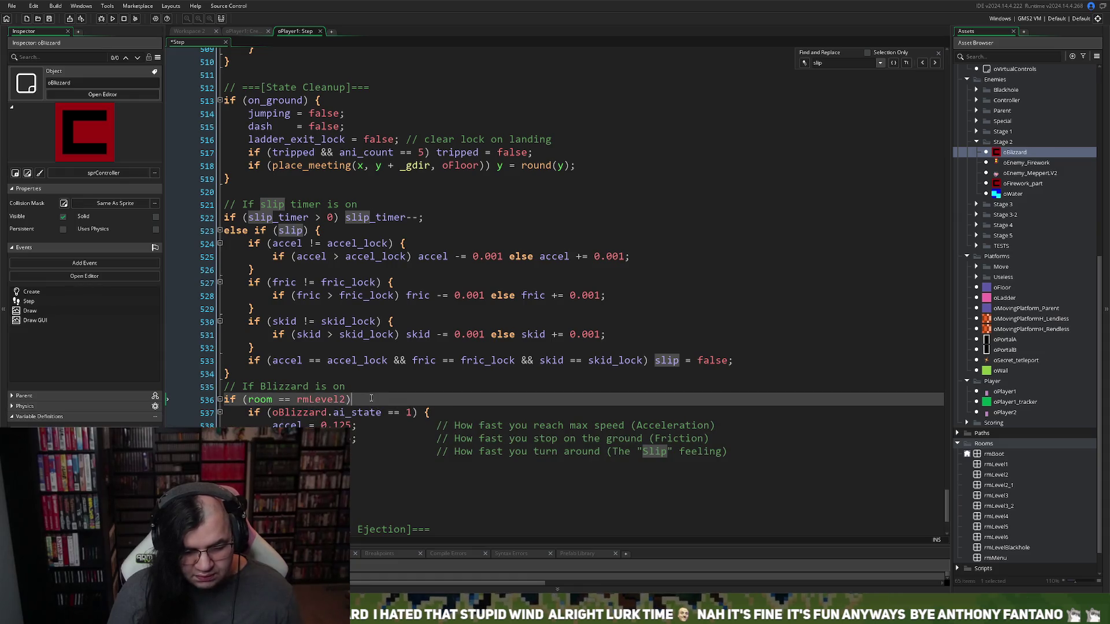
{"action": "type", "text": "{"}
{"action": "key", "text": "Down"}
{"action": "key", "text": "Down"}
{"action": "key", "text": "Down"}
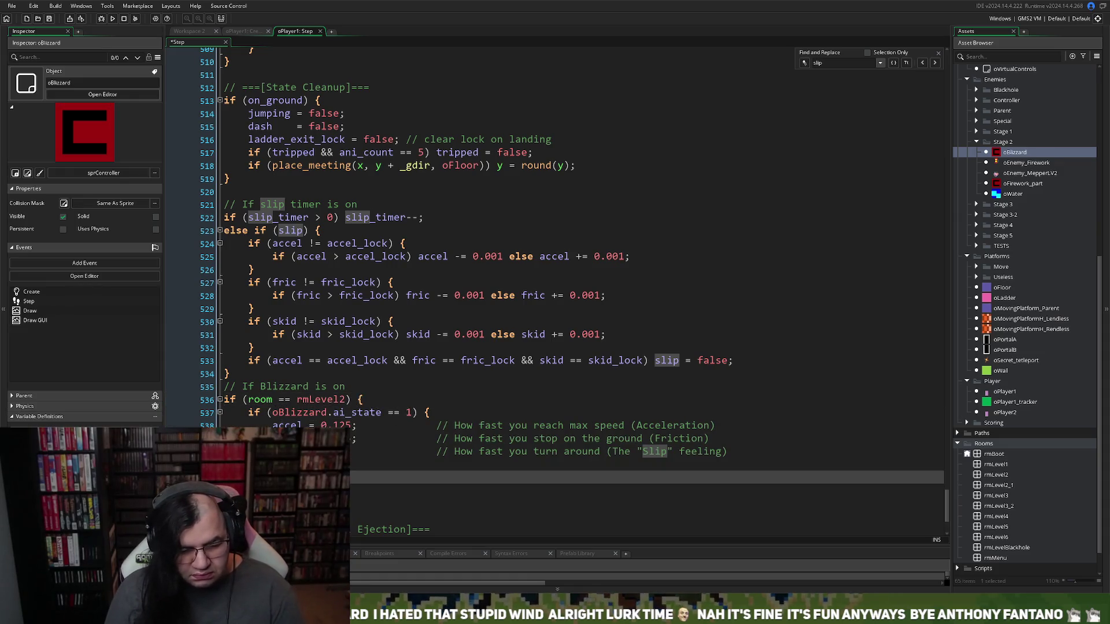
{"action": "key", "text": "Return"}
{"action": "key", "text": "Return"}
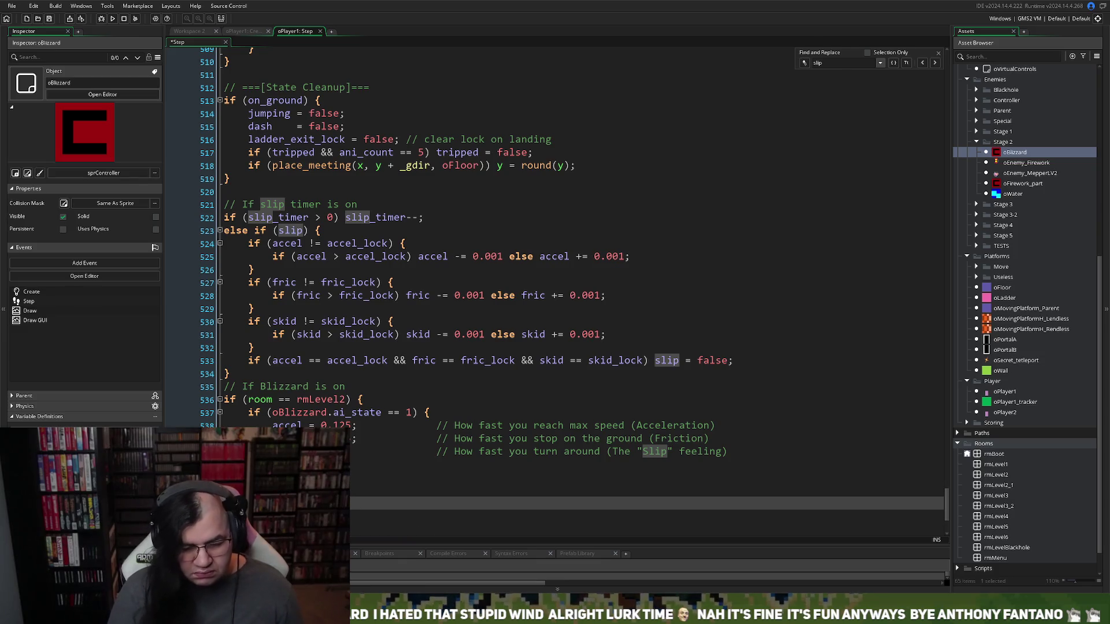
{"action": "left_click", "coordinate": [232, 32]}
Replace the Create code's else-branch lines 27–29 with accel 0.05, fric 0.025, skid 0.025
{"action": "left_click", "coordinate": [296, 222]}
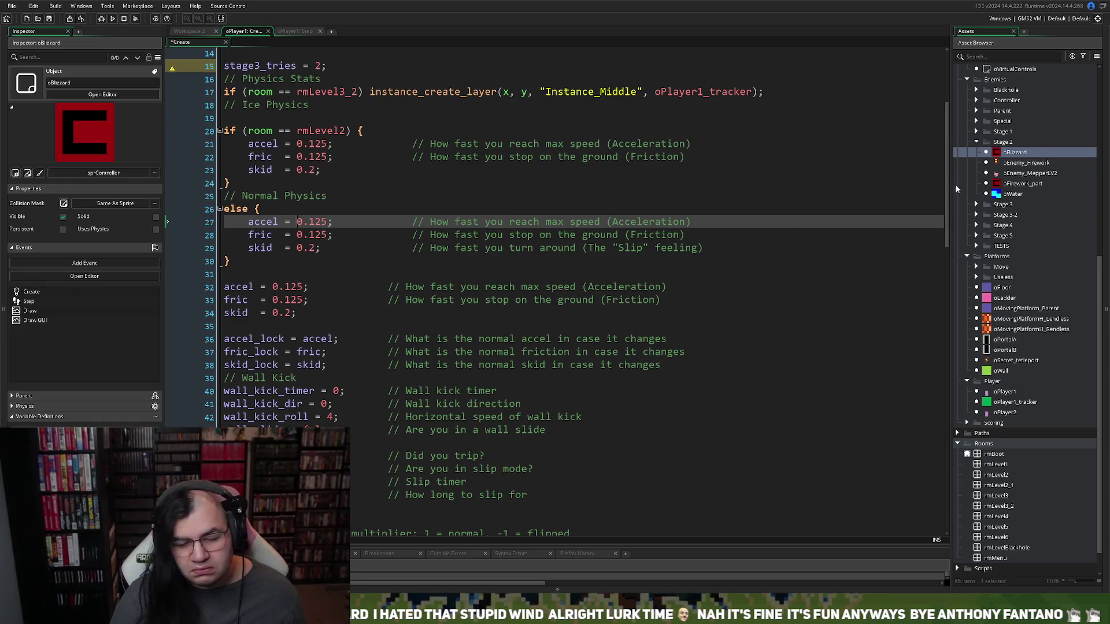
{"action": "mouse_move", "coordinate": [947, 187]}
{"action": "left_mouse_down"}
{"action": "mouse_move", "coordinate": [899, 439]}
{"action": "mouse_move", "coordinate": [878, 488]}
{"action": "mouse_move", "coordinate": [846, 472]}
{"action": "left_mouse_up"}
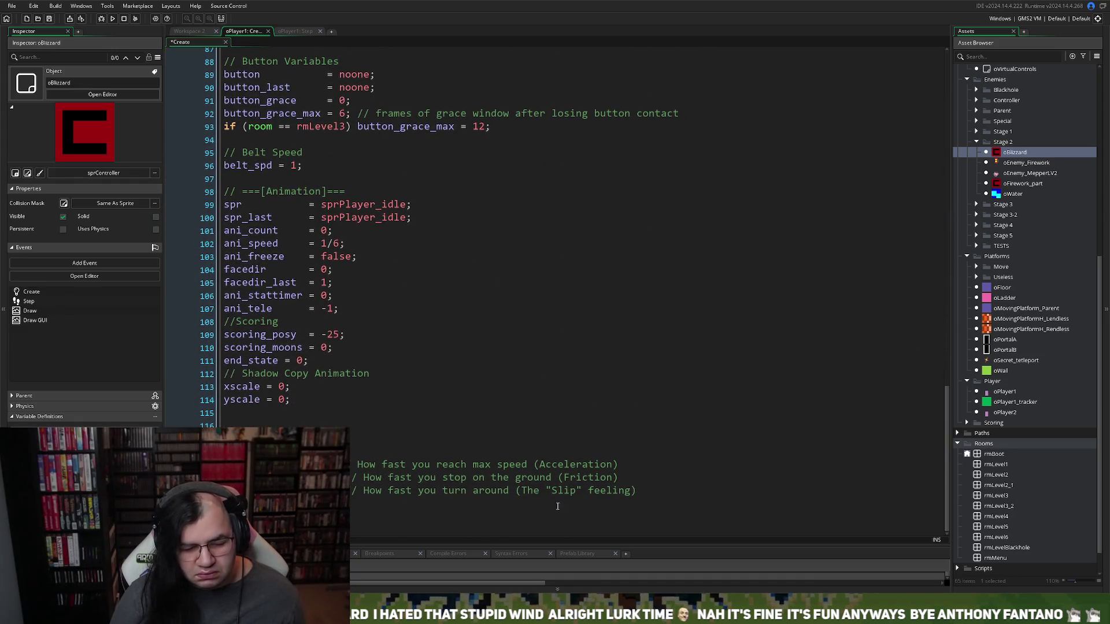
{"action": "mouse_move", "coordinate": [647, 492]}
{"action": "left_mouse_down"}
{"action": "mouse_move", "coordinate": [518, 491]}
{"action": "mouse_move", "coordinate": [344, 465]}
{"action": "left_mouse_up"}
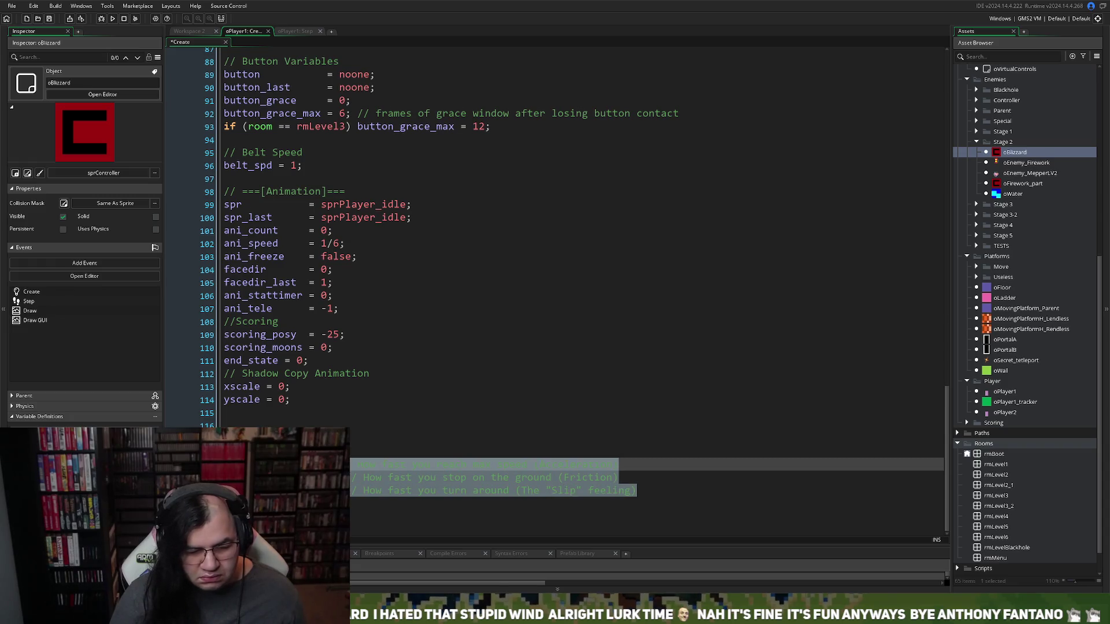
{"action": "scroll", "coordinate": [346, 374], "scroll_direction": "up", "scroll_amount": 15}
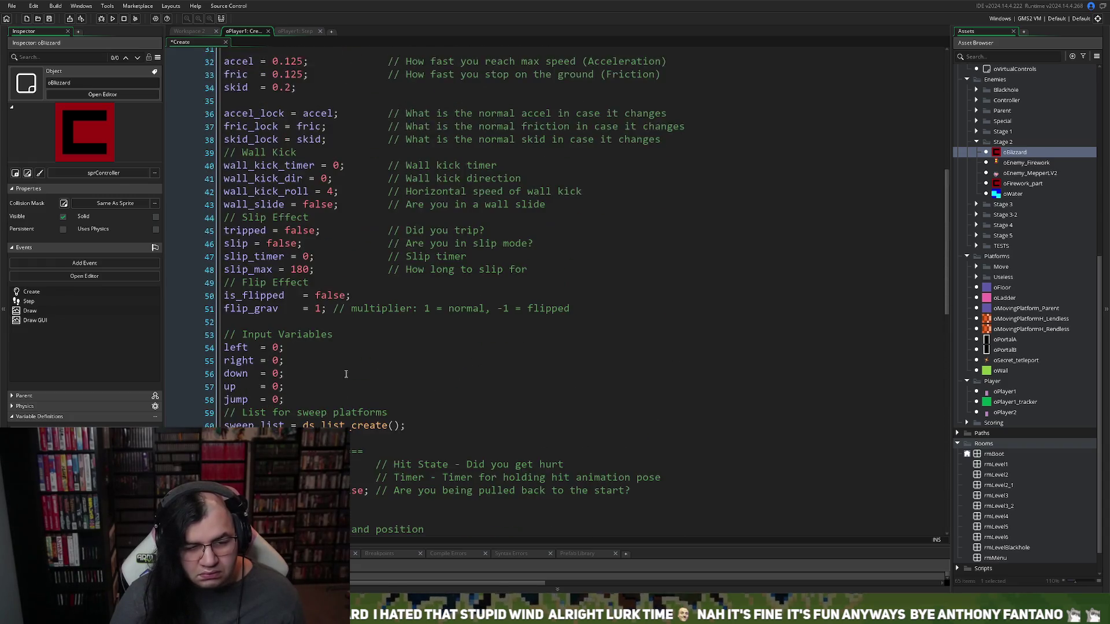
{"action": "scroll", "coordinate": [346, 374], "scroll_direction": "up", "scroll_amount": 5}
{"action": "left_click", "coordinate": [336, 231]}
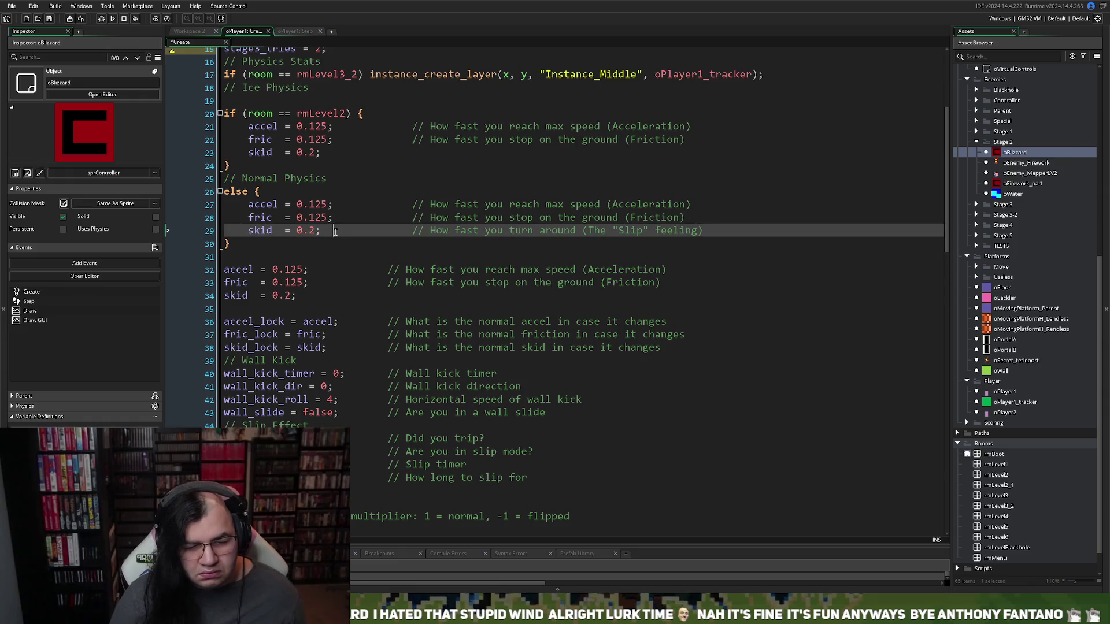
{"action": "left_click_drag", "start_coordinate": [701, 231], "coordinate": [248, 206]}
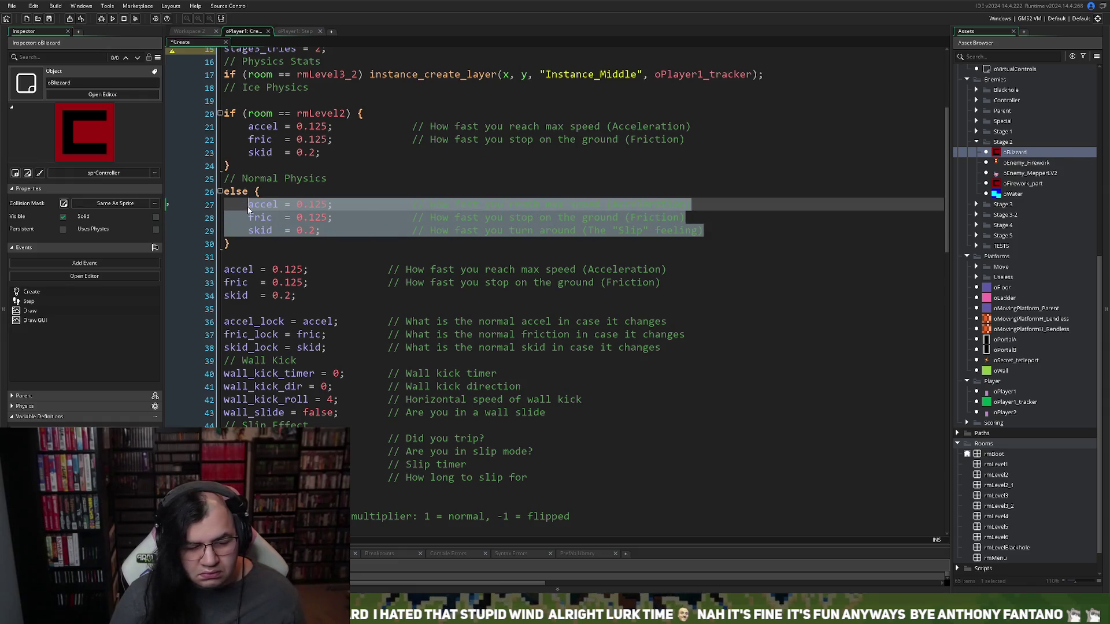
{"action": "type", "text": "accel = 0.05;      // How fast you reach max speed (Acceleration) fric  = 0.025;      // How fast you stop on the ground (Friction) skid  = 0.025;      // How fast you turn around (The \"Slip\" feeling)"}
Indent the fric and skid lines so they align under accel
{"action": "key", "text": "End"}
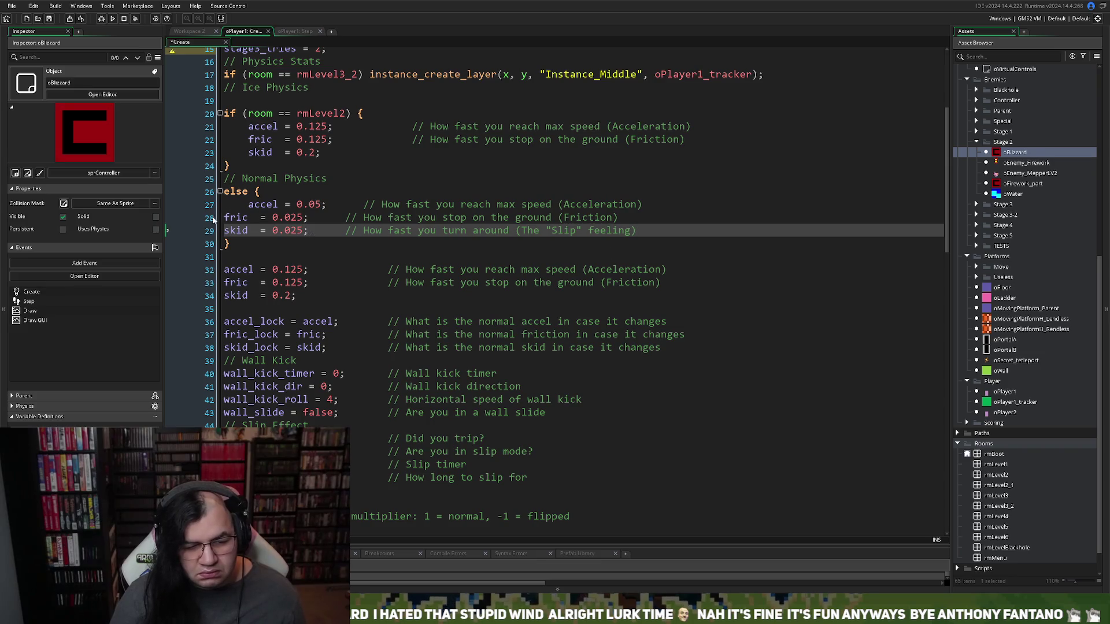
{"action": "left_click", "coordinate": [224, 218]}
{"action": "key", "text": "Tab"}
{"action": "left_click", "coordinate": [224, 231]}
{"action": "key", "text": "Tab"}
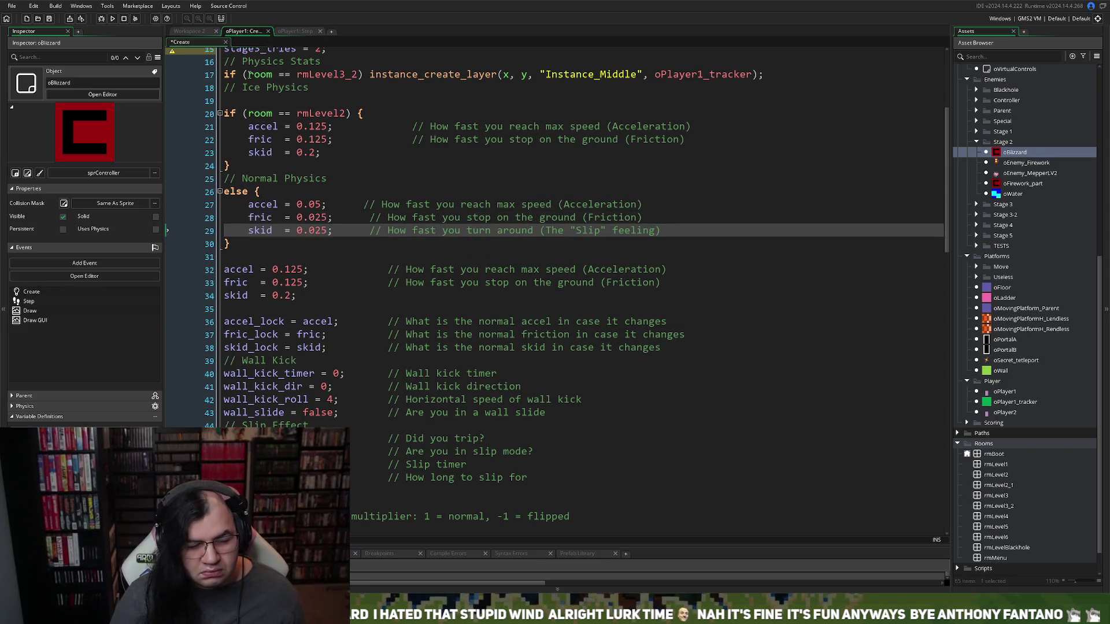
{"action": "left_click", "coordinate": [296, 34]}
{"action": "left_click", "coordinate": [636, 490]}
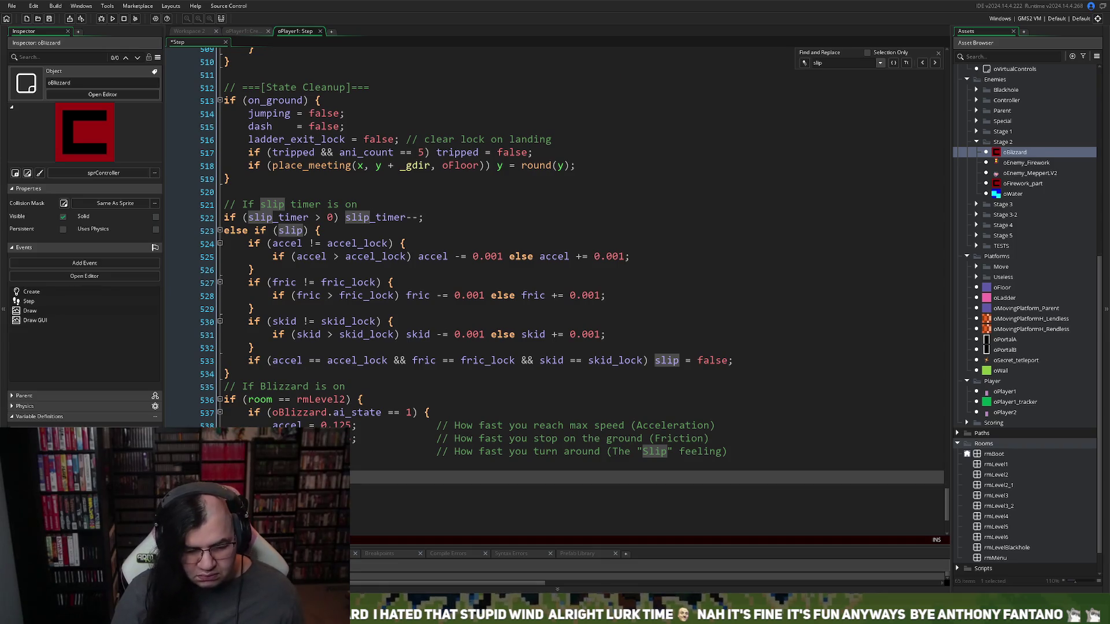
Paste accel 0.05 and fric 0.025 as an else branch after the ai_state check, fixing indentation
{"action": "key", "text": "ctrl+v"}
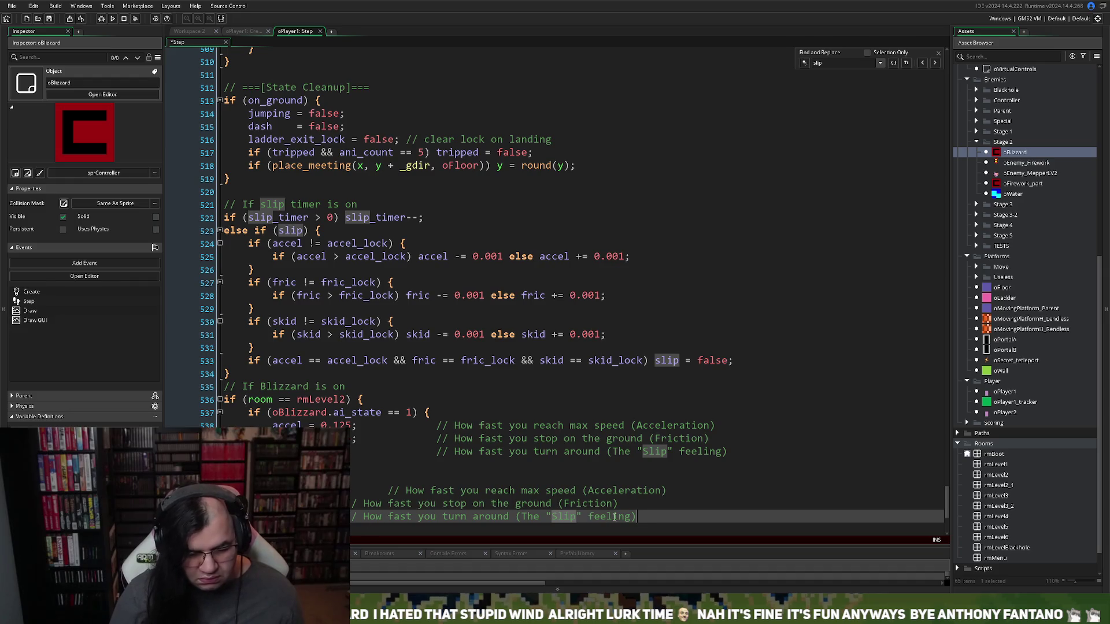
{"action": "key", "text": "shift+Up"}
{"action": "key", "text": "Tab"}
{"action": "key", "text": "Tab"}
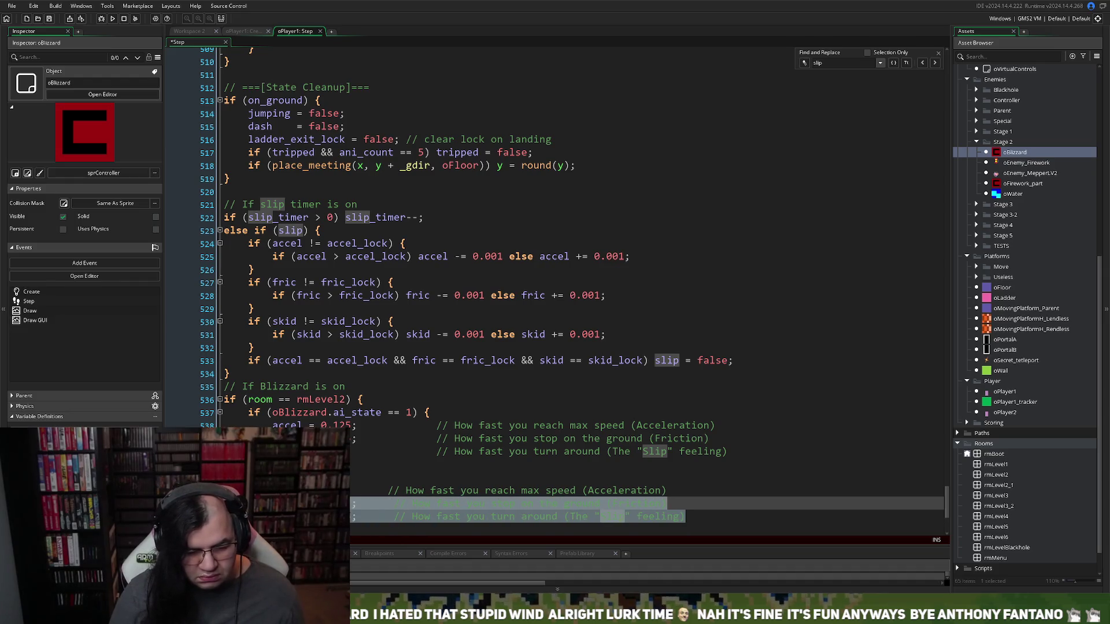
{"action": "key", "text": "Down"}
{"action": "key", "text": "Down"}
{"action": "key", "text": "Down"}
{"action": "scroll", "coordinate": [693, 432], "scroll_direction": "down", "scroll_amount": 2}
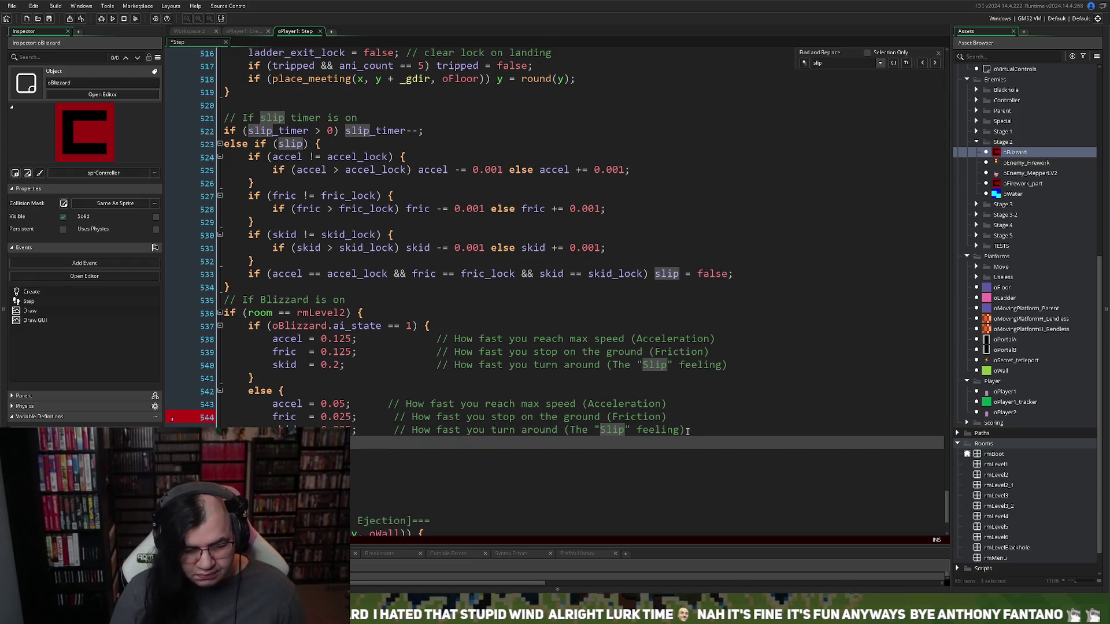
{"action": "left_click", "coordinate": [578, 455]}
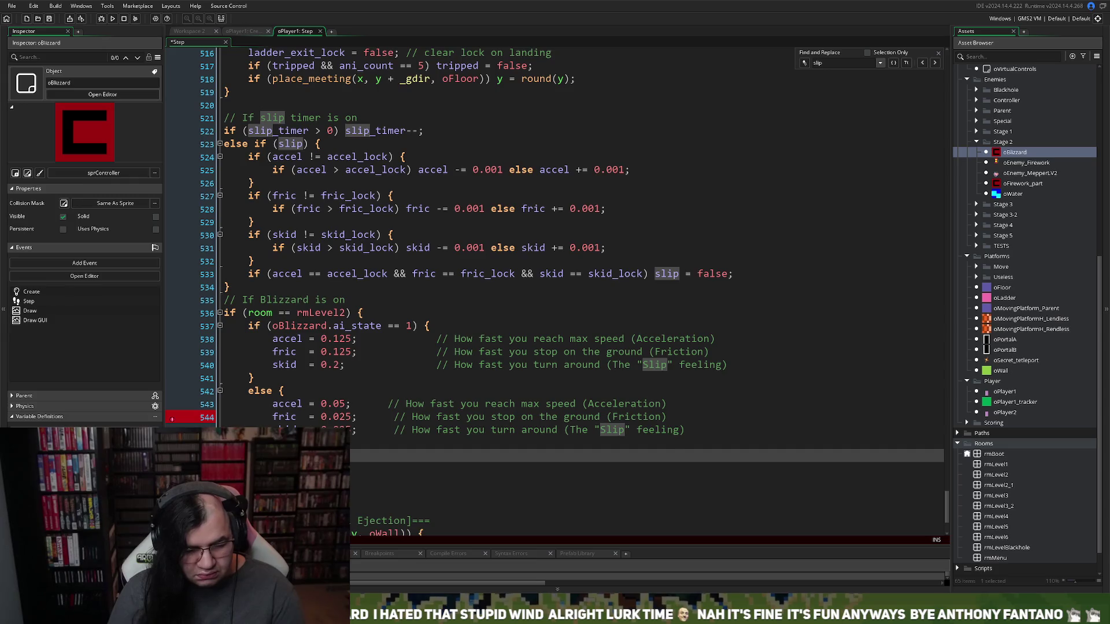
{"action": "key", "text": "BackSpace"}
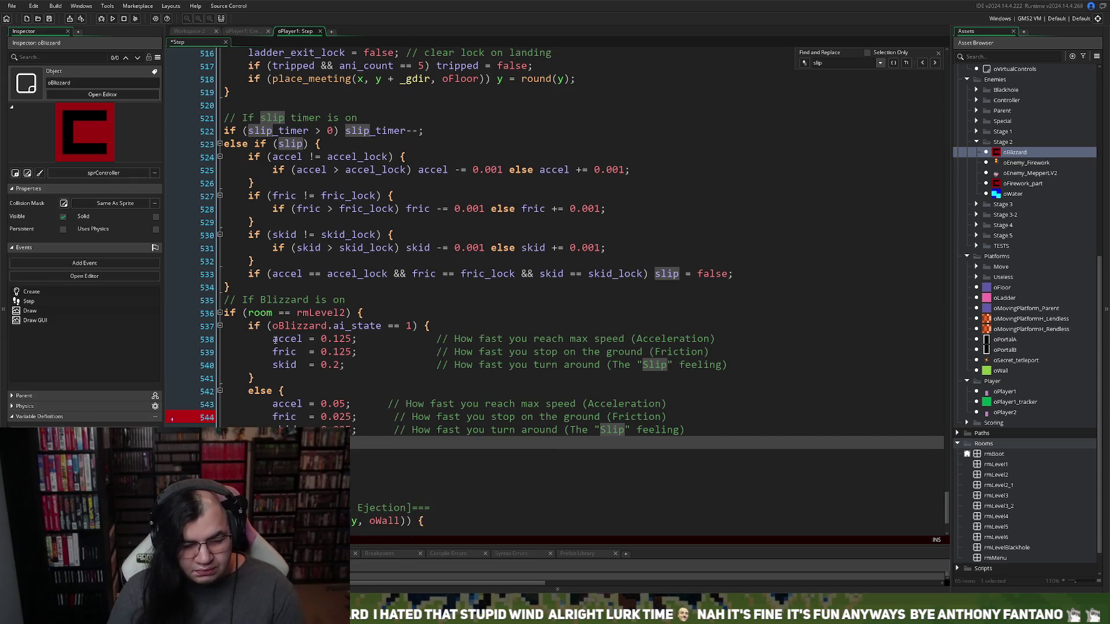
Add the comment '// If Blizard is on, increase grip' above the check, then save and run the game
{"action": "left_click", "coordinate": [254, 330]}
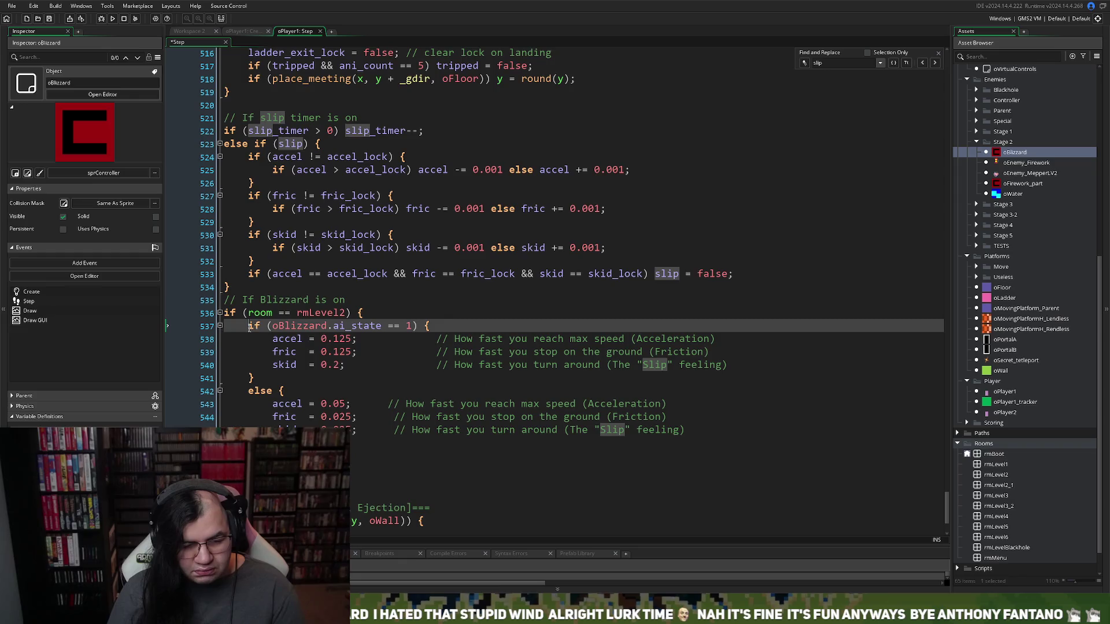
{"action": "key", "text": "Return"}
{"action": "key", "text": "Up"}
{"action": "type", "text": "// If Bliza"}
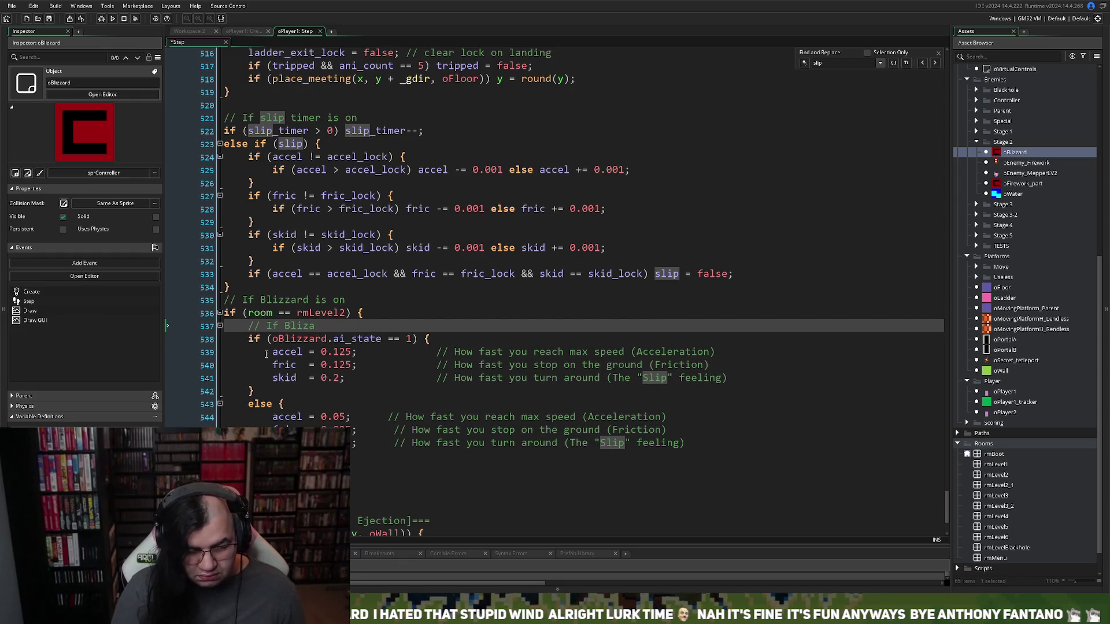
{"action": "type", "text": "rd is on"}
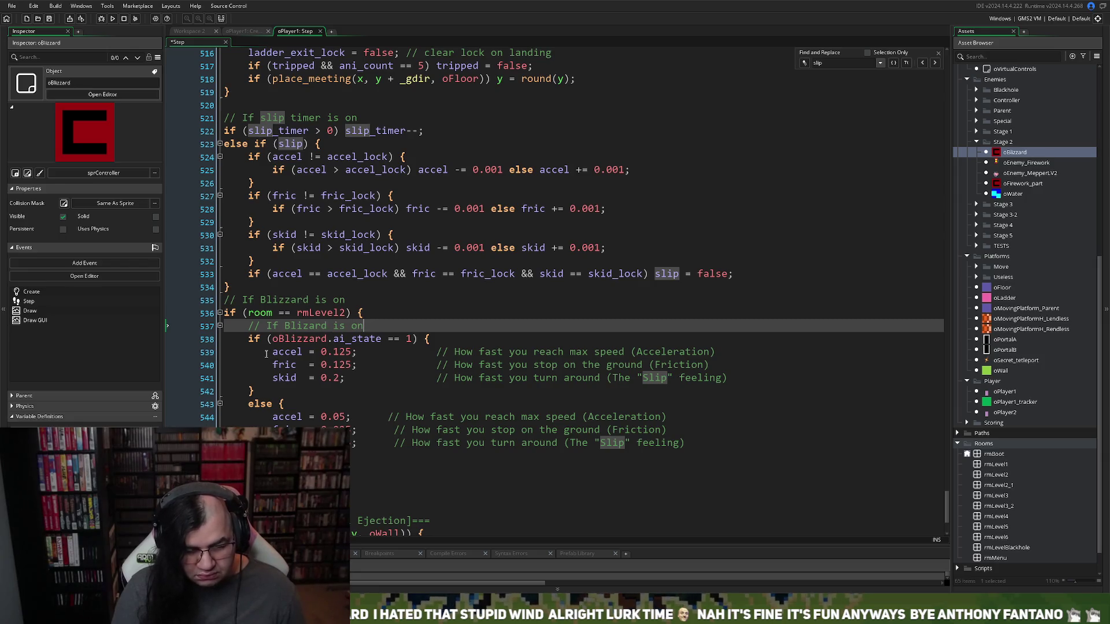
{"action": "type", "text": ", increas"}
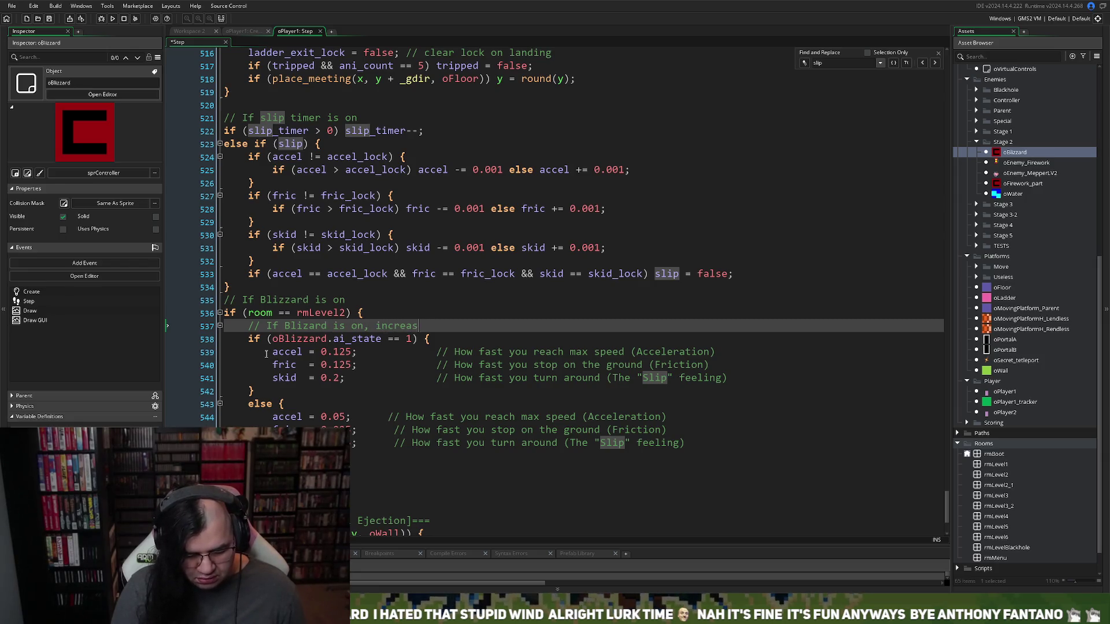
{"action": "type", "text": "e grip"}
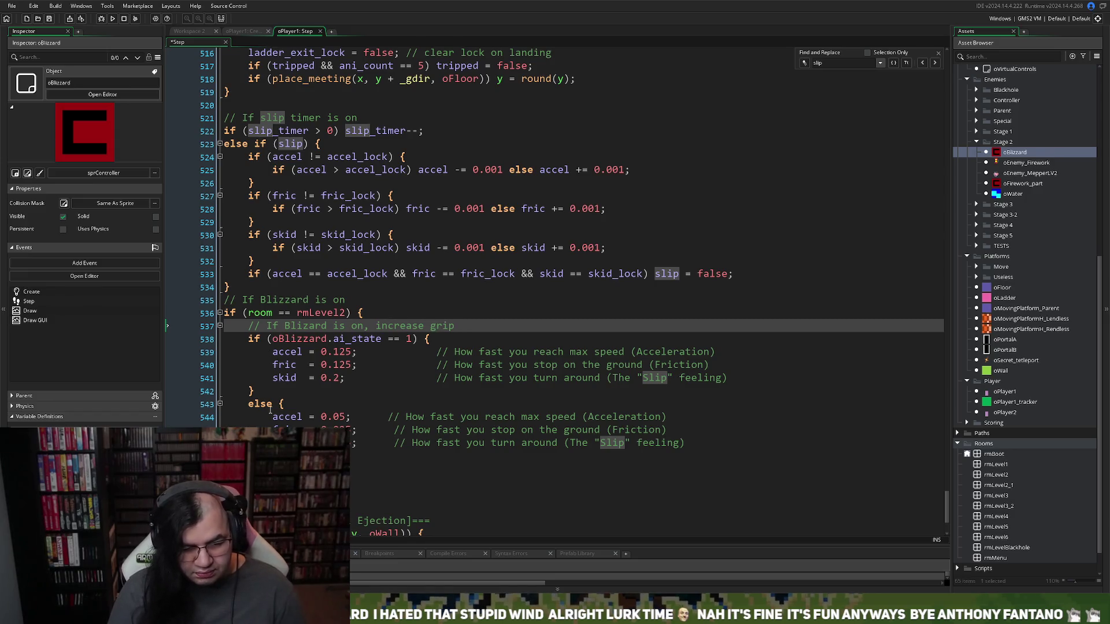
{"action": "left_click", "coordinate": [269, 390]}
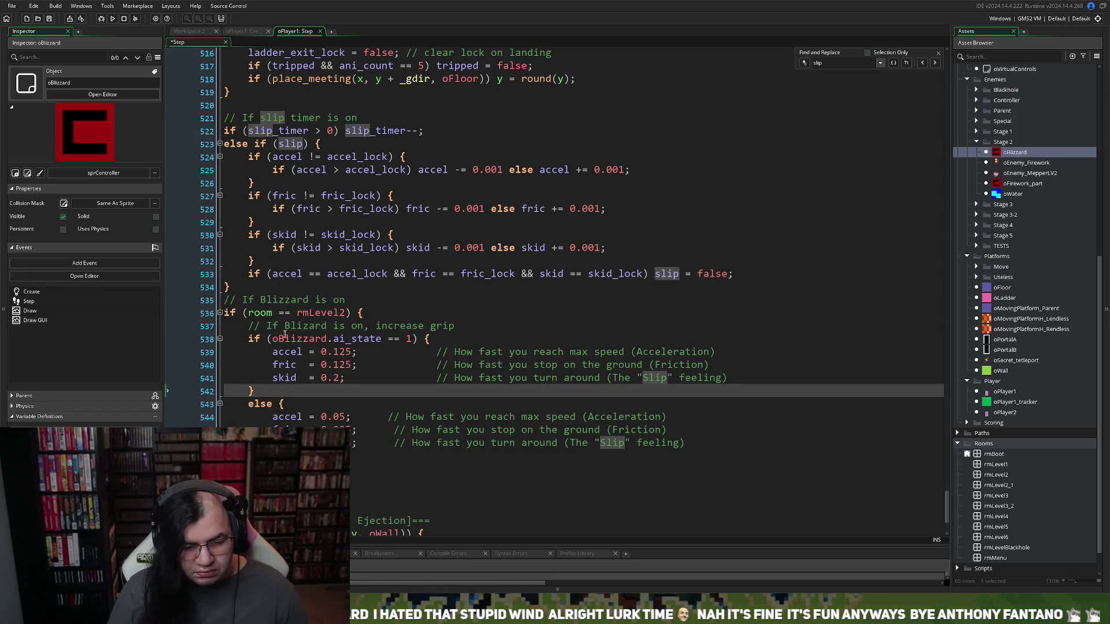
{"action": "left_click", "coordinate": [112, 21]}
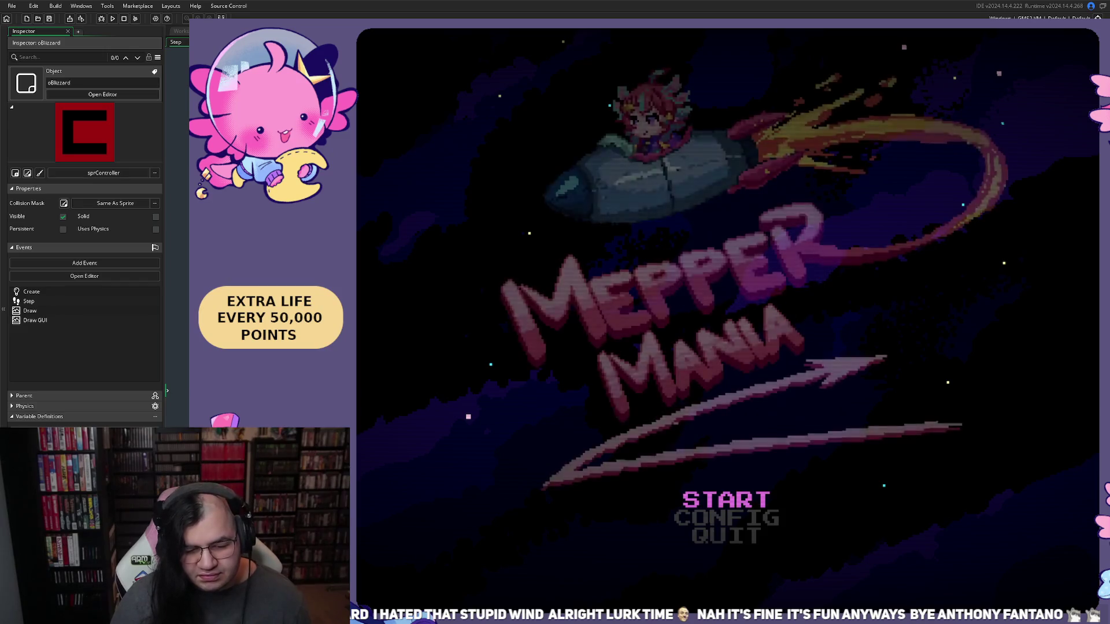
Set the starting stage to 2 on the title menu and begin the game
{"action": "key", "text": "Return"}
{"action": "key", "text": "Down"}
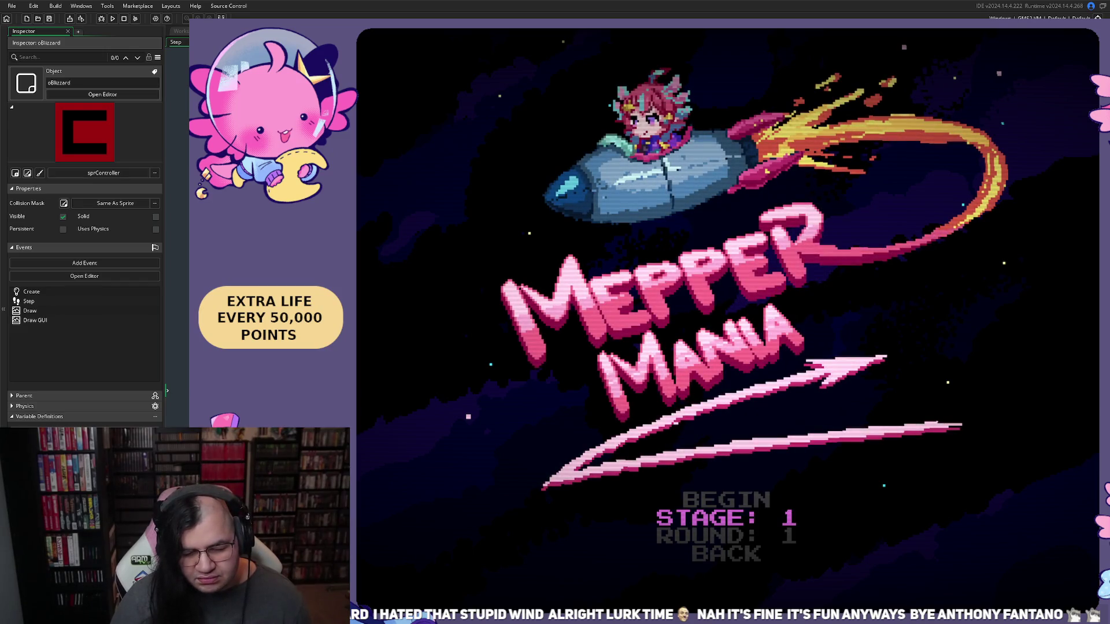
{"action": "key", "text": "Up"}
{"action": "key", "text": "Down"}
{"action": "key", "text": "Right"}
{"action": "key", "text": "Up"}
{"action": "key", "text": "Return"}
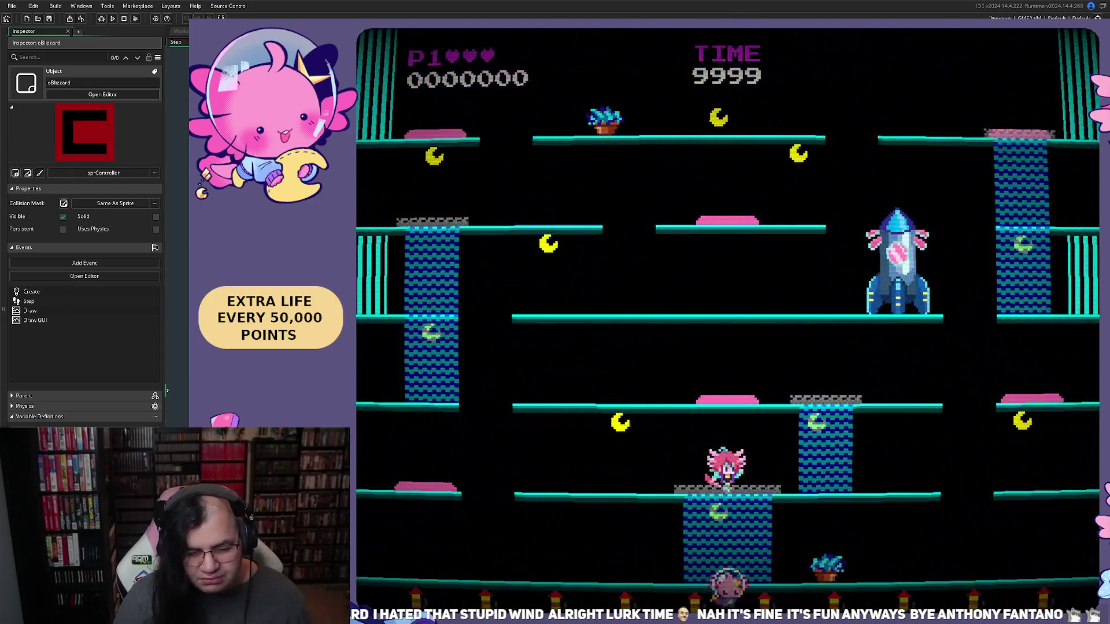
Run and jump the player across the platforms, collecting chained points
{"action": "key", "text": "Left"}
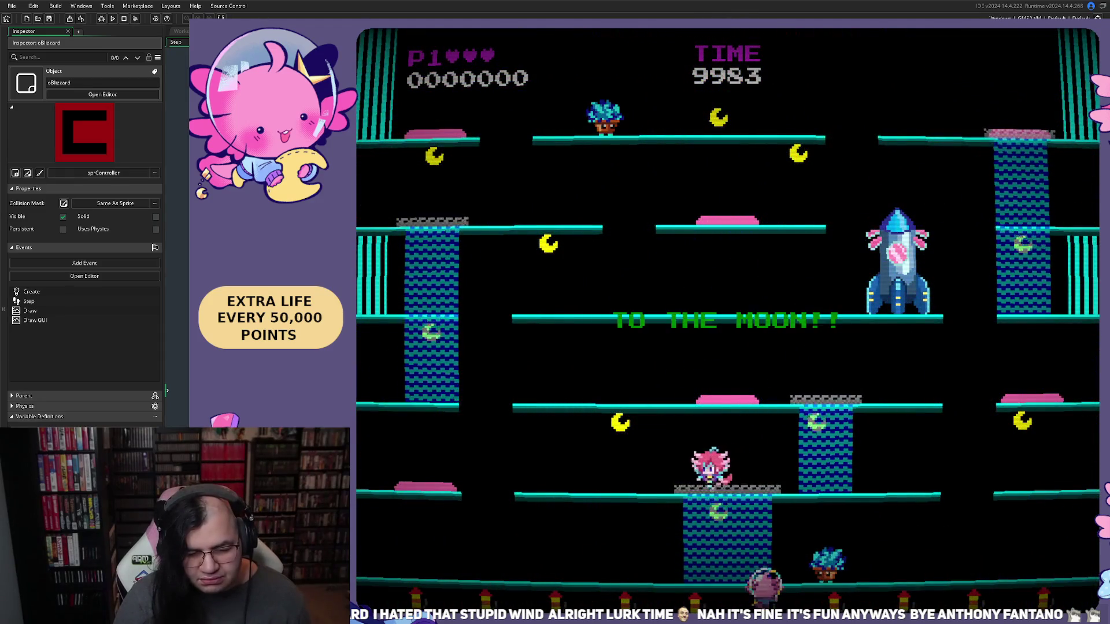
{"action": "key", "text": "Left"}
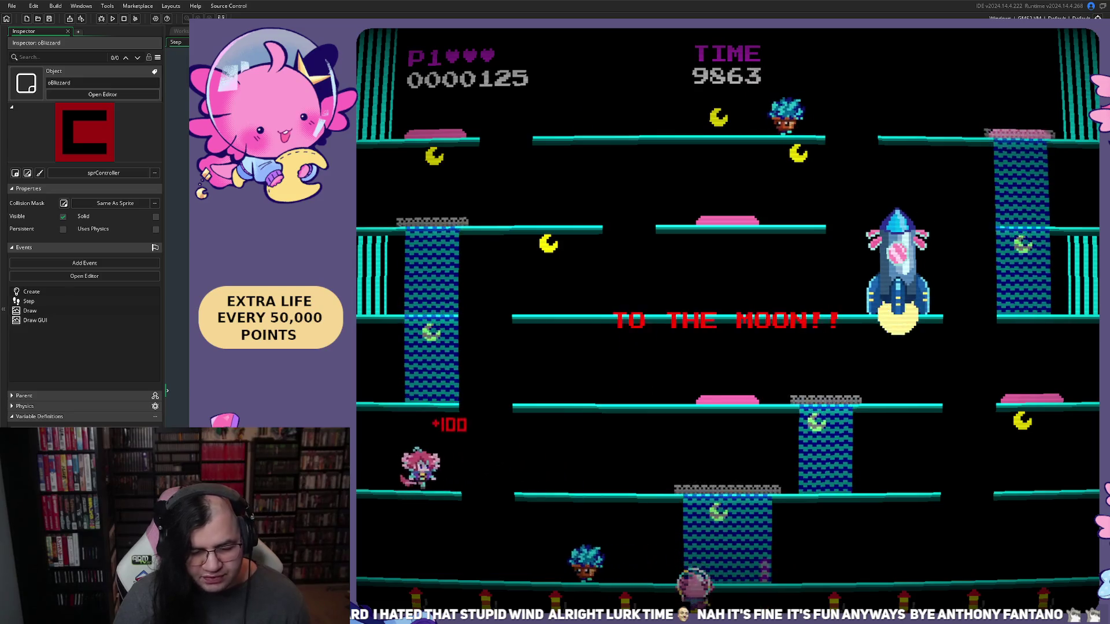
{"action": "key", "text": "Right"}
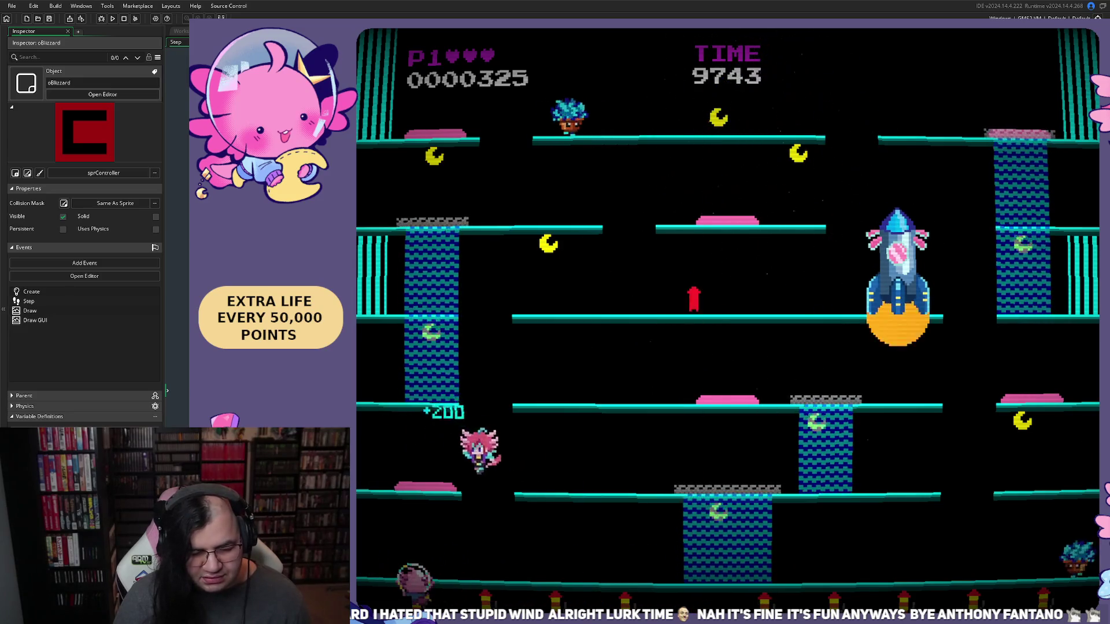
{"action": "key", "text": "Right"}
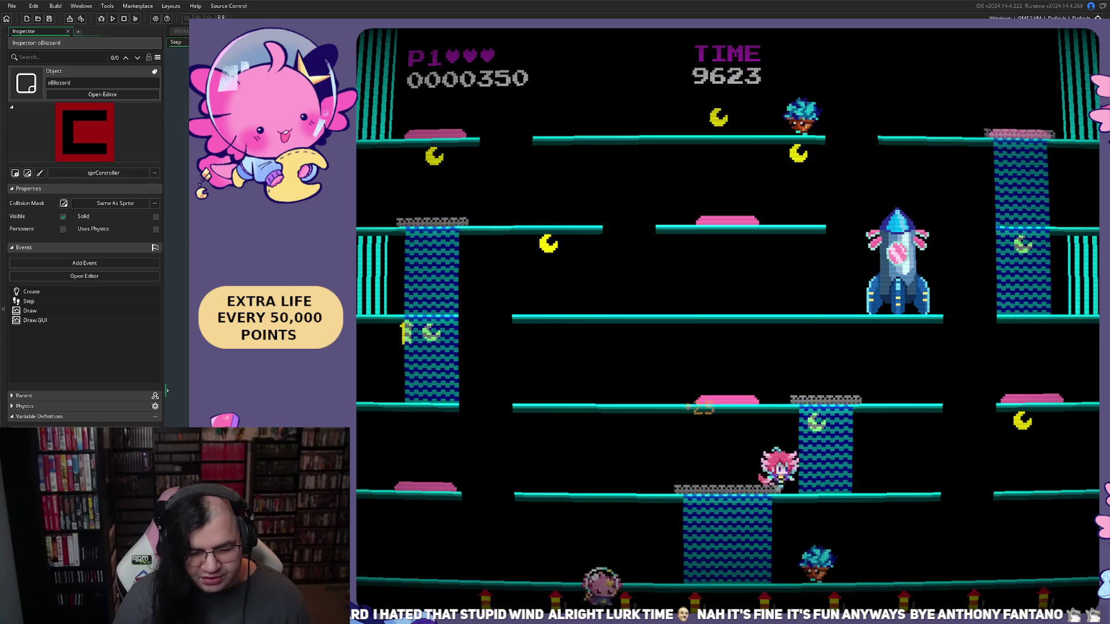
{"action": "key", "text": "Left"}
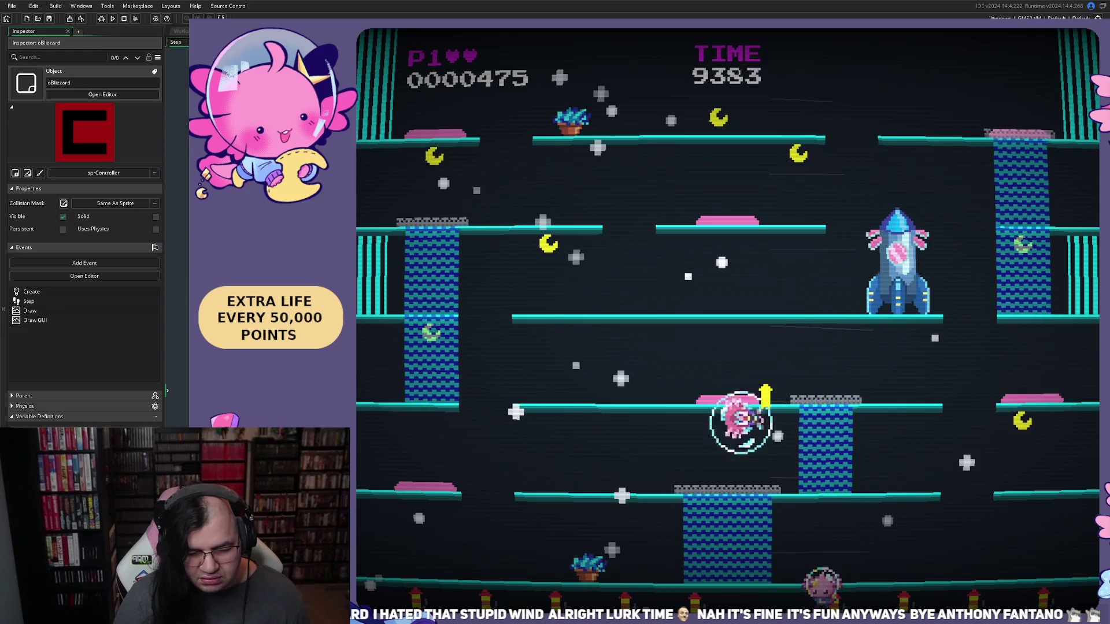
{"action": "key", "text": "Left"}
{"action": "key", "text": "Right"}
{"action": "key", "text": "Right"}
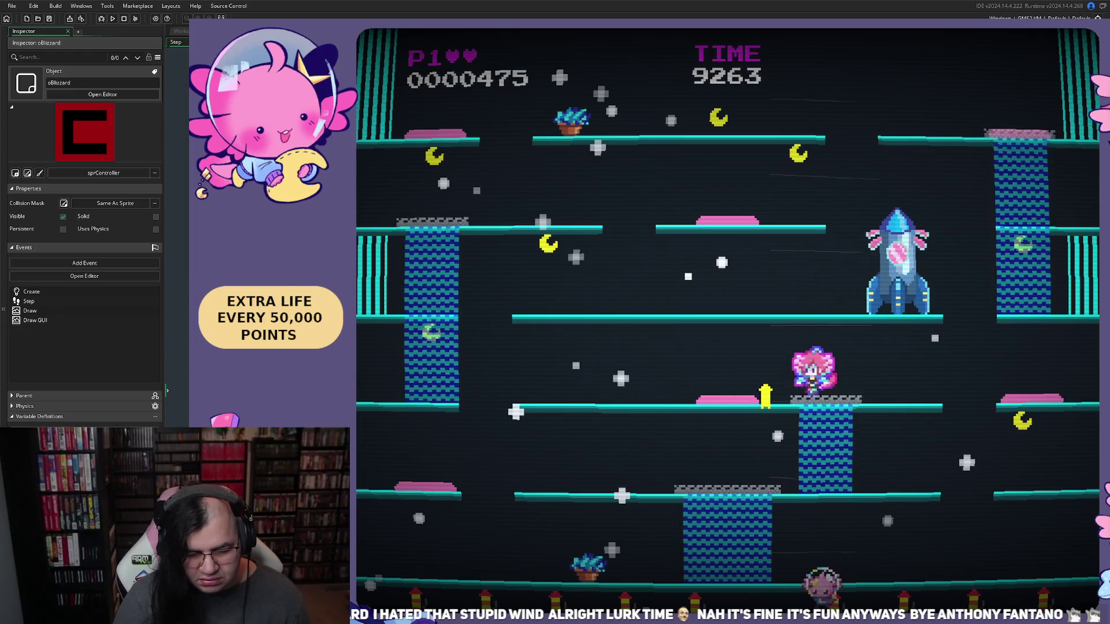
{"action": "key", "text": "Left"}
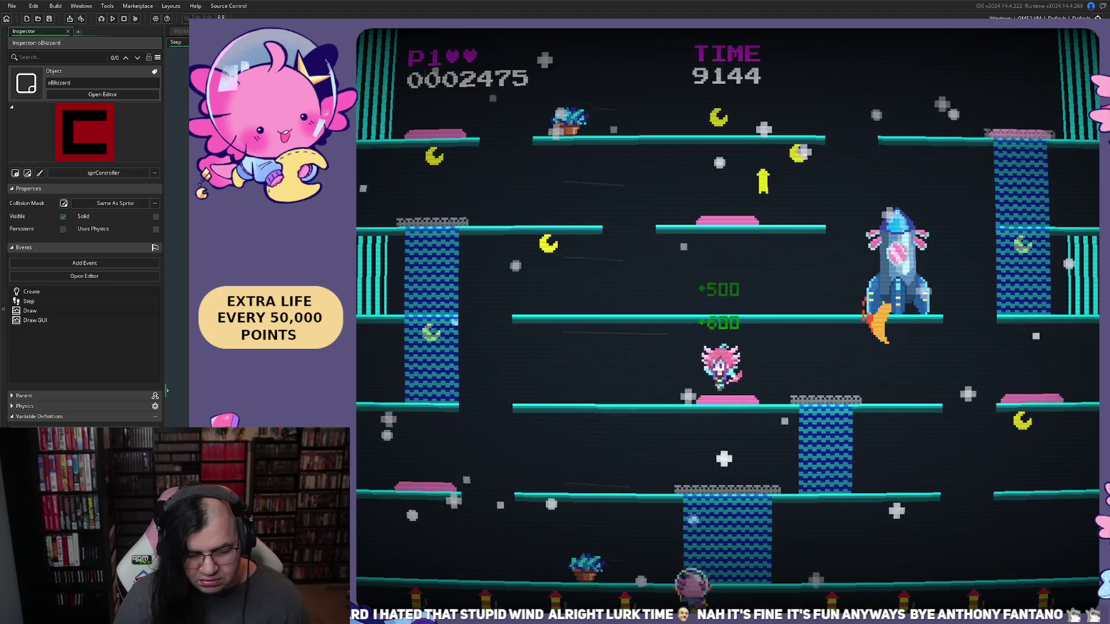
{"action": "key", "text": "Right"}
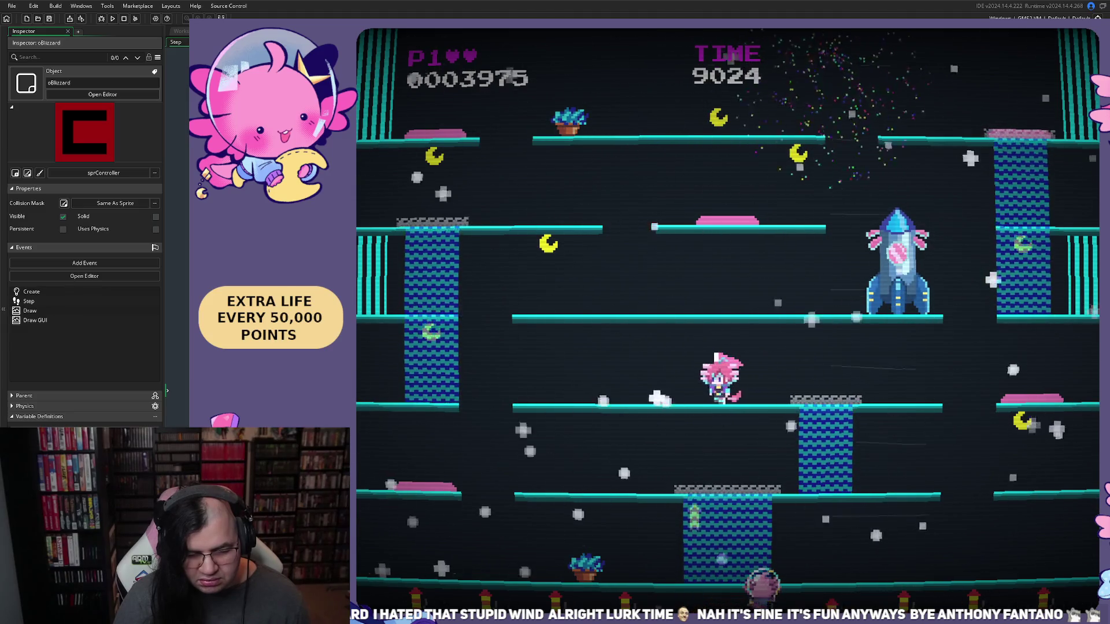
{"action": "key", "text": "Right"}
{"action": "key", "text": "Right"}
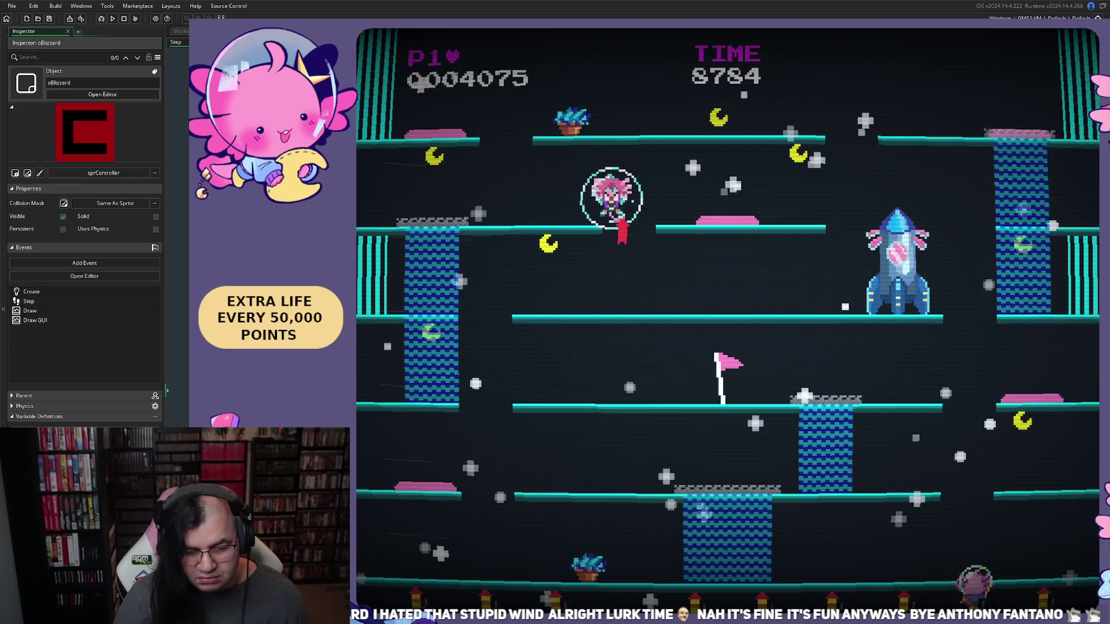
{"action": "key", "text": "Right"}
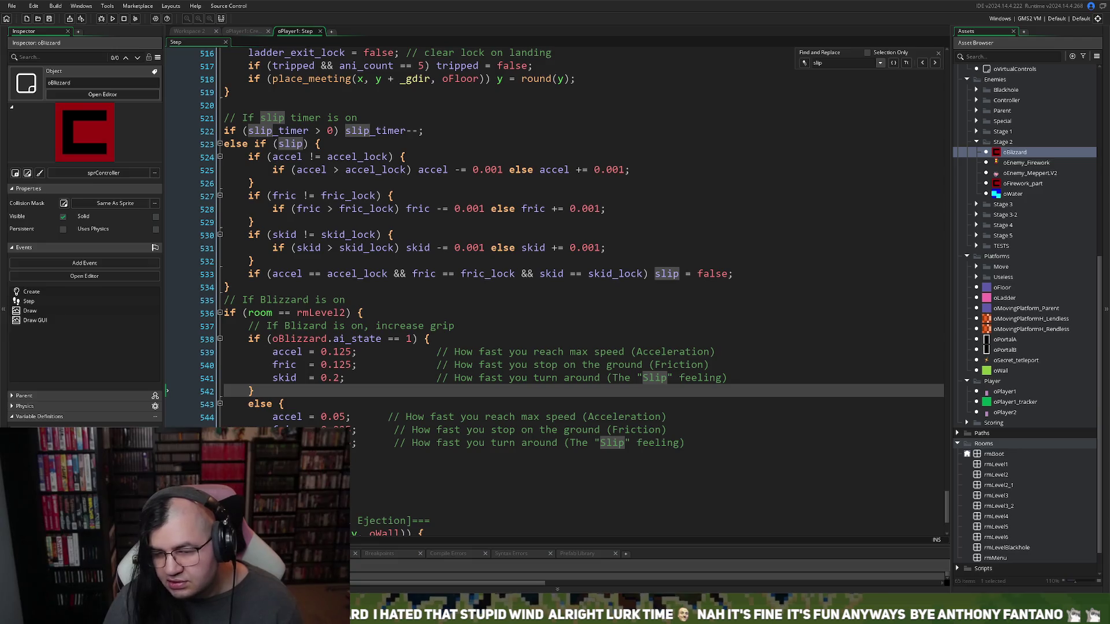
Open scr_enemies_clear and add an instance_destroy line for oEnemy_MepperLV2
{"action": "scroll", "coordinate": [967, 443], "scroll_direction": "down", "scroll_amount": 1}
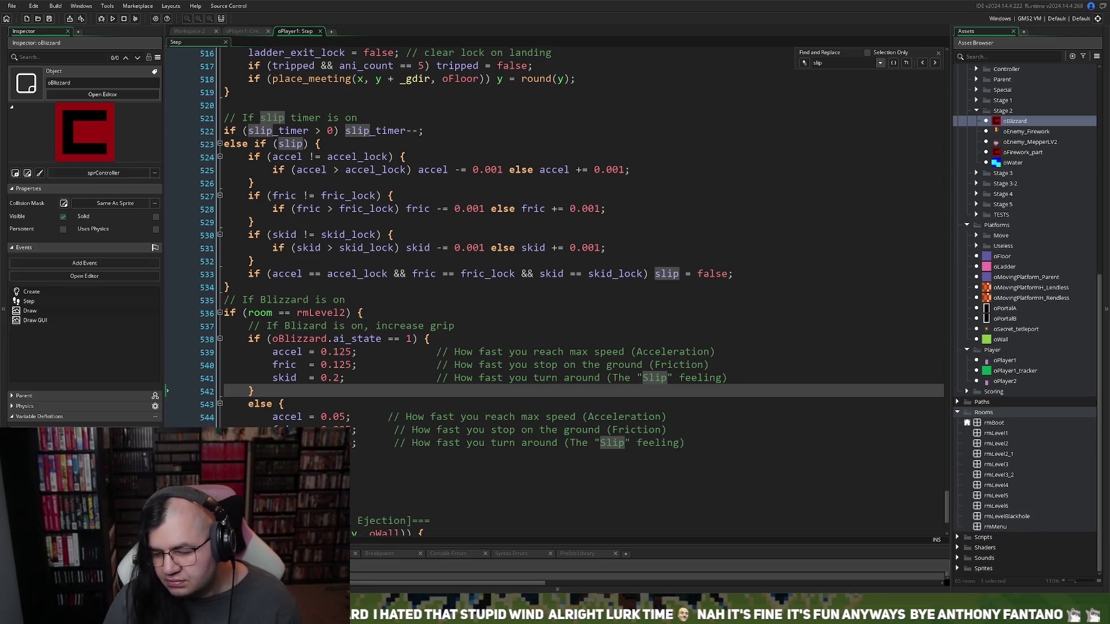
{"action": "double_click", "coordinate": [974, 537]}
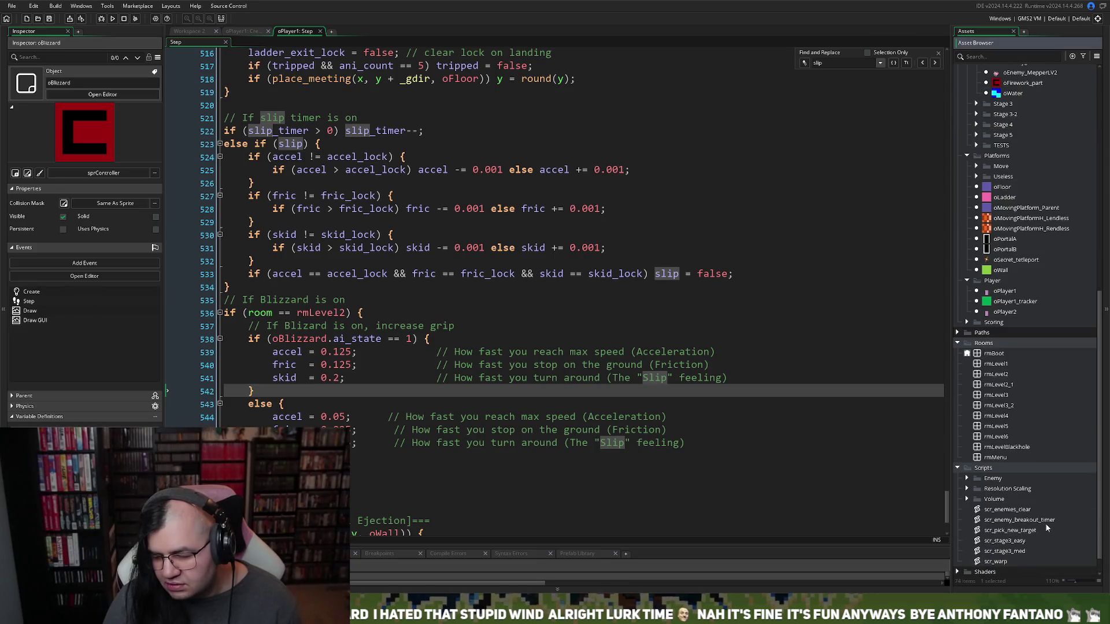
{"action": "double_click", "coordinate": [1011, 511]}
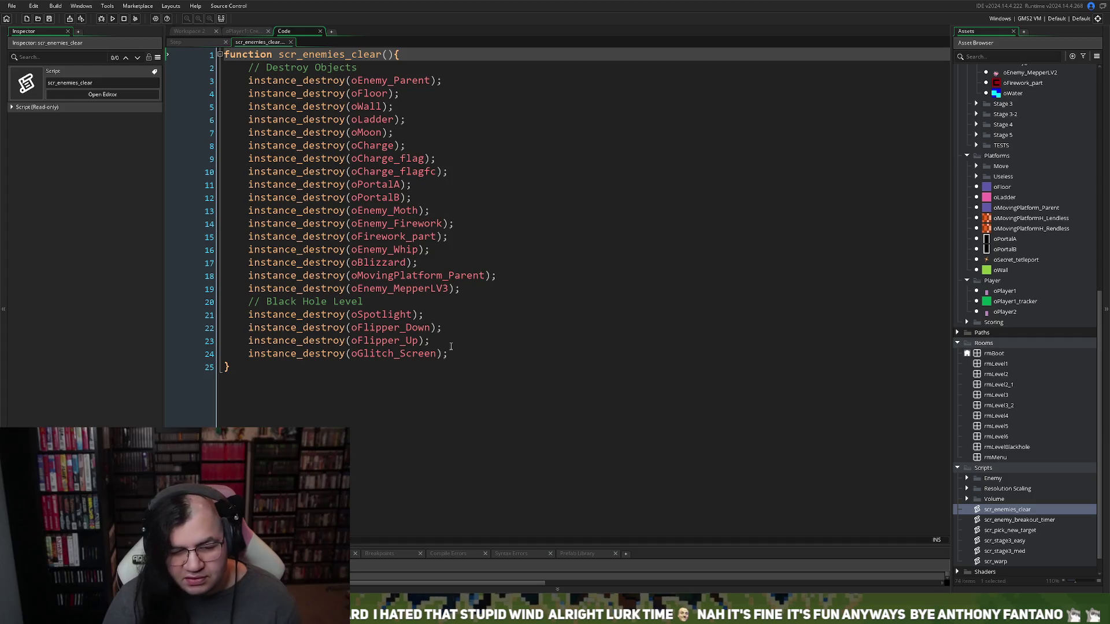
{"action": "left_click", "coordinate": [497, 276]}
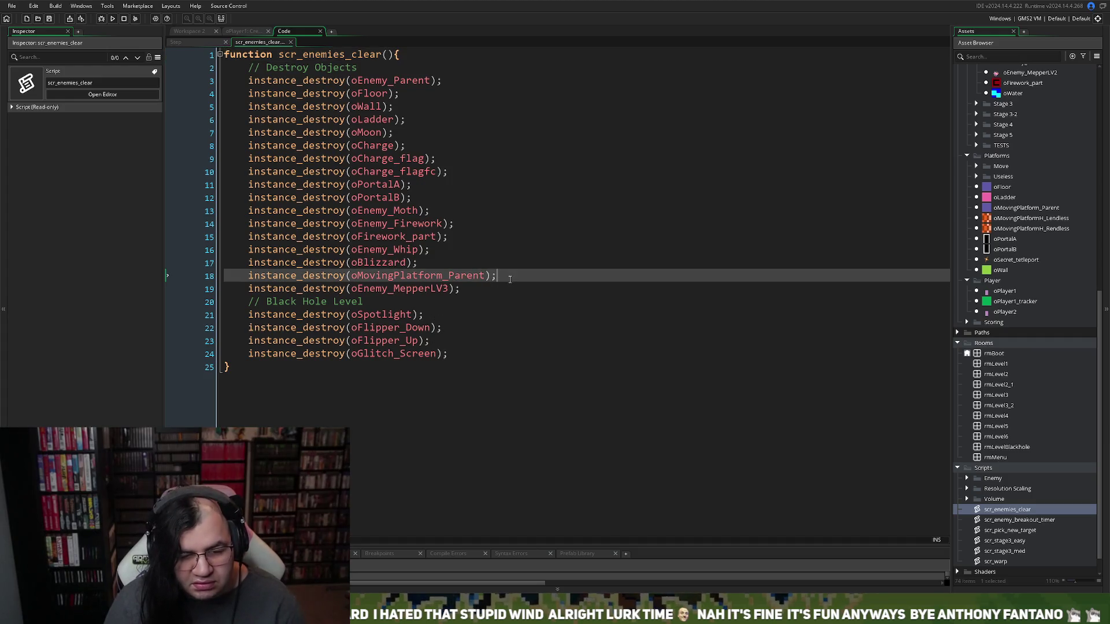
{"action": "key", "text": "Return"}
{"action": "left_click_drag", "start_coordinate": [460, 301], "coordinate": [287, 296]}
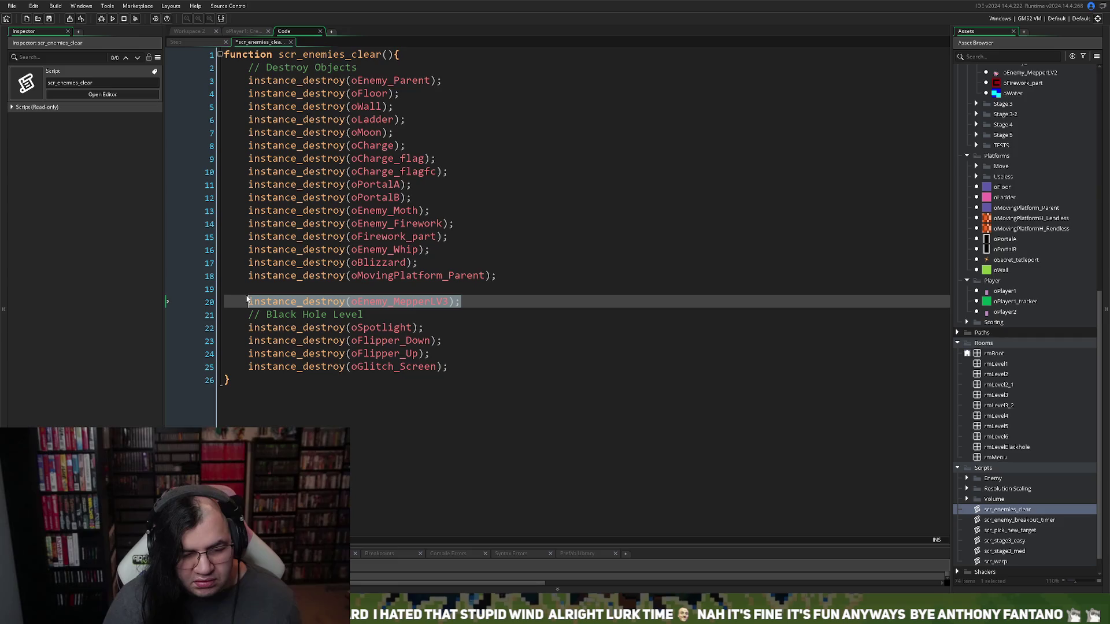
{"action": "left_click", "coordinate": [254, 302]}
{"action": "left_click", "coordinate": [266, 291]}
{"action": "type", "text": "instance_destroy(oEnemy_MepperLV3);"}
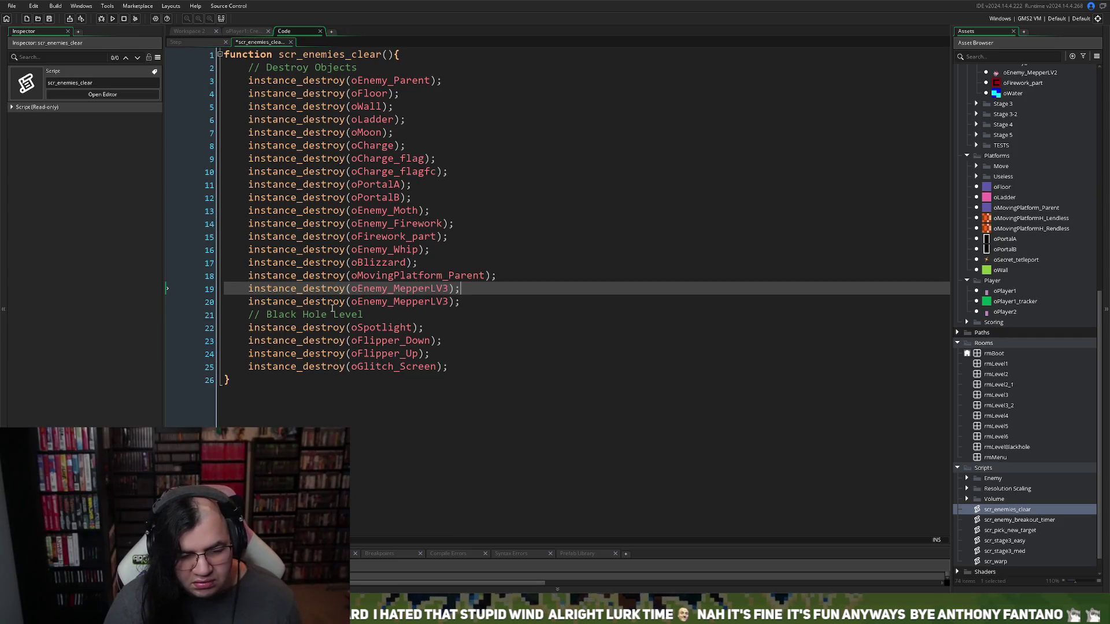
{"action": "key", "text": "BackSpace"}
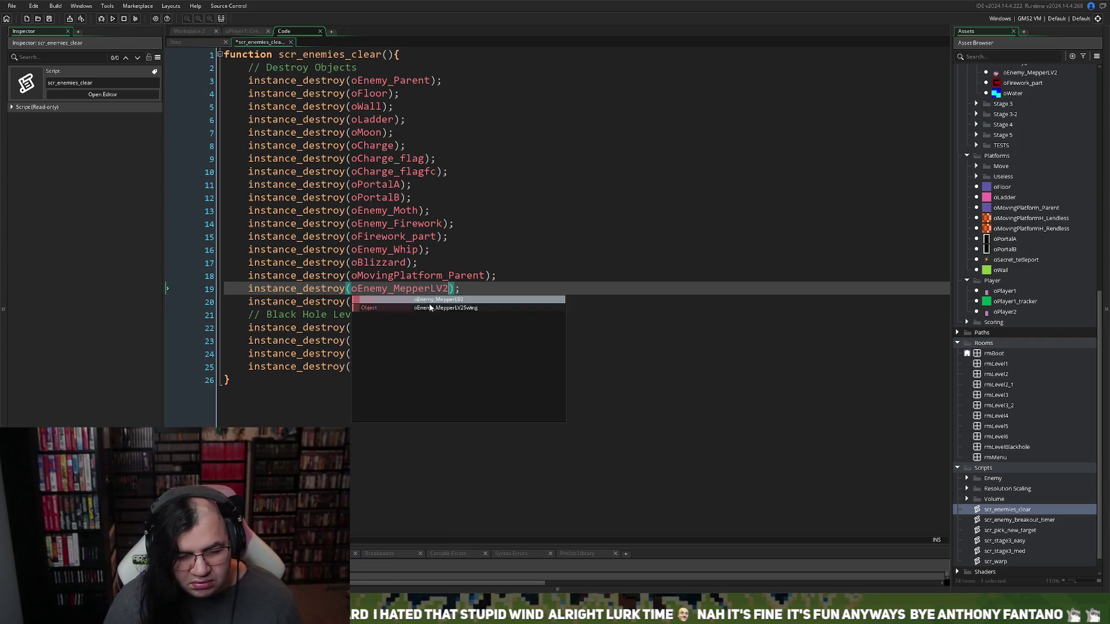
{"action": "type", "text": "2"}
Add a Meppers comment line above the MepperLV2 destroy call
{"action": "left_click", "coordinate": [253, 285]}
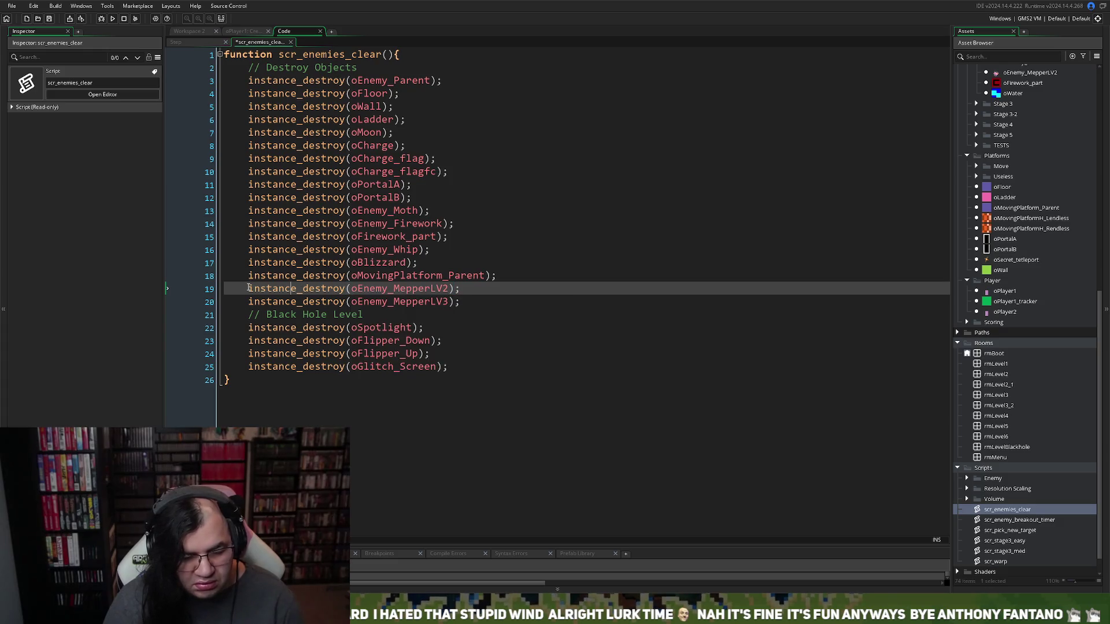
{"action": "key", "text": "Return"}
{"action": "key", "text": "Up"}
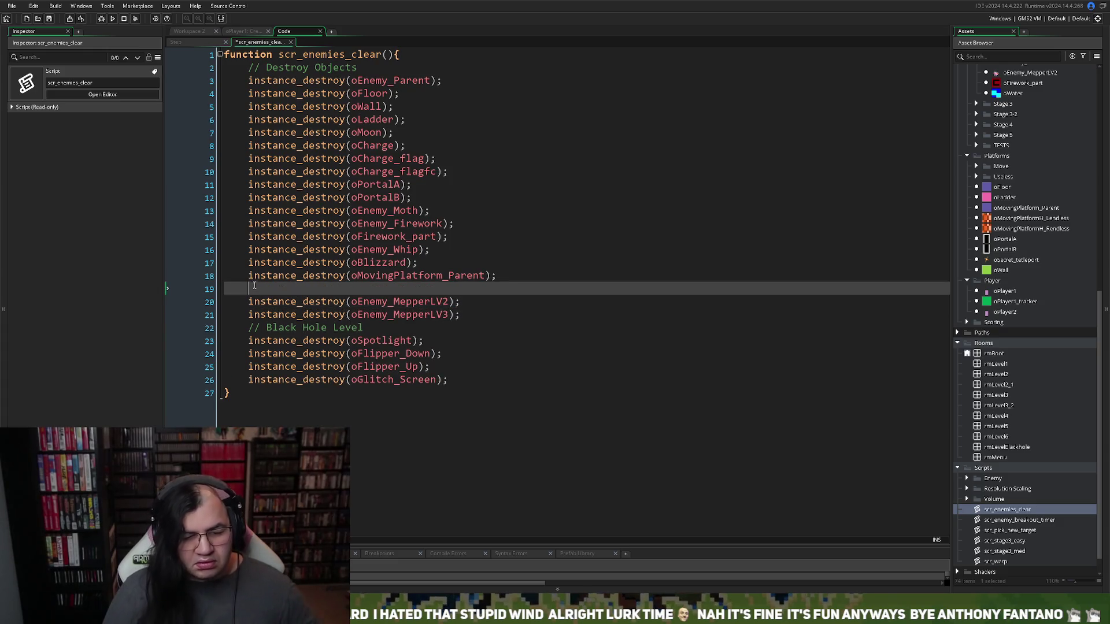
{"action": "type", "text": "//"}
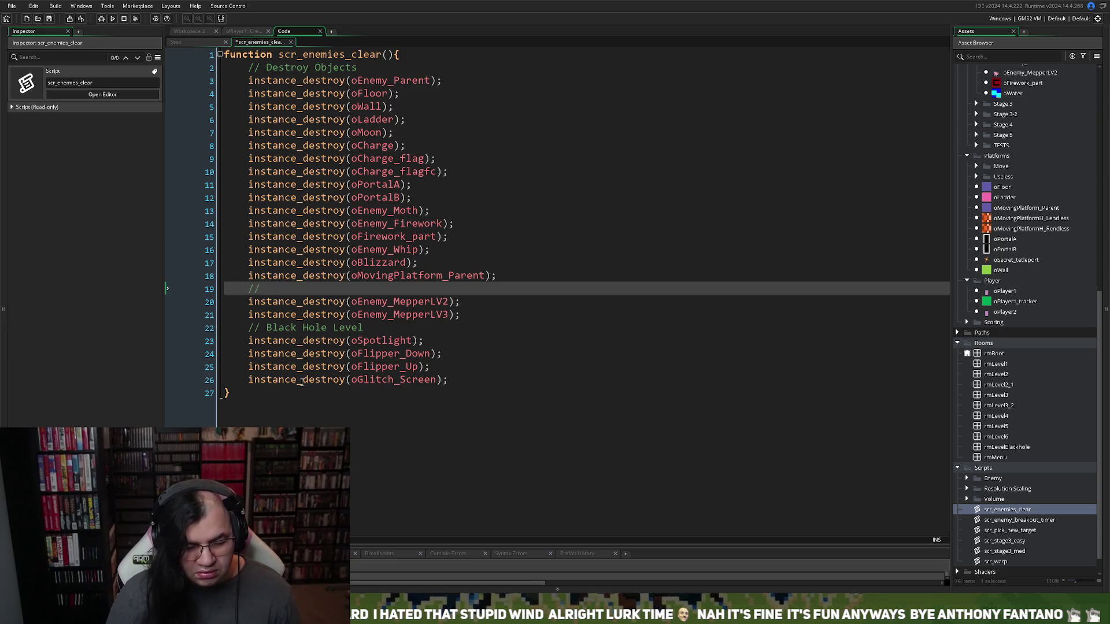
{"action": "type", "text": " Enemy"}
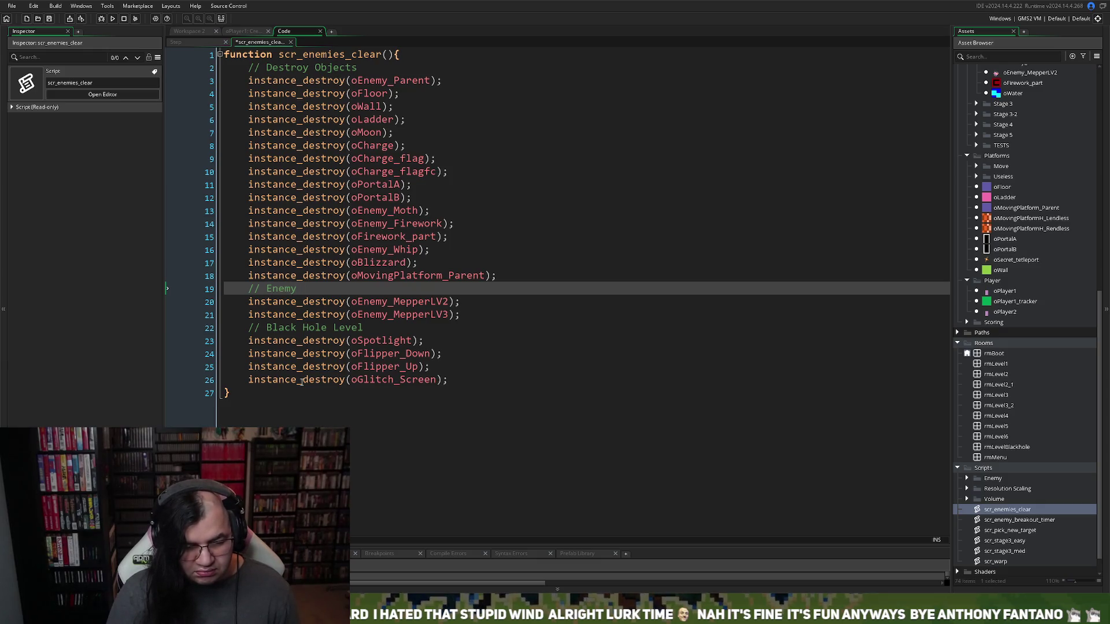
{"action": "key", "text": "BackSpace"}
{"action": "key", "text": "BackSpace"}
{"action": "key", "text": "BackSpace"}
{"action": "key", "text": "BackSpace"}
{"action": "key", "text": "BackSpace"}
{"action": "type", "text": "Meppers"}
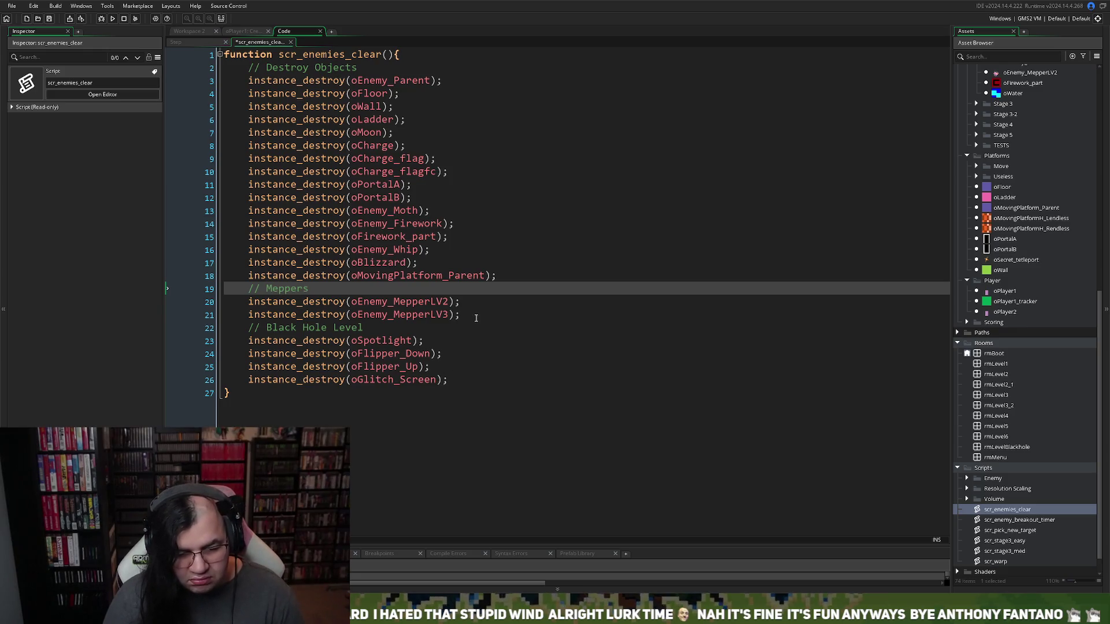
Add instance_destroy lines for oEnemy_MepperLV3_2 and oEnemy_MepperLV3_2nosoap below MepperLV3
{"action": "left_click", "coordinate": [476, 317]}
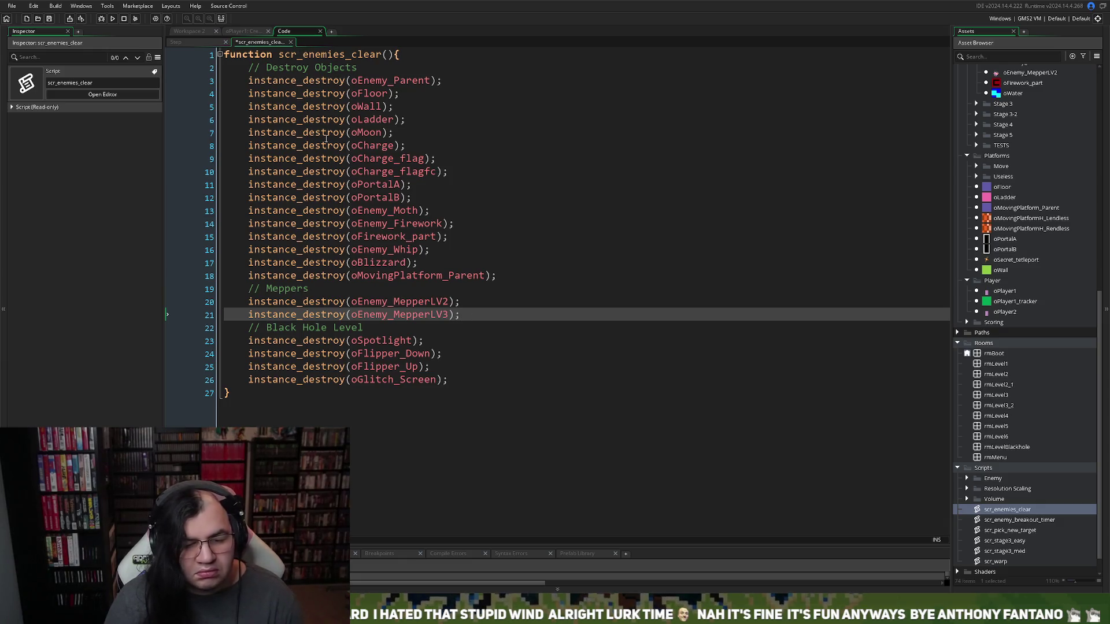
{"action": "key", "text": "Return"}
{"action": "left_click_drag", "start_coordinate": [461, 315], "coordinate": [248, 316]}
{"action": "key", "text": "ctrl+c"}
{"action": "left_click", "coordinate": [255, 327]}
{"action": "key", "text": "ctrl+v"}
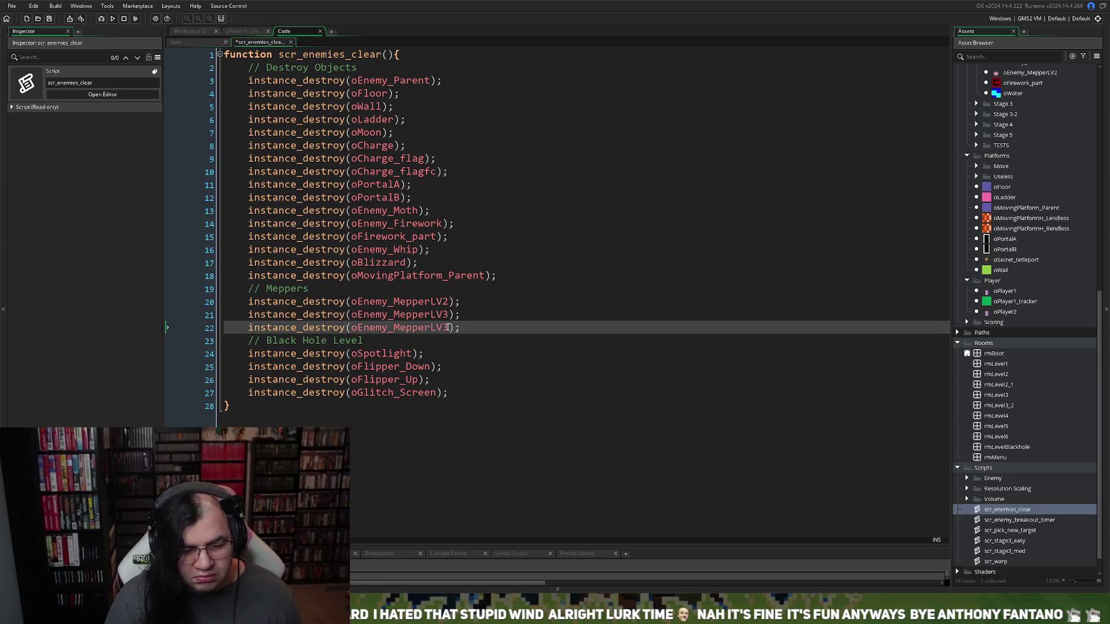
{"action": "left_click", "coordinate": [448, 328]}
{"action": "key", "text": "BackSpace"}
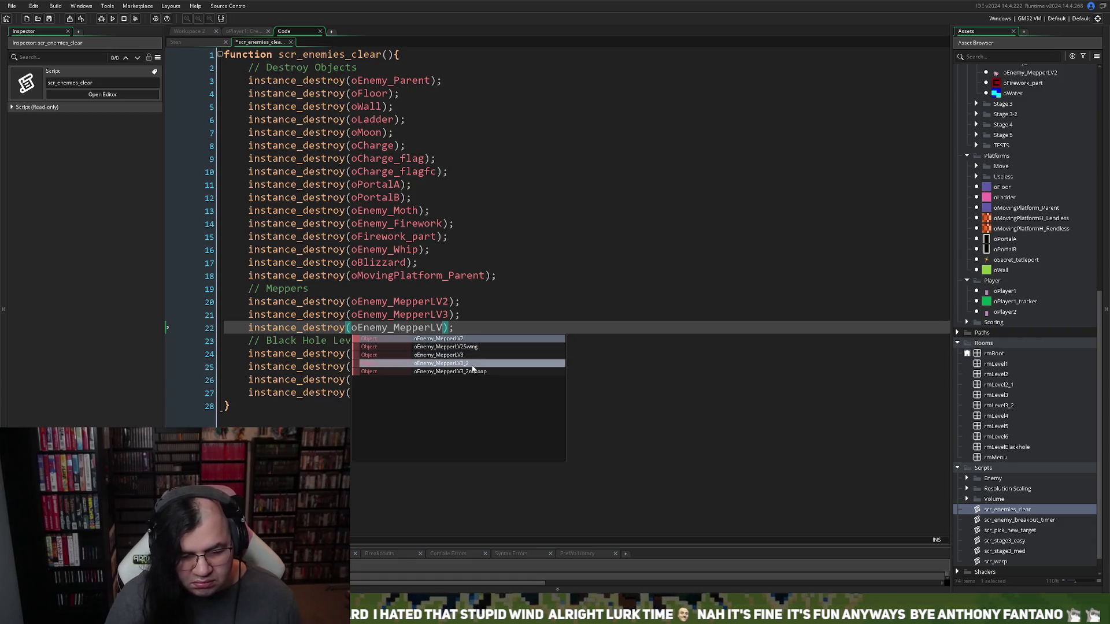
{"action": "left_click", "coordinate": [472, 368]}
{"action": "key", "text": "End"}
{"action": "key", "text": "Return"}
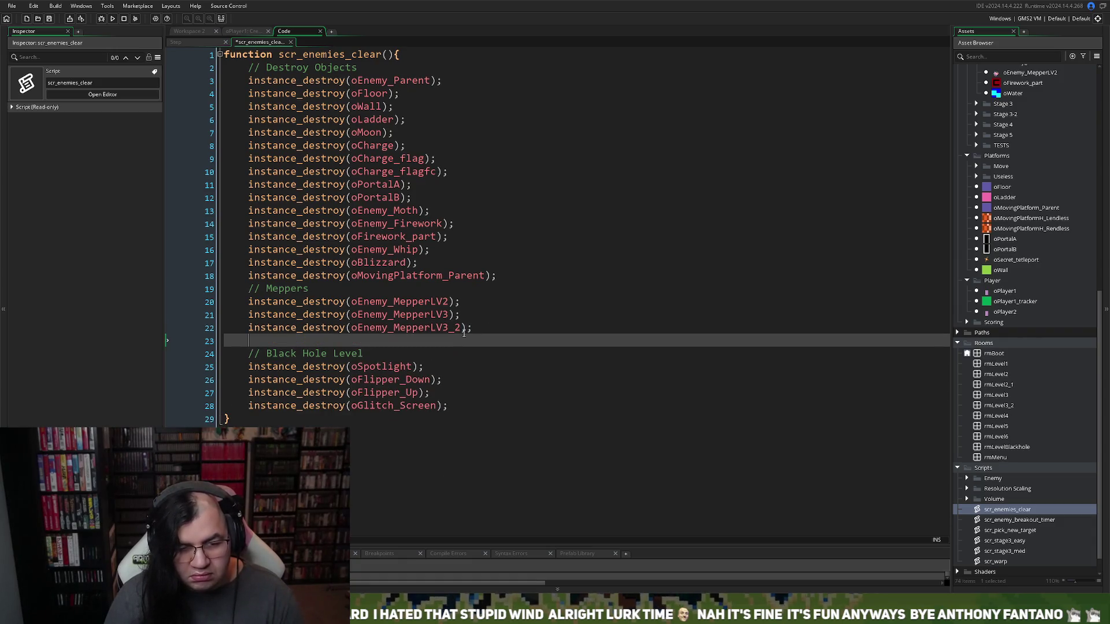
{"action": "key", "text": "ctrl+v"}
{"action": "left_click", "coordinate": [451, 340]}
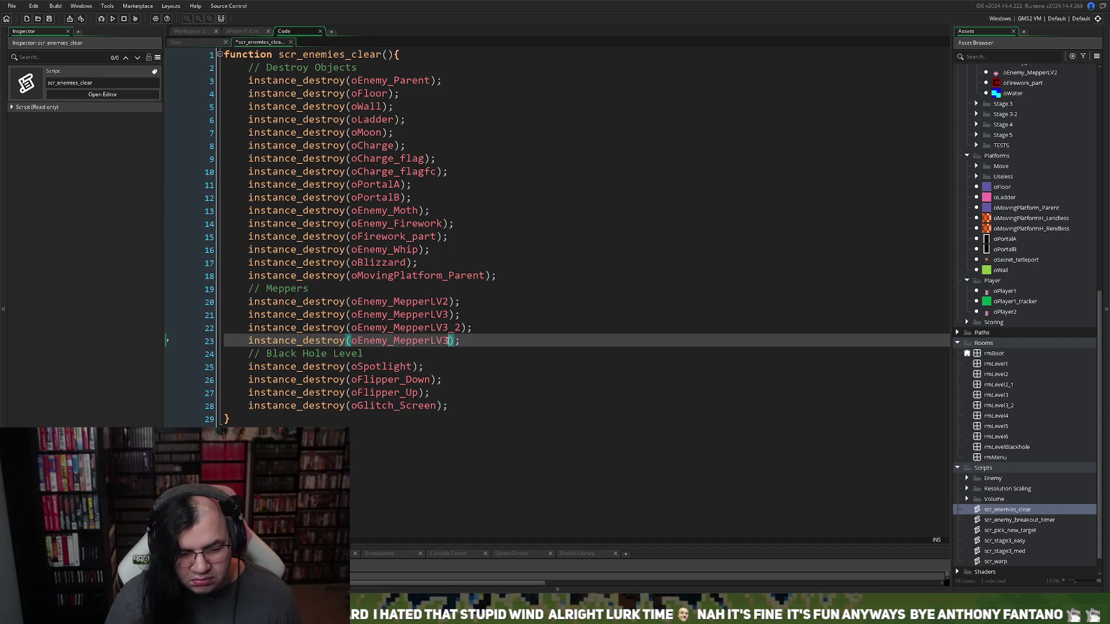
{"action": "type", "text": "_2nosoap"}
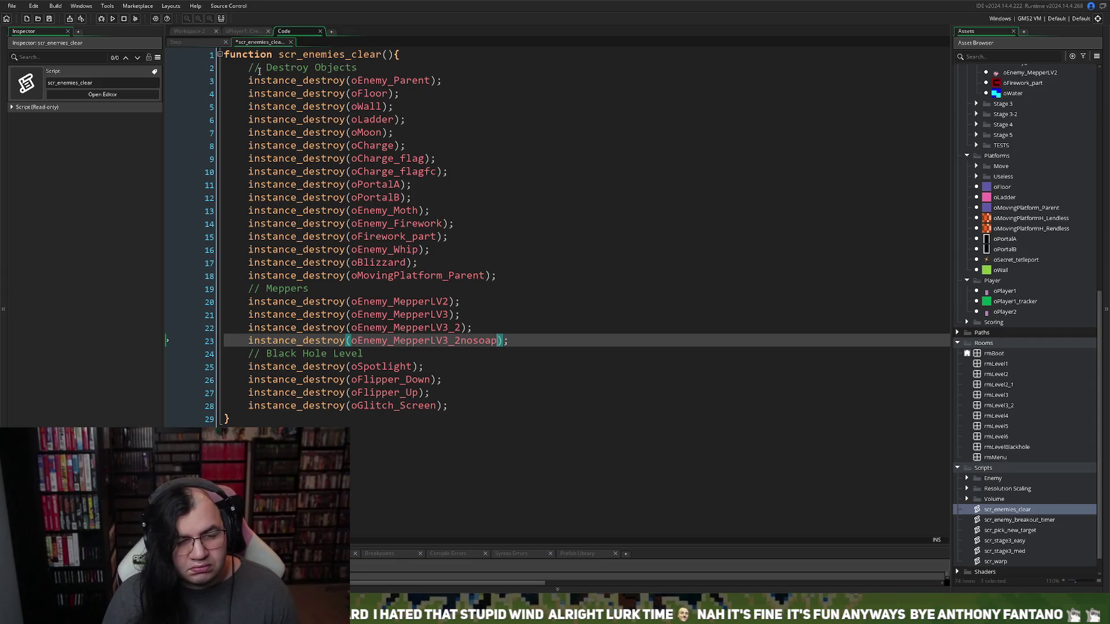
Select the scr_enemies_clear function name and close the script
{"action": "left_click", "coordinate": [307, 58]}
{"action": "double_click", "coordinate": [307, 58]}
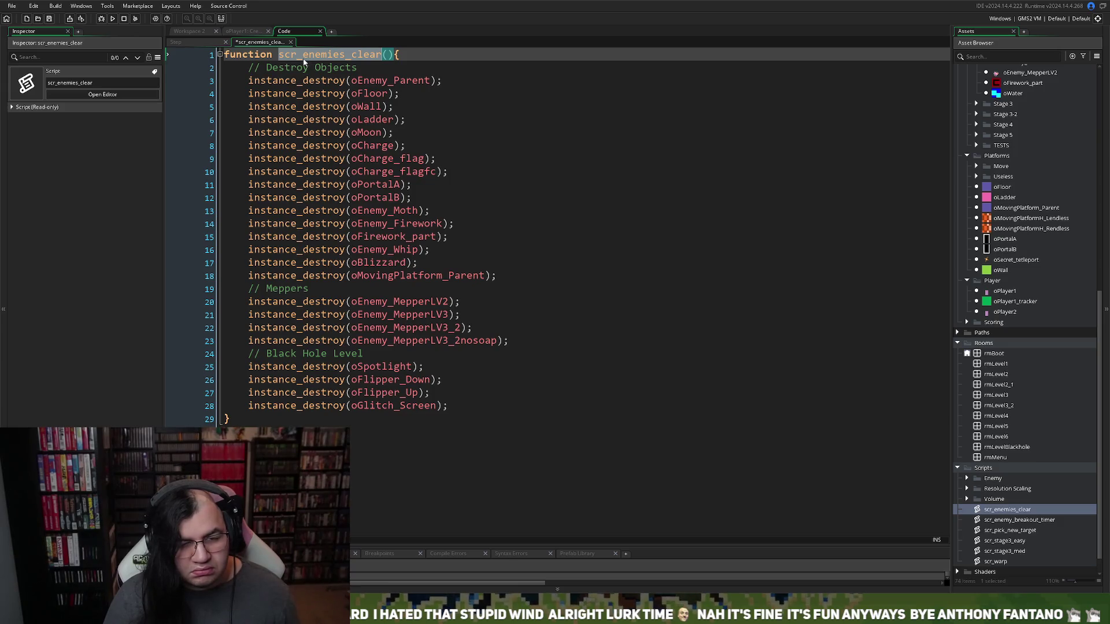
{"action": "left_click", "coordinate": [319, 32]}
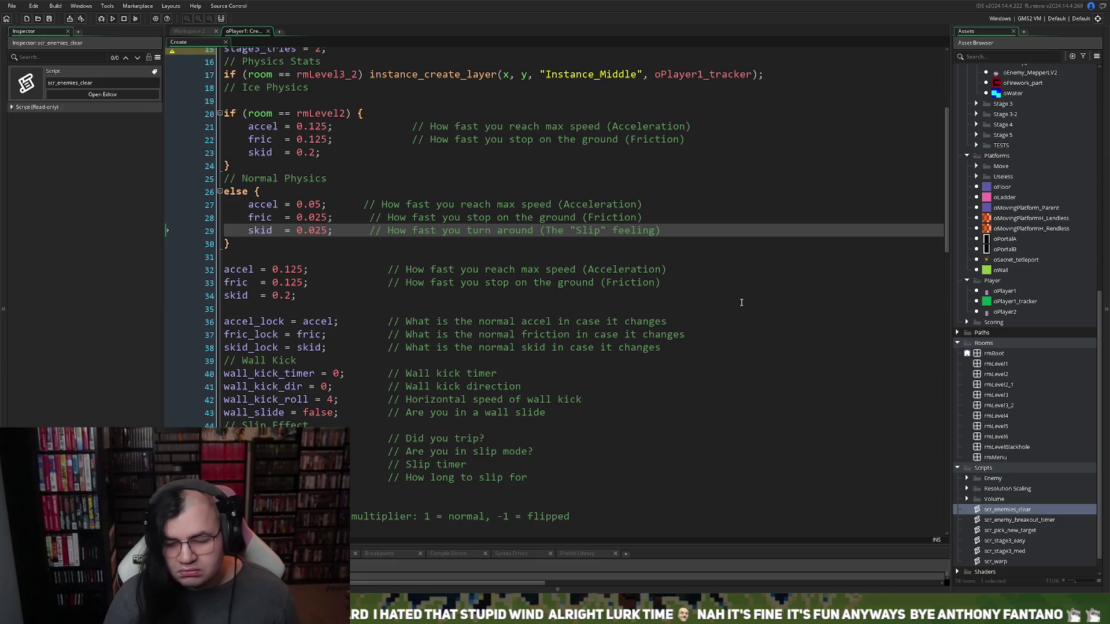
Open oGame_Control's Step event and go to the Stage 3 asteroid block after rmLevel3 on line 276
{"action": "scroll", "coordinate": [1008, 254], "scroll_direction": "up", "scroll_amount": 7}
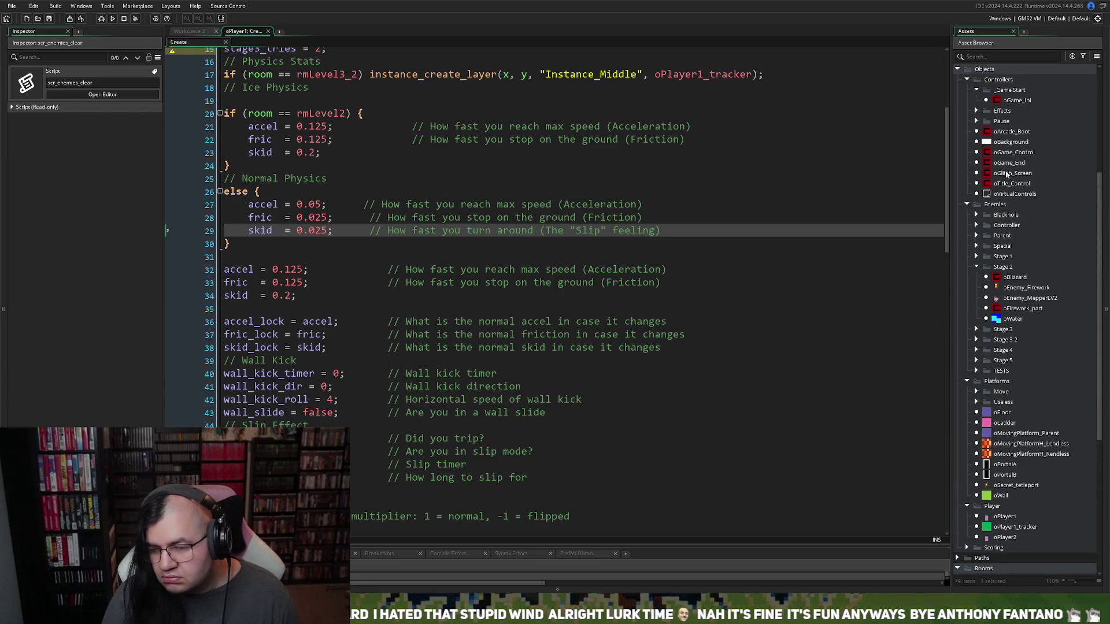
{"action": "double_click", "coordinate": [1013, 152]}
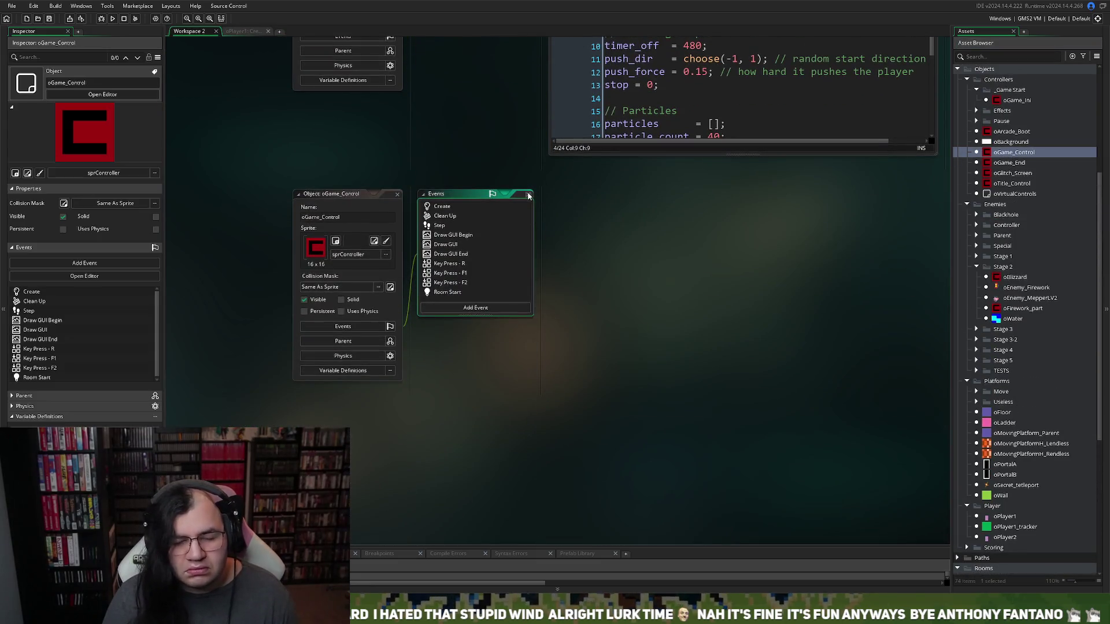
{"action": "double_click", "coordinate": [452, 225]}
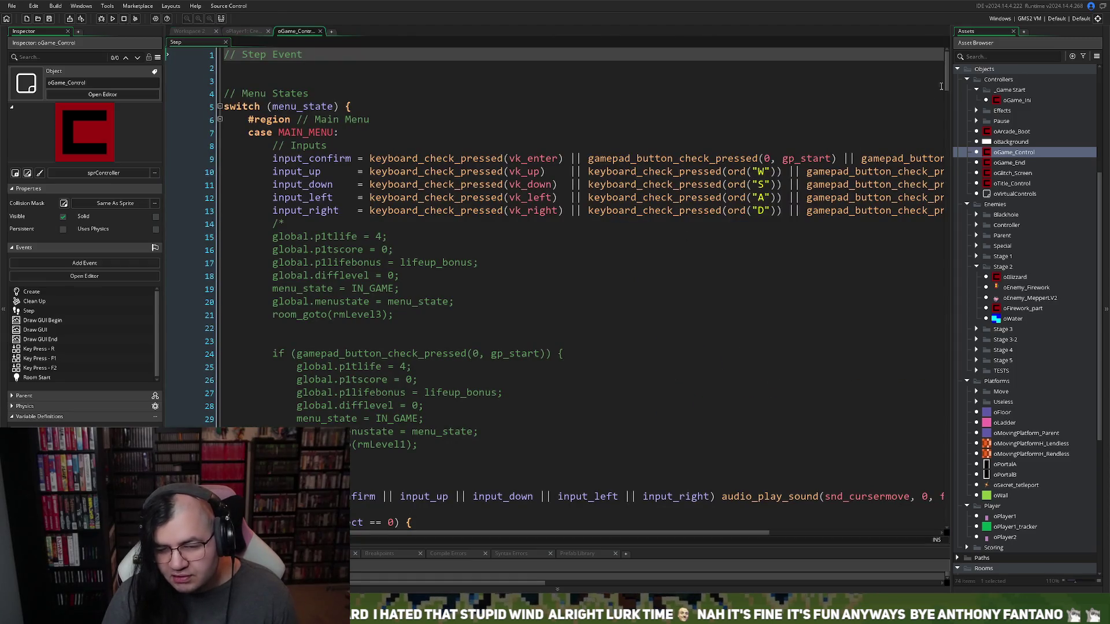
{"action": "left_click_drag", "start_coordinate": [942, 86], "coordinate": [946, 503]}
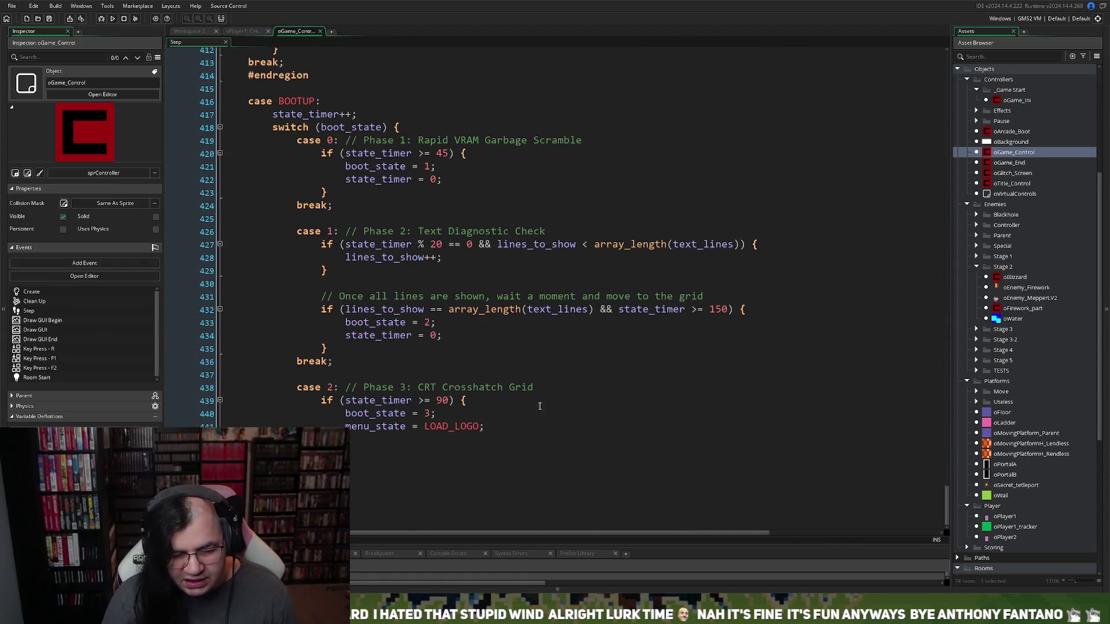
{"action": "scroll", "coordinate": [539, 406], "scroll_direction": "up", "scroll_amount": 15}
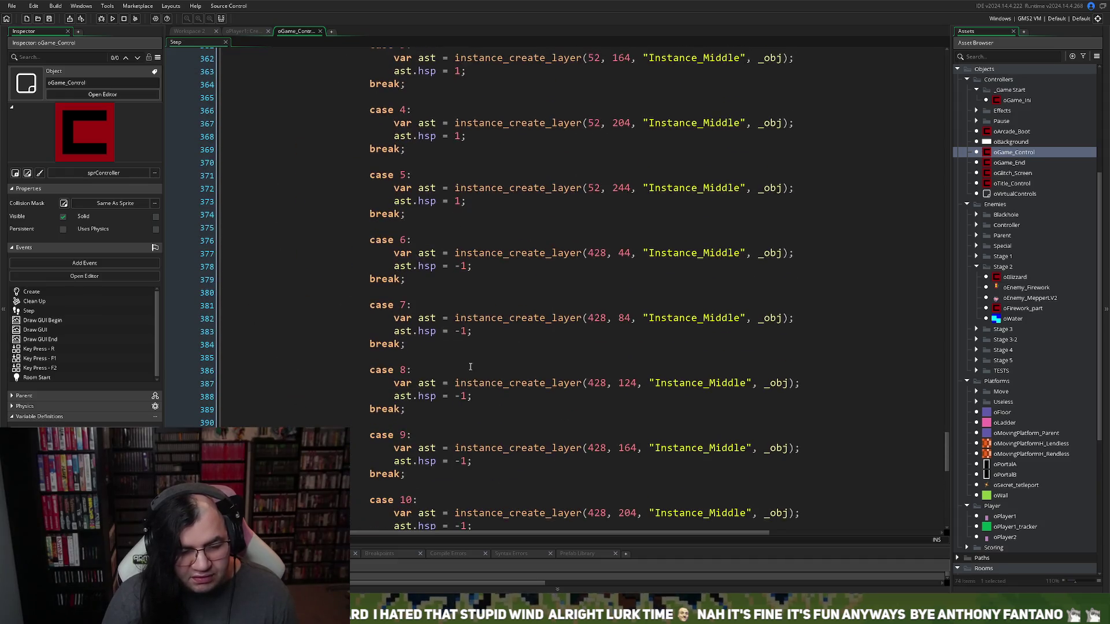
{"action": "mouse_move", "coordinate": [945, 446]}
{"action": "left_mouse_down"}
{"action": "mouse_move", "coordinate": [932, 227]}
{"action": "mouse_move", "coordinate": [921, 224]}
{"action": "mouse_move", "coordinate": [876, 387]}
{"action": "mouse_move", "coordinate": [871, 345]}
{"action": "left_mouse_up"}
{"action": "left_click", "coordinate": [396, 206]}
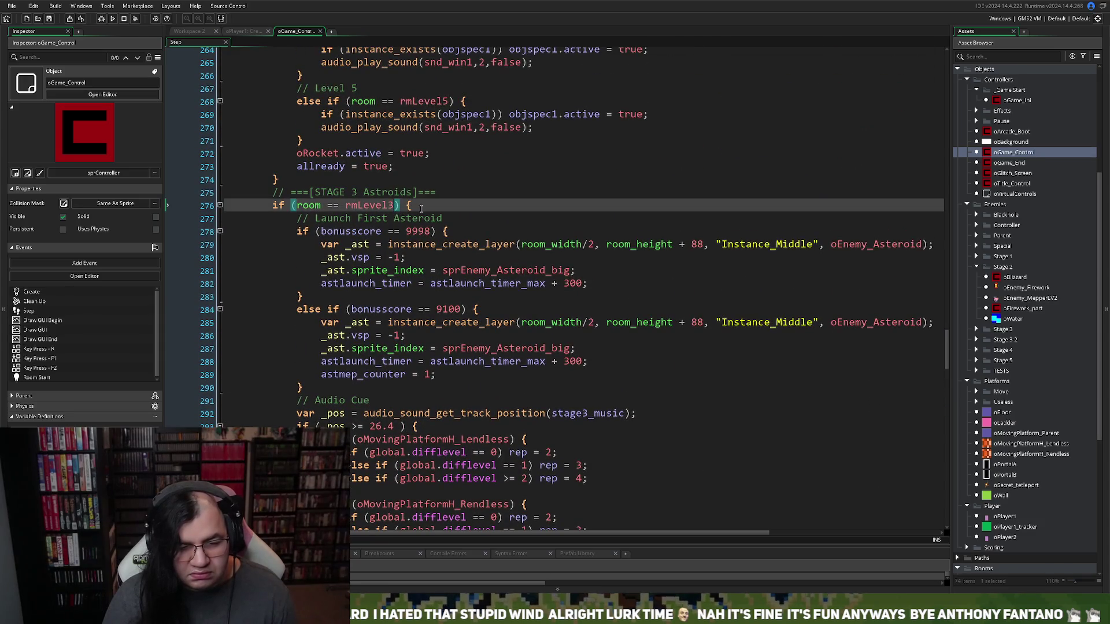
Change line 276 to 'if (room == rmLevel3 && global.active) {', save, and run a test build
{"action": "type", "text": "&& "}
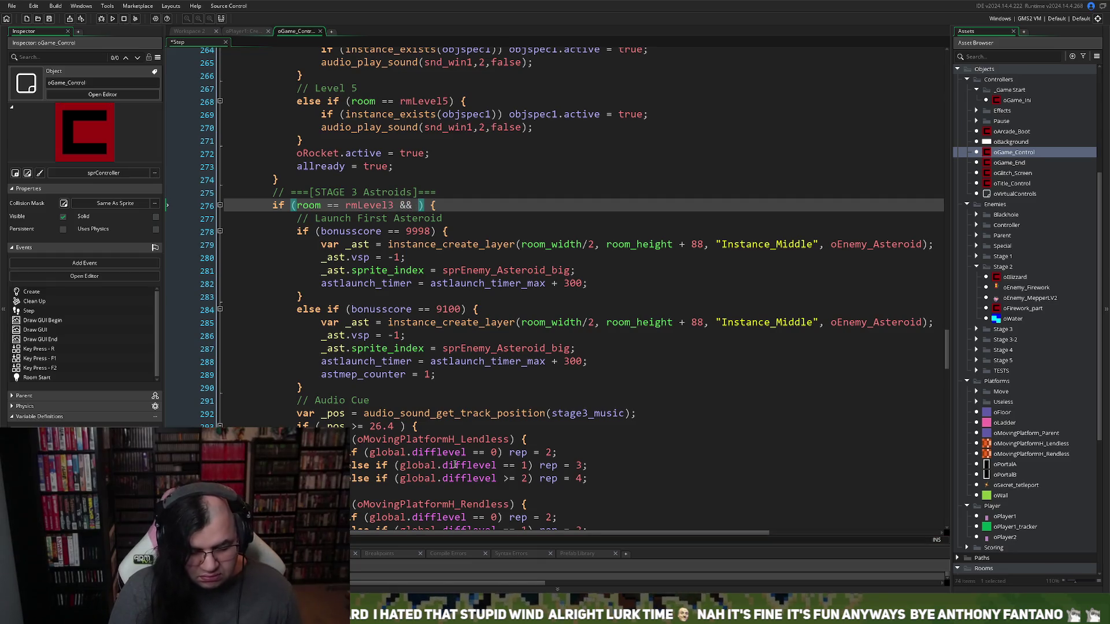
{"action": "type", "text": "g"}
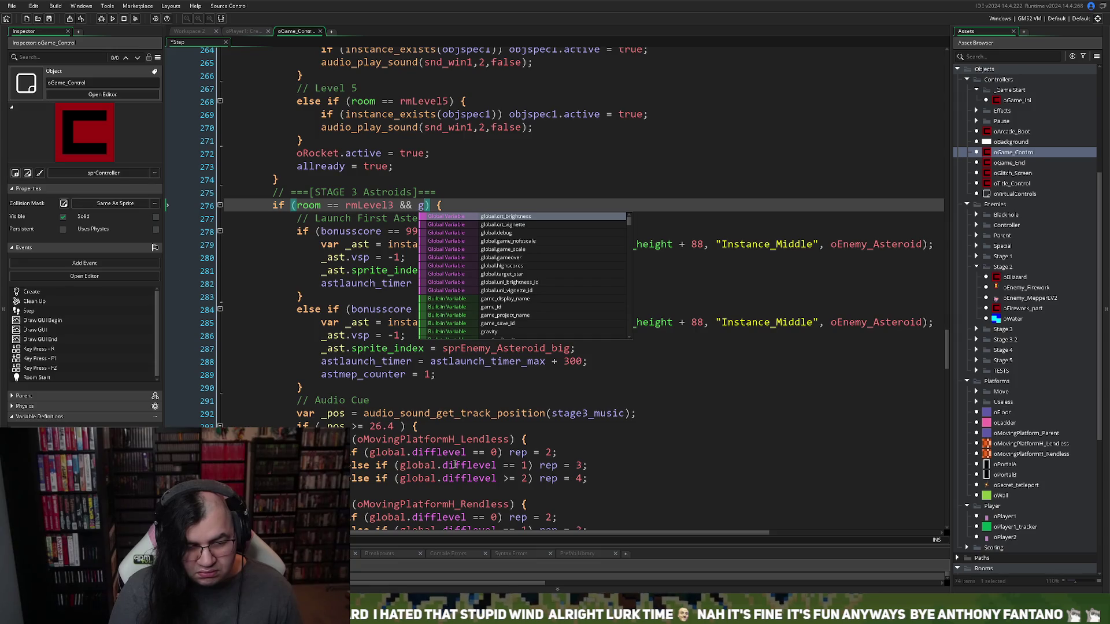
{"action": "key", "text": "BackSpace"}
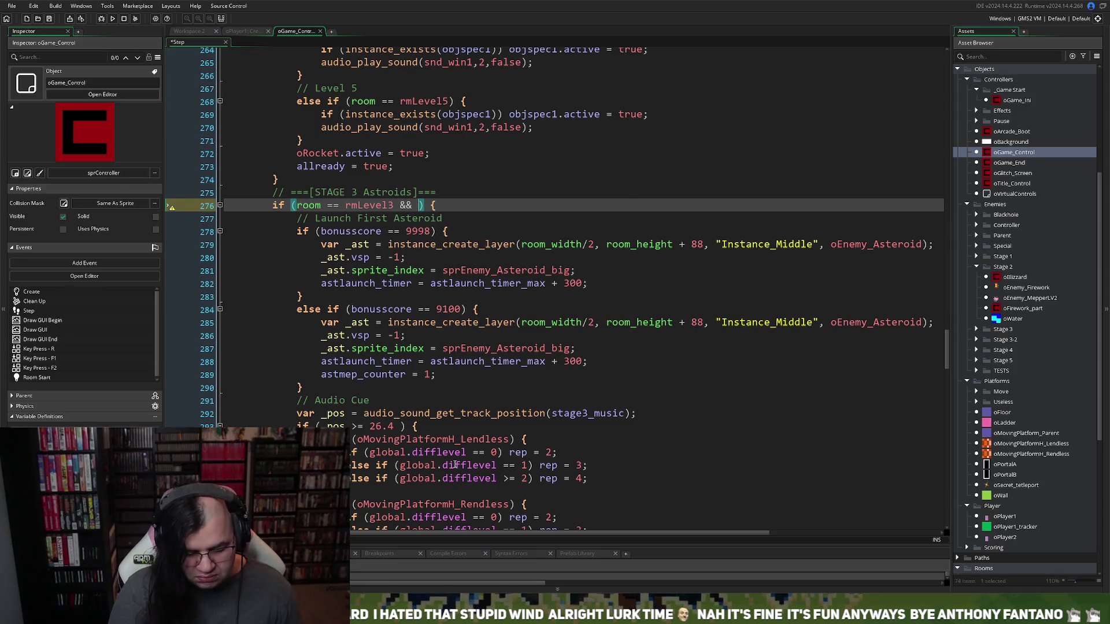
{"action": "type", "text": "global.ac"}
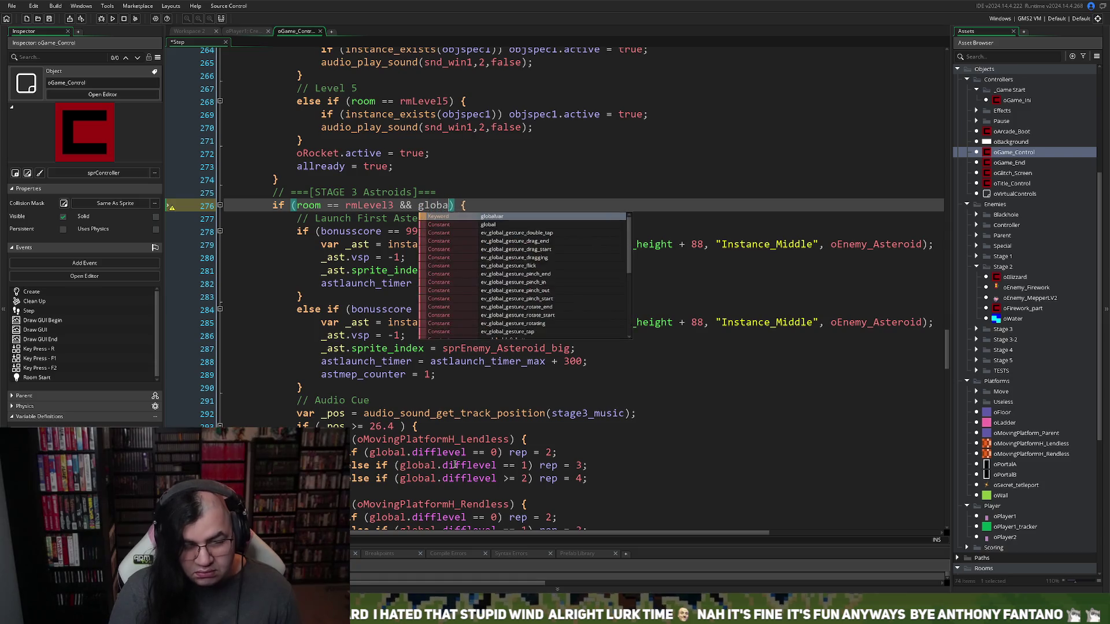
{"action": "type", "text": "tive"}
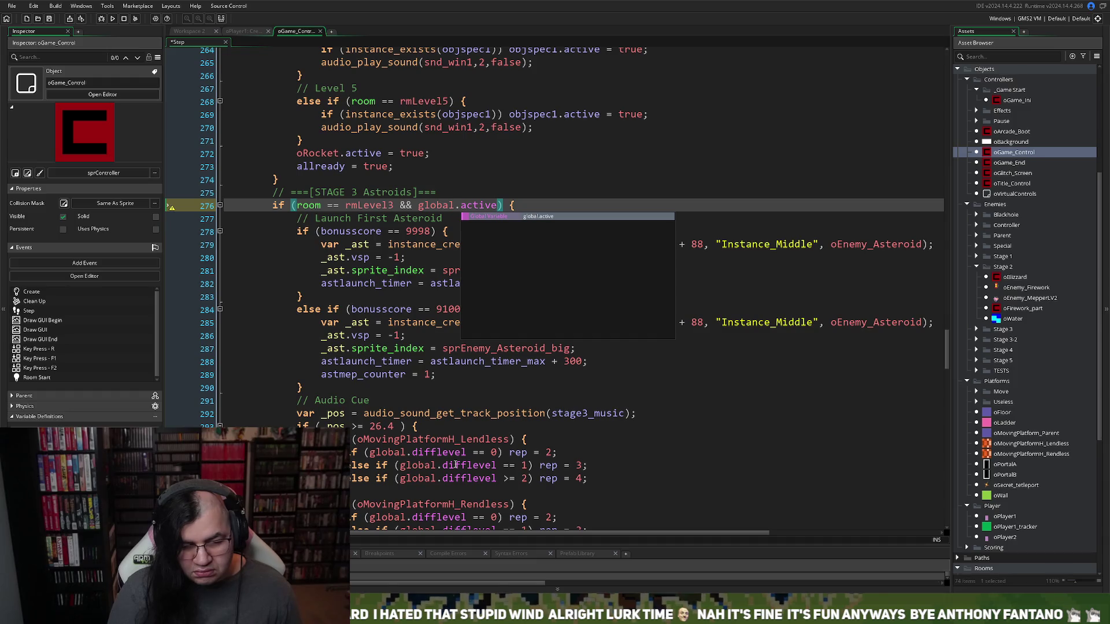
{"action": "left_click", "coordinate": [49, 20]}
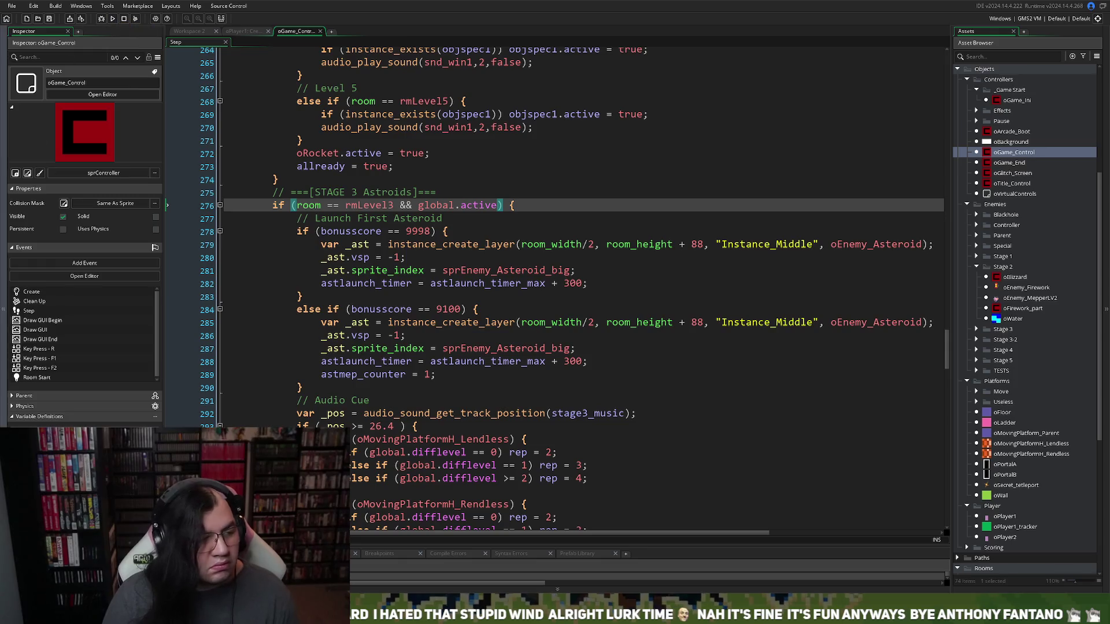
{"action": "left_click", "coordinate": [113, 19]}
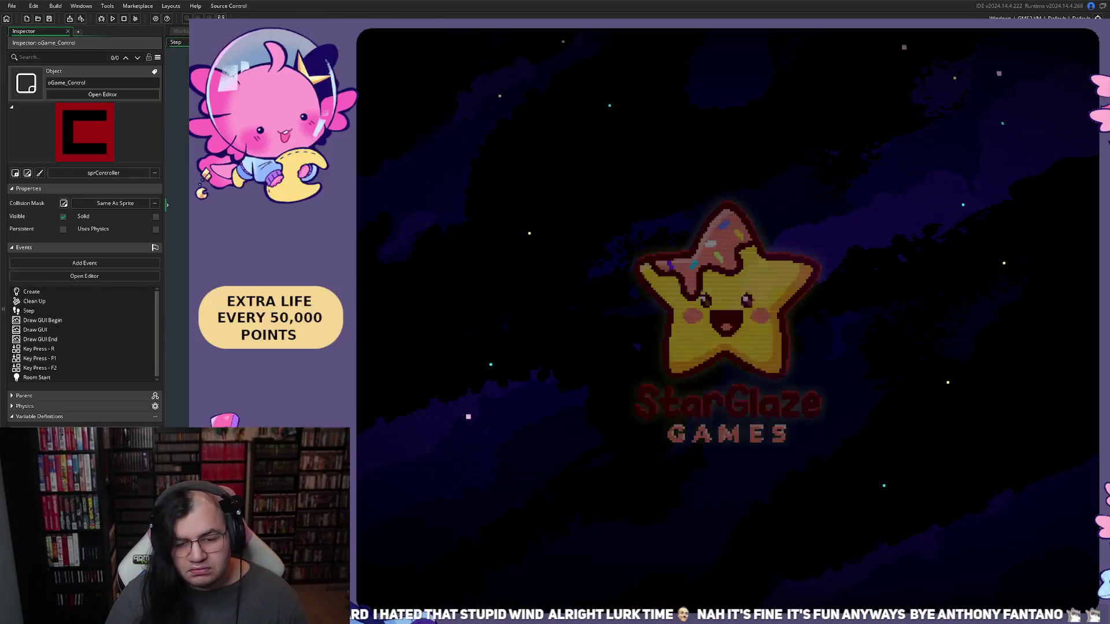
{"action": "key", "text": "Return"}
{"action": "key", "text": "Down"}
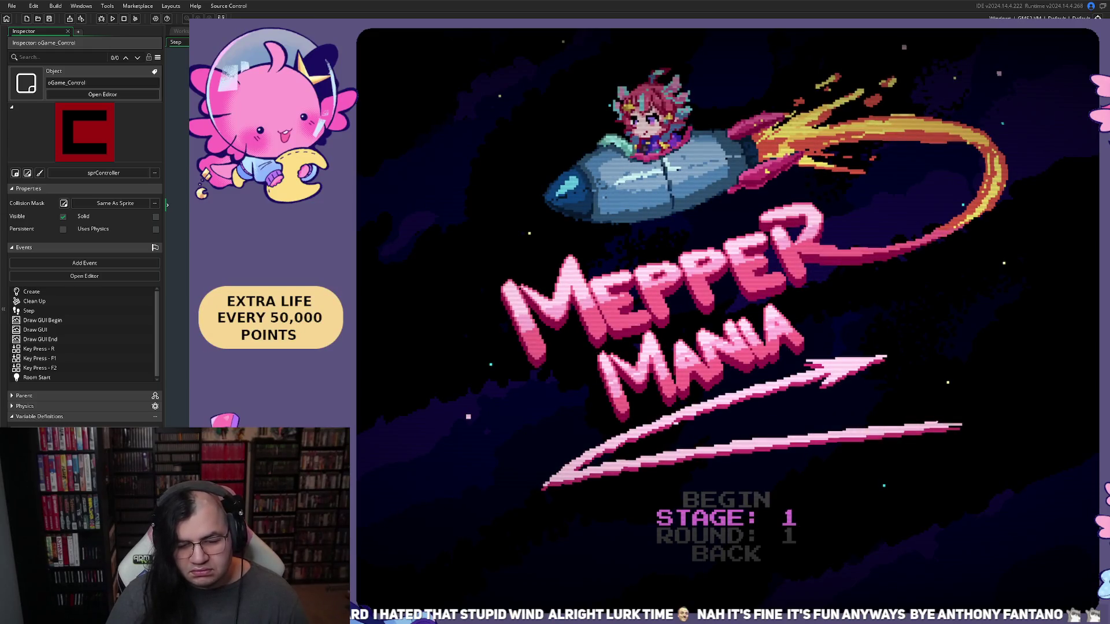
{"action": "key", "text": "Right"}
{"action": "key", "text": "Up"}
{"action": "key", "text": "Return"}
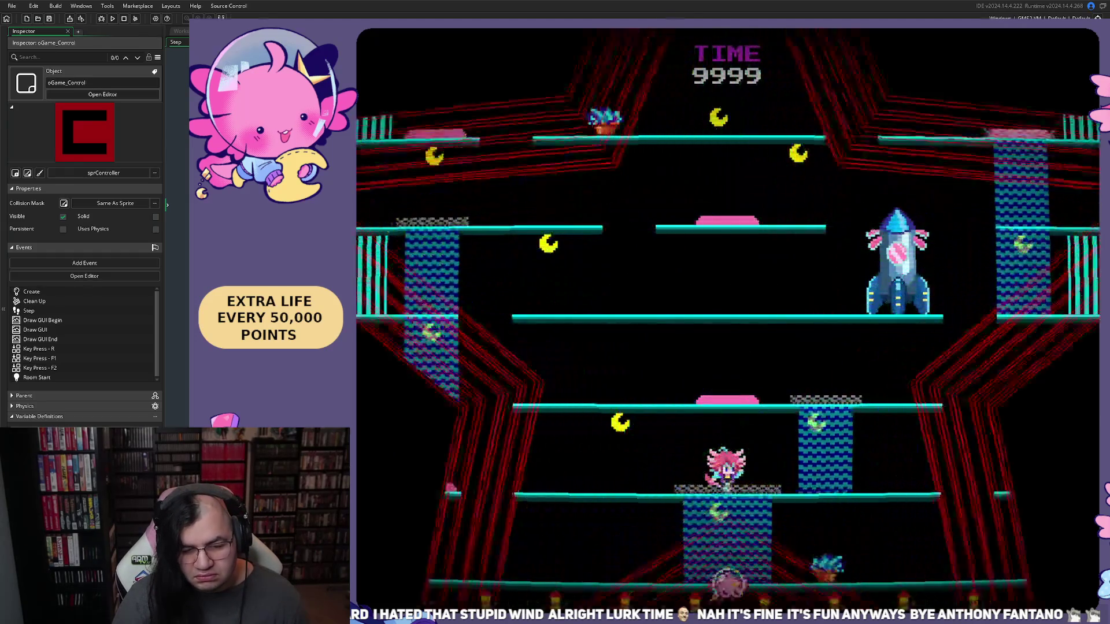
{"action": "key", "text": "Left"}
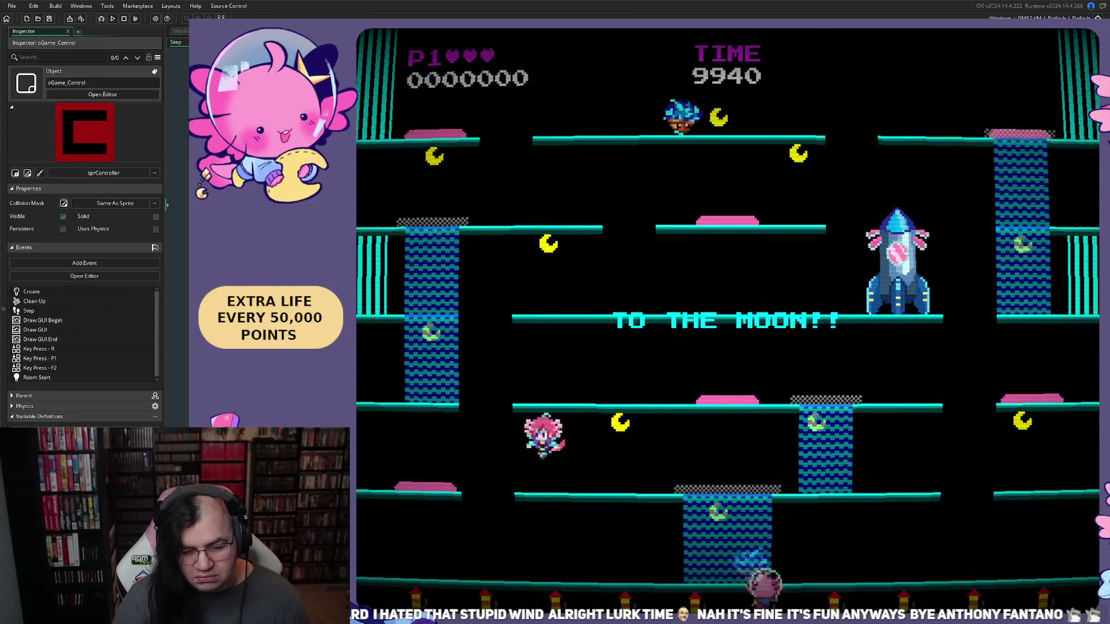
{"action": "key", "text": "Left"}
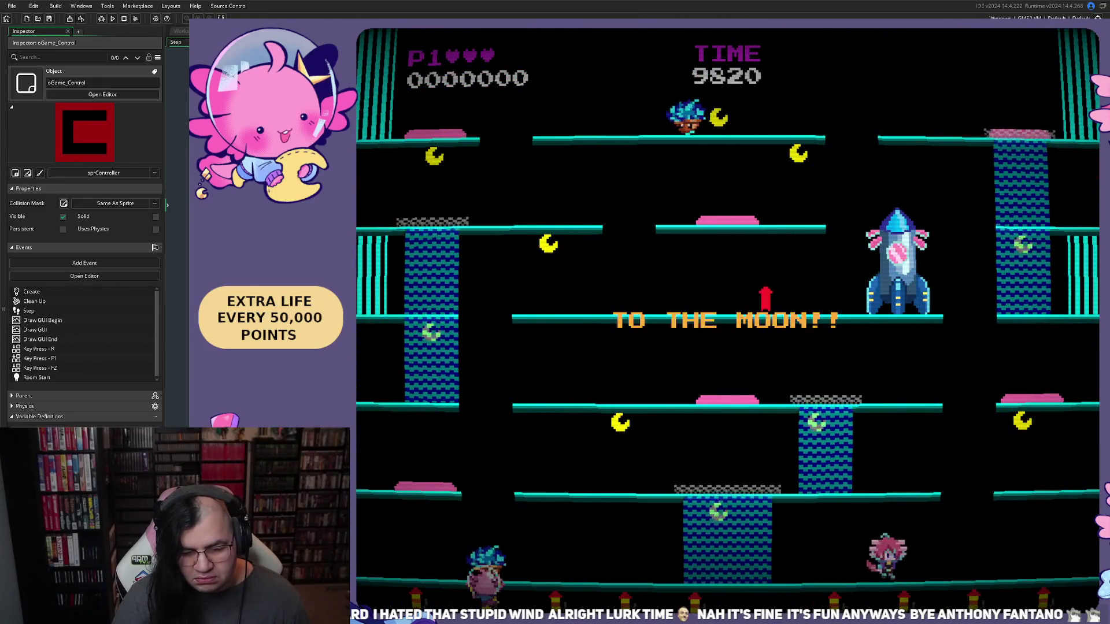
{"action": "key", "text": "Left"}
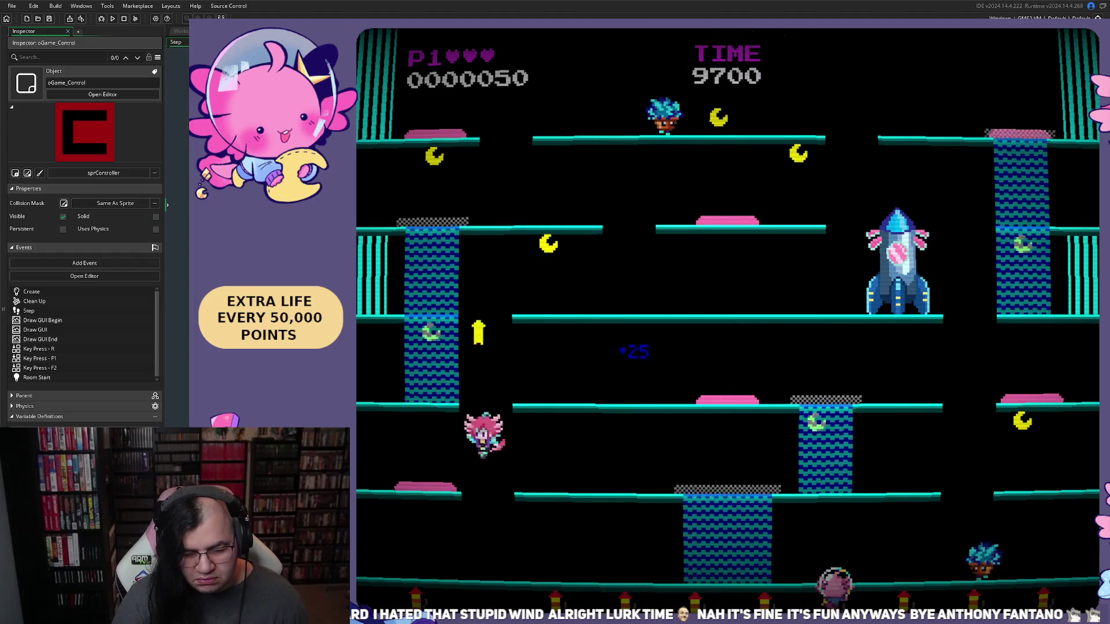
{"action": "key", "text": "Right"}
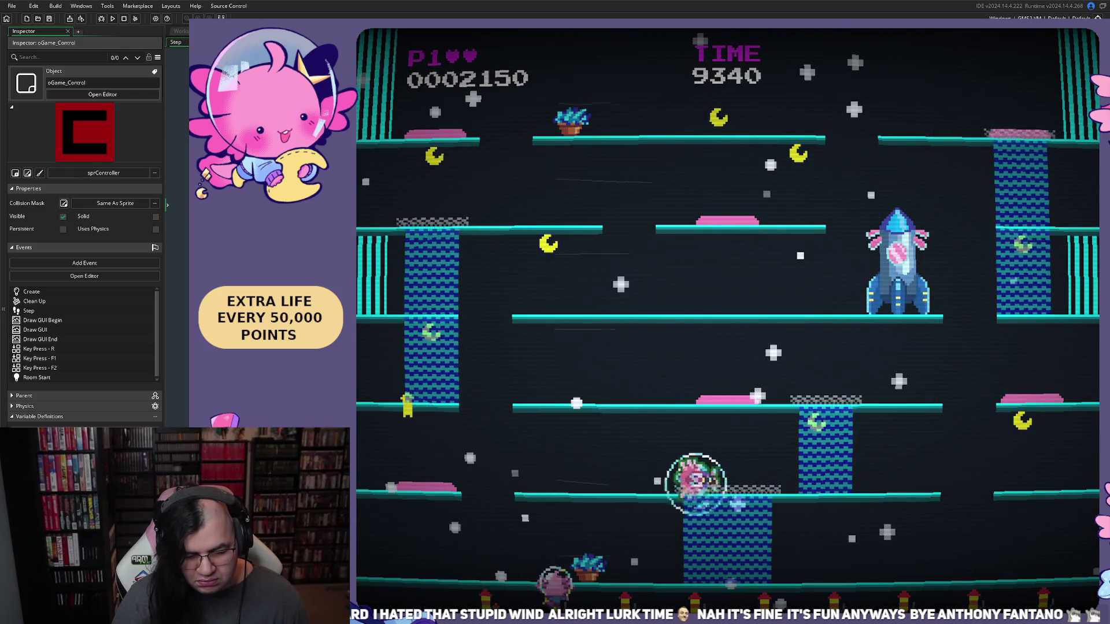
{"action": "key", "text": "Left"}
{"action": "key", "text": "Left"}
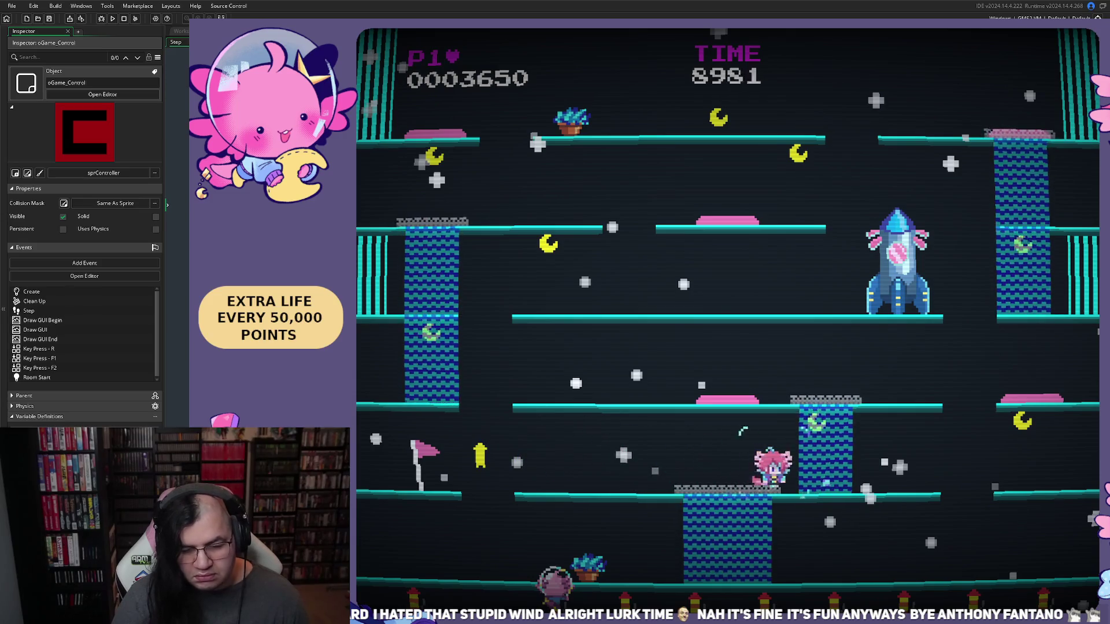
{"action": "key", "text": "Up"}
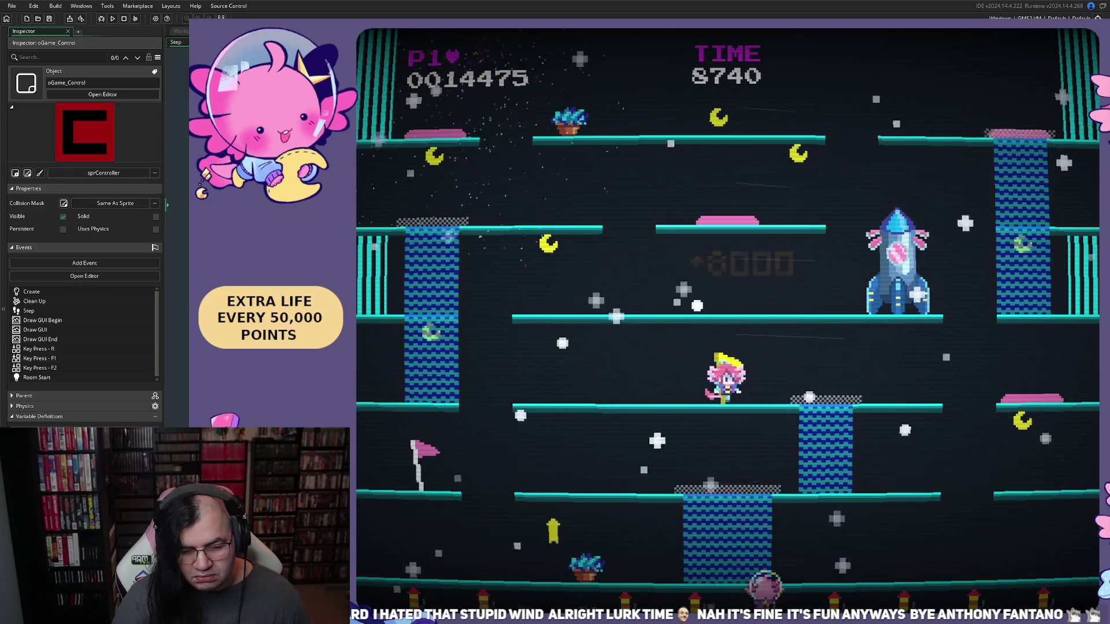
{"action": "key", "text": "Right"}
{"action": "key", "text": "Right"}
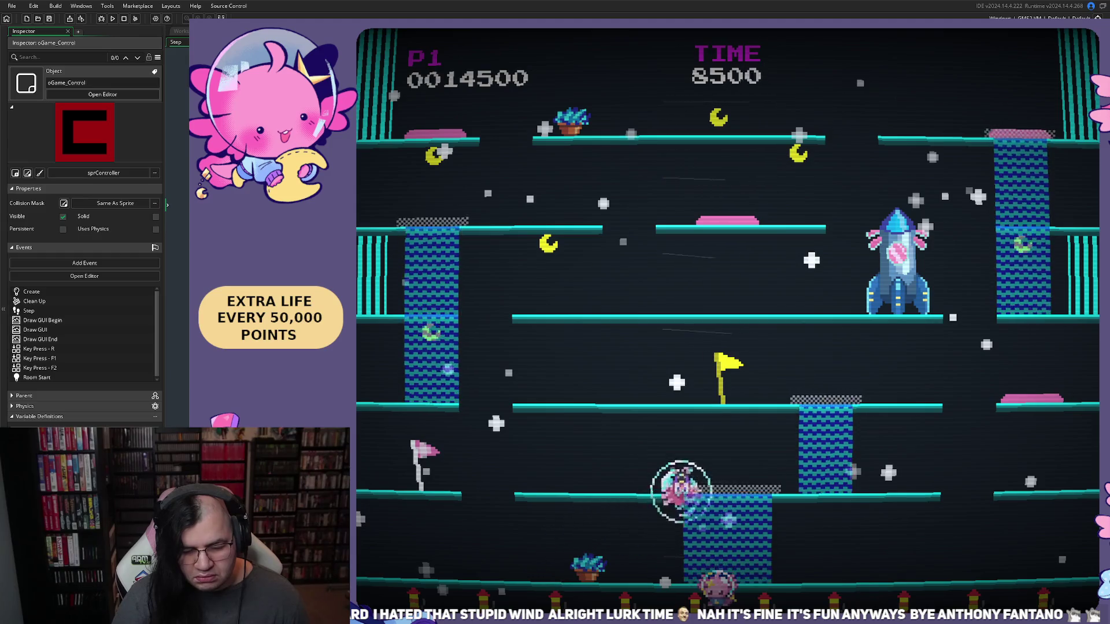
{"action": "key", "text": "Right"}
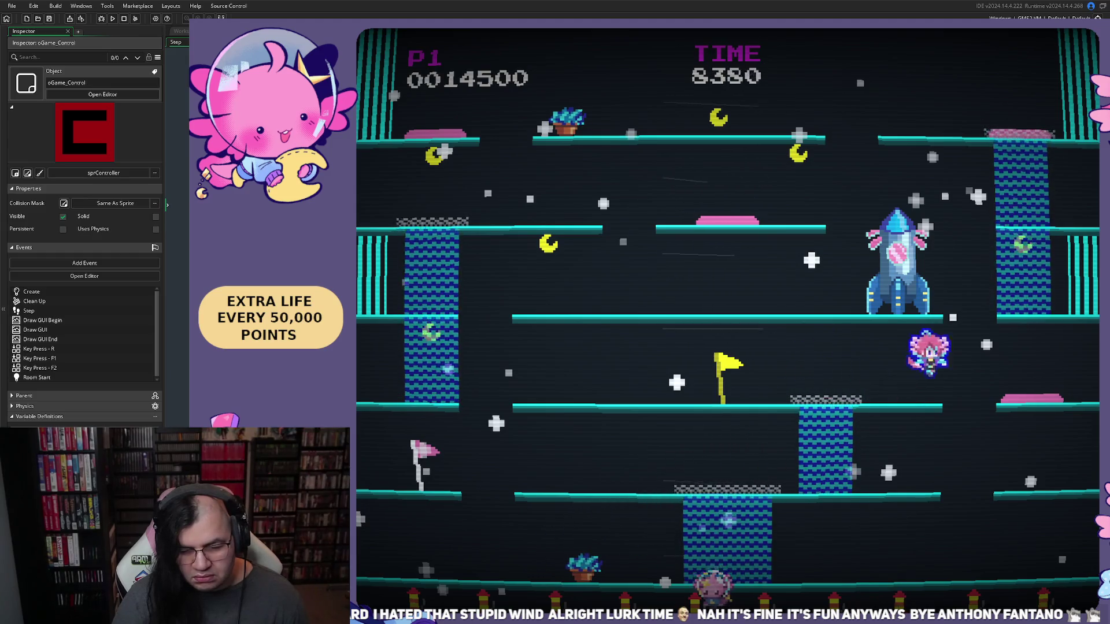
{"action": "key", "text": "Right"}
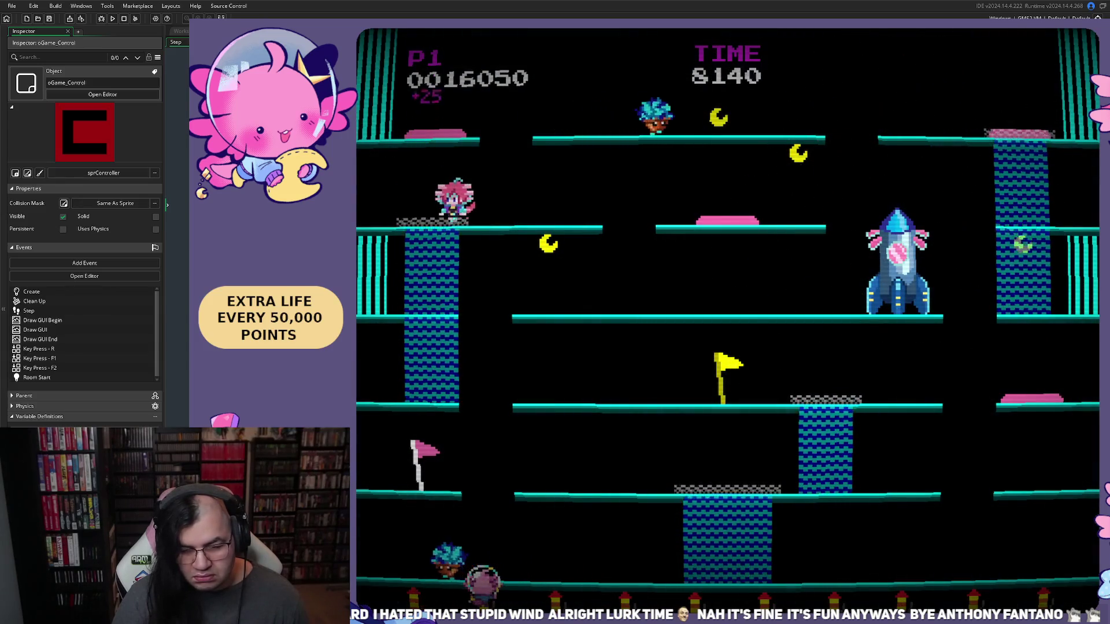
{"action": "key", "text": "Left"}
{"action": "key", "text": "Left"}
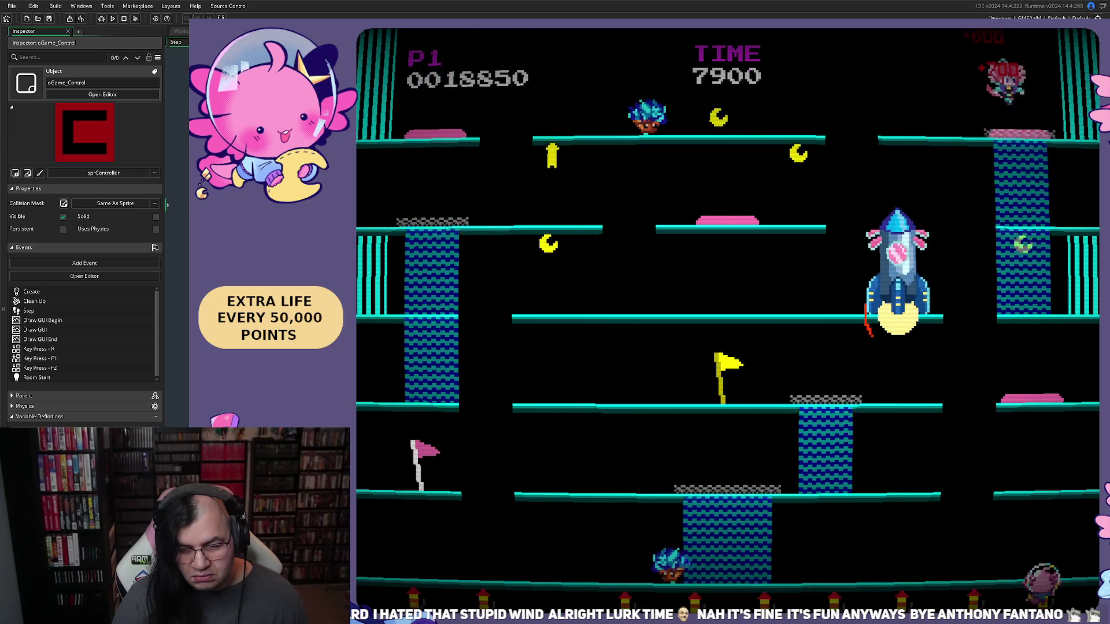
{"action": "key", "text": "Left"}
{"action": "key", "text": "Left"}
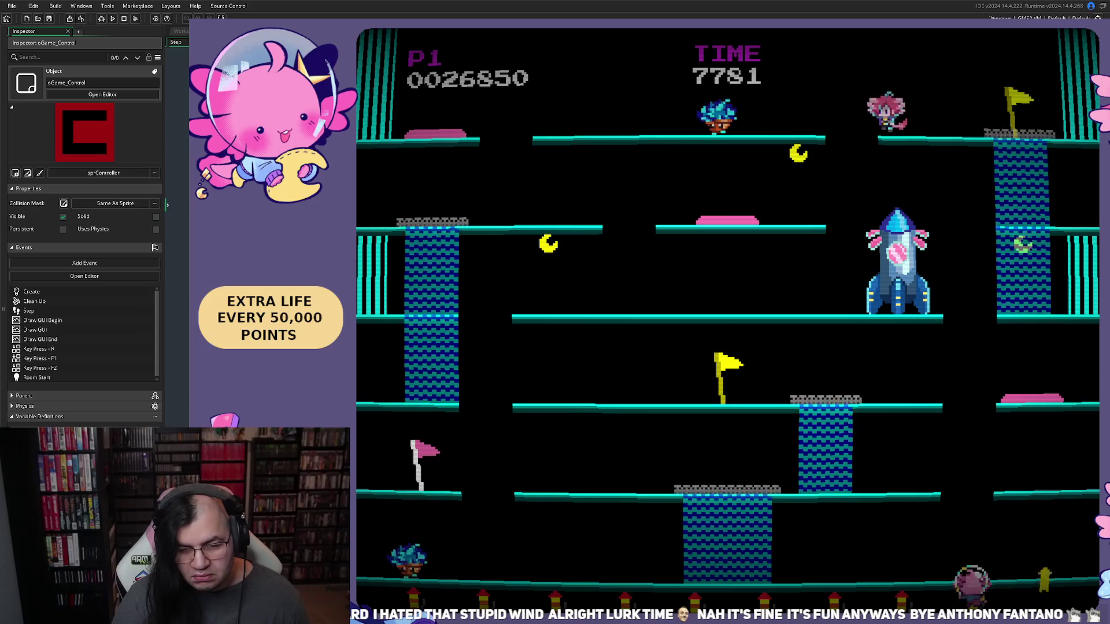
{"action": "key", "text": "Right"}
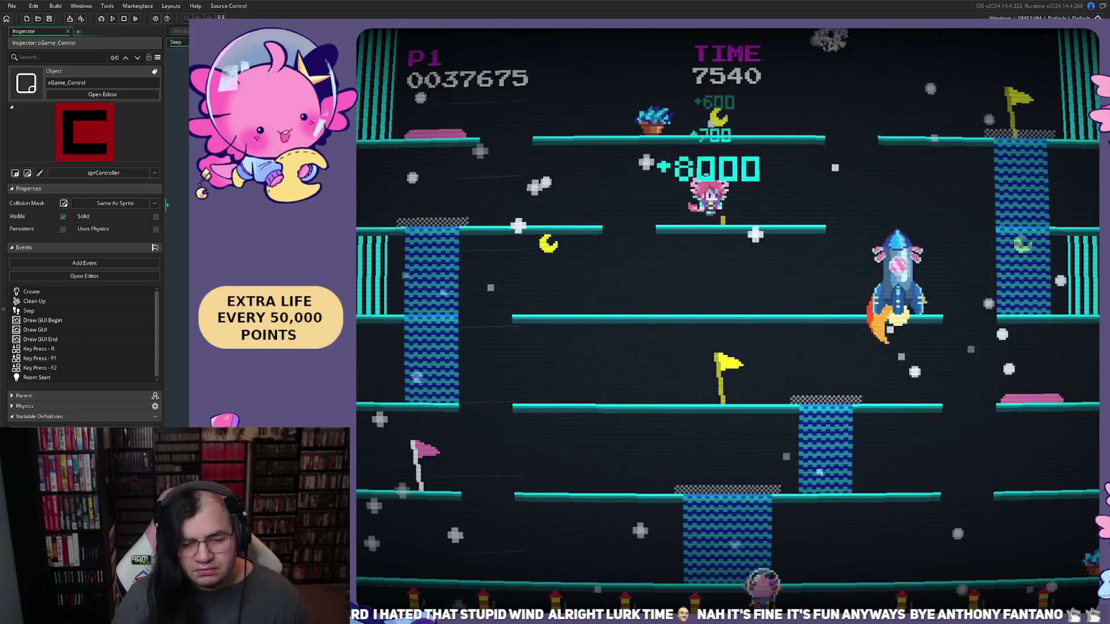
{"action": "key", "text": "Left"}
{"action": "key", "text": "Left"}
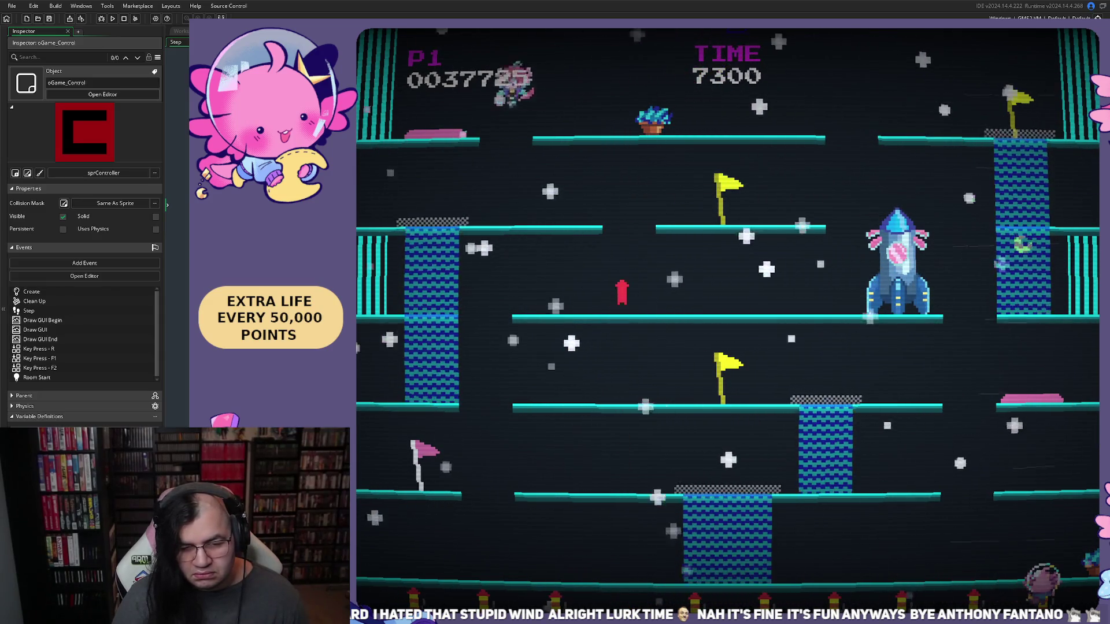
{"action": "key", "text": "Right"}
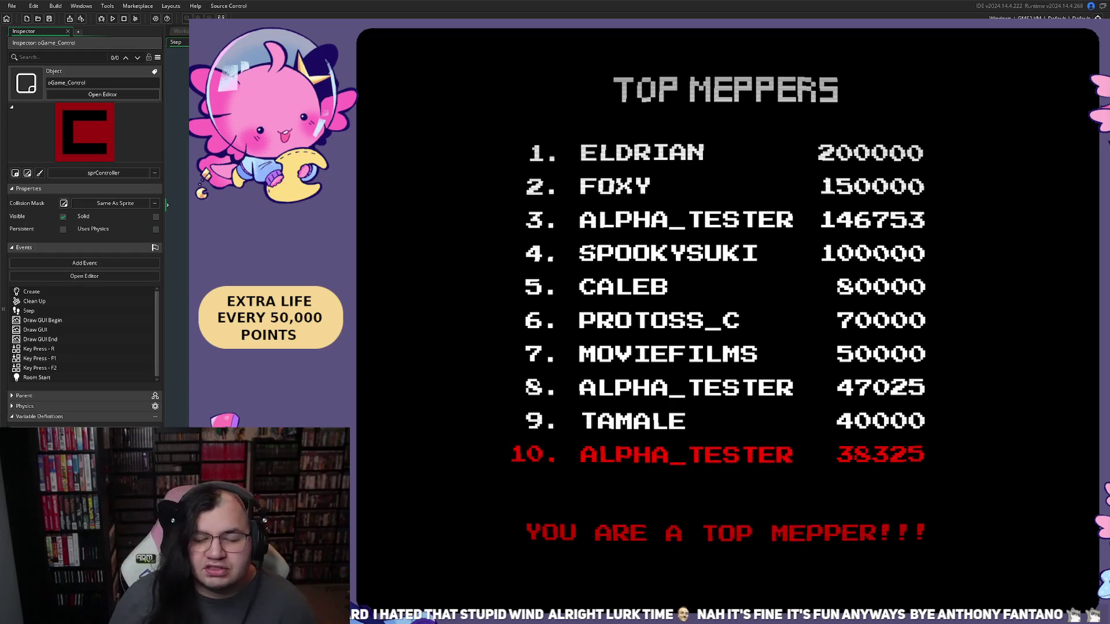
{"action": "key", "text": "Escape"}
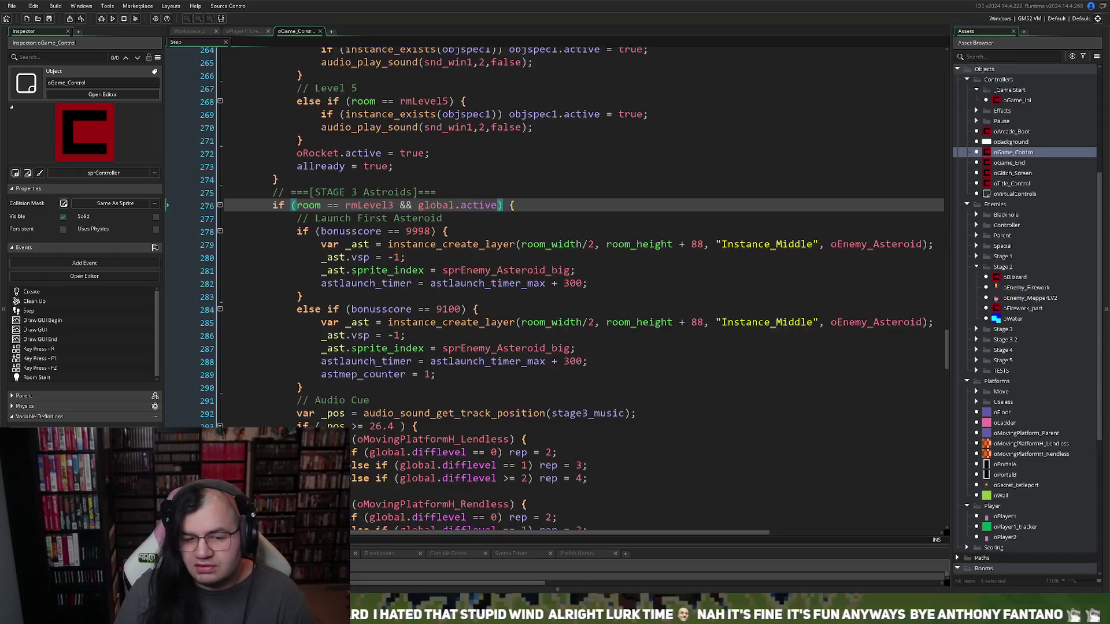
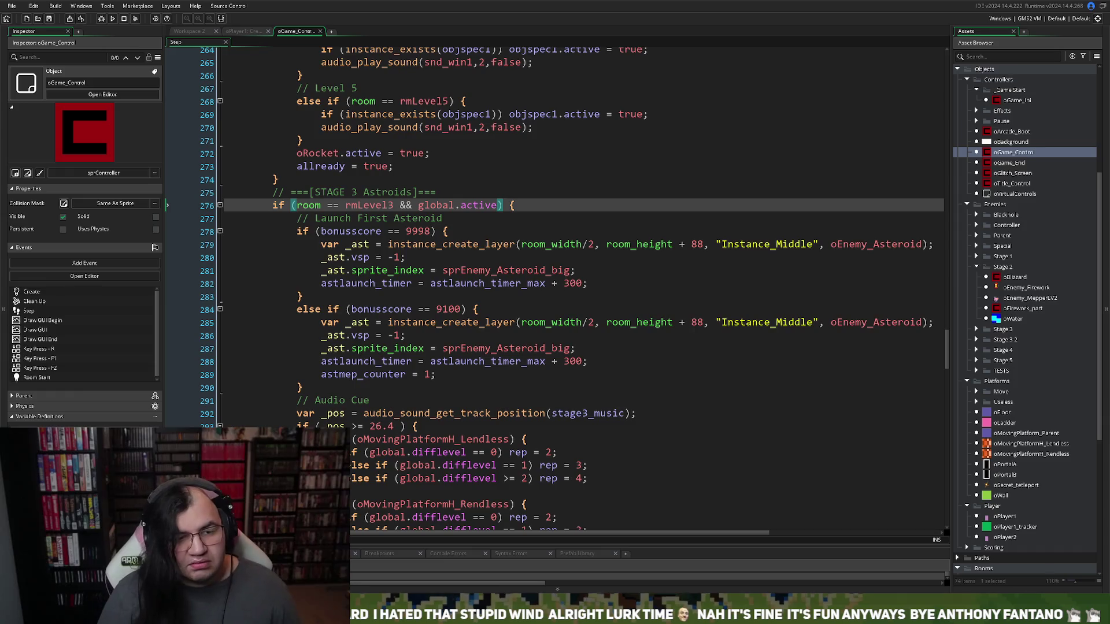
Close the oGame_Control code editor and the other leftover code and workspace tabs
{"action": "left_click", "coordinate": [319, 31]}
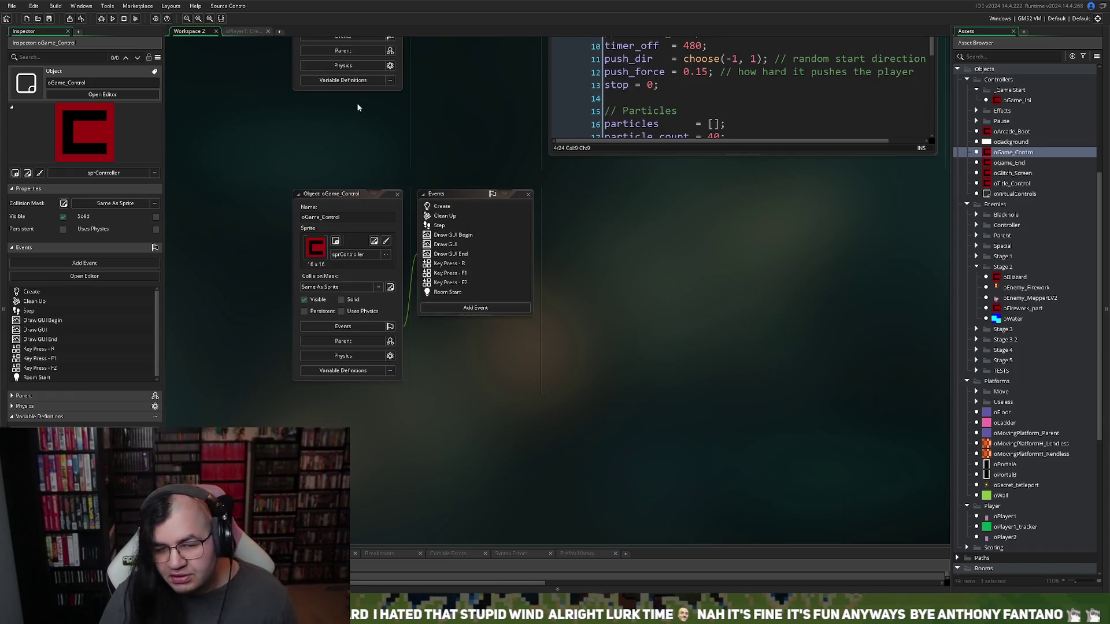
{"action": "left_click", "coordinate": [243, 31]}
{"action": "left_click", "coordinate": [267, 31]}
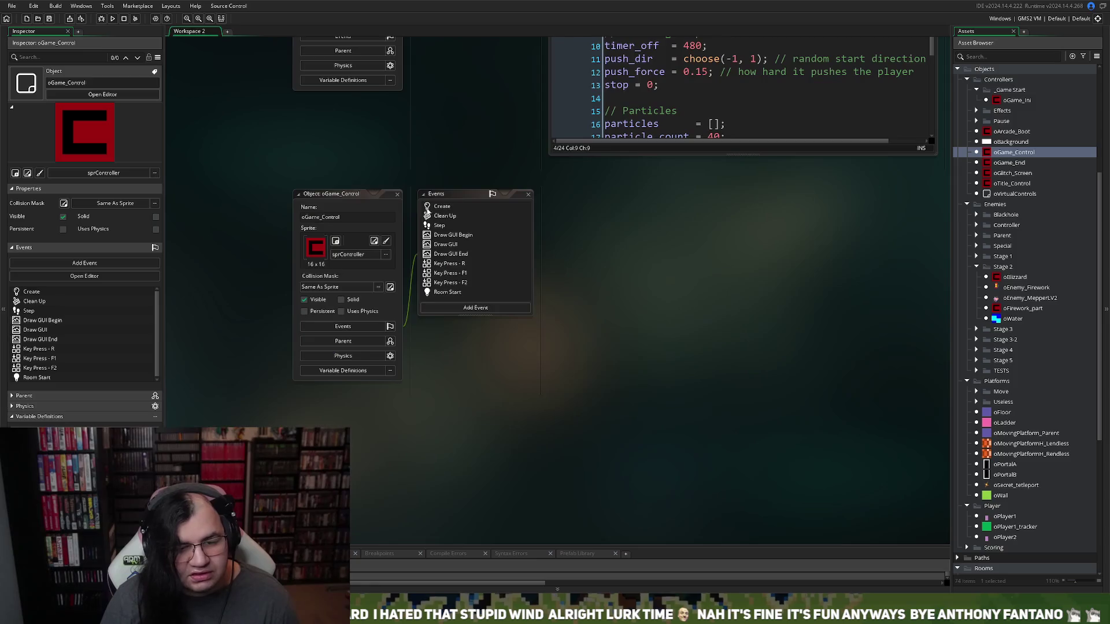
{"action": "left_click", "coordinate": [218, 31]}
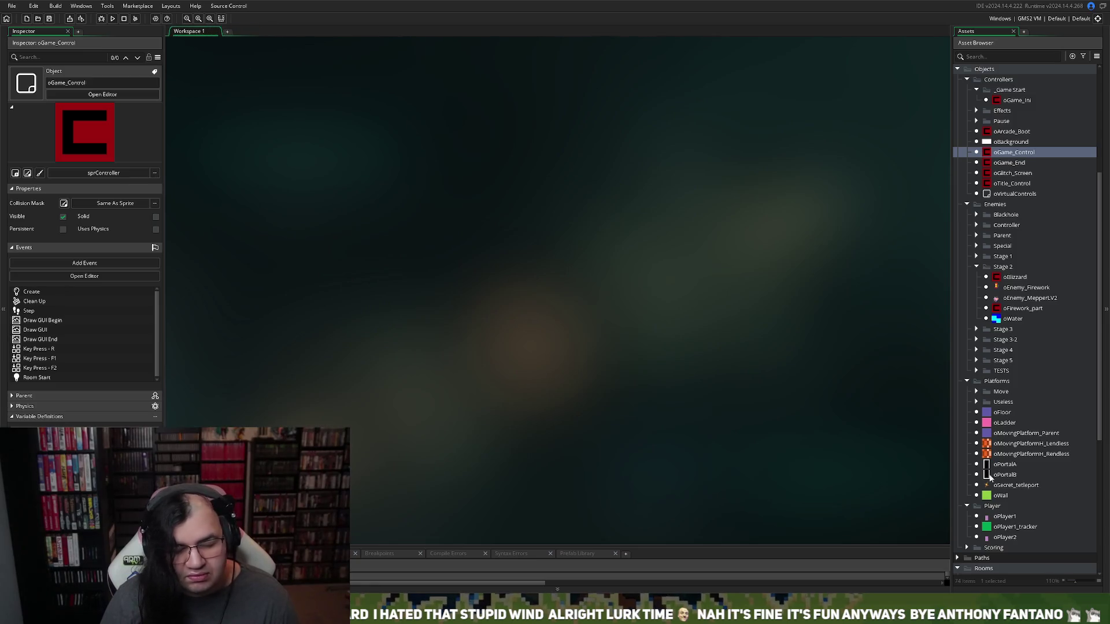
Duplicate rmLevel2 as a backup, rmLevel2_2, and open rmLevel2 in the room editor
{"action": "scroll", "coordinate": [1010, 458], "scroll_direction": "down", "scroll_amount": 5}
{"action": "right_click", "coordinate": [995, 374]}
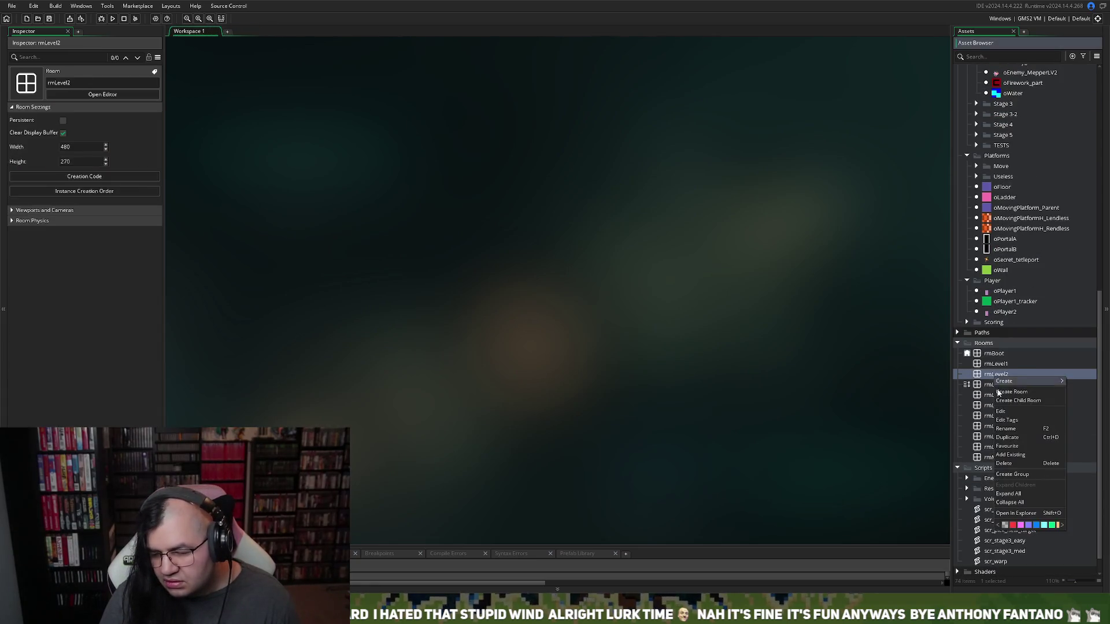
{"action": "left_click", "coordinate": [1011, 441]}
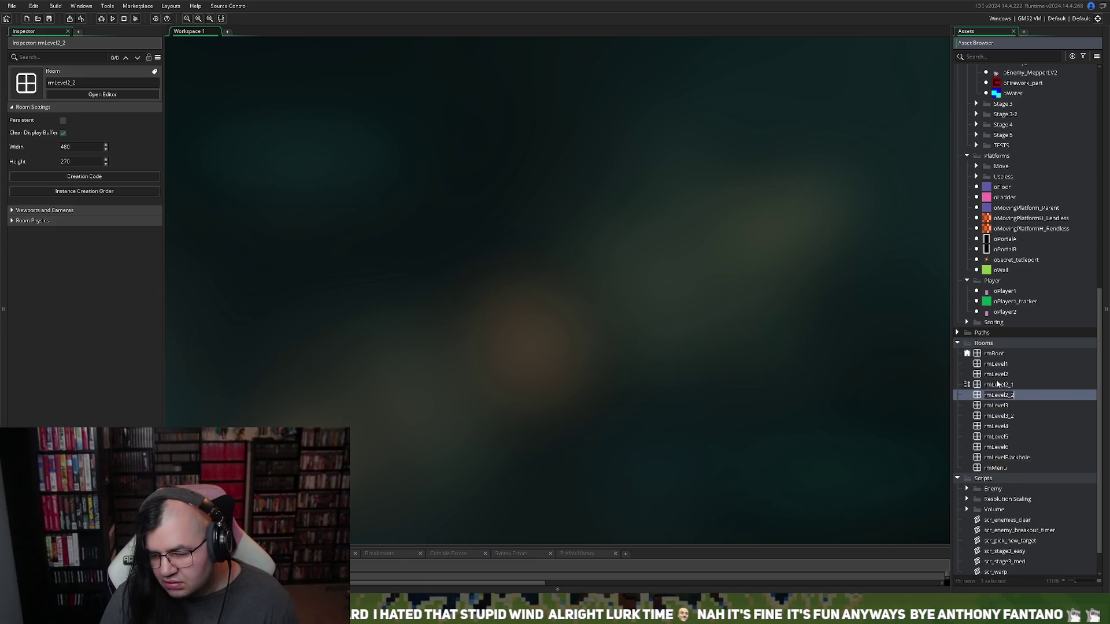
{"action": "double_click", "coordinate": [994, 377]}
{"action": "scroll", "coordinate": [733, 445], "scroll_direction": "down", "scroll_amount": 1}
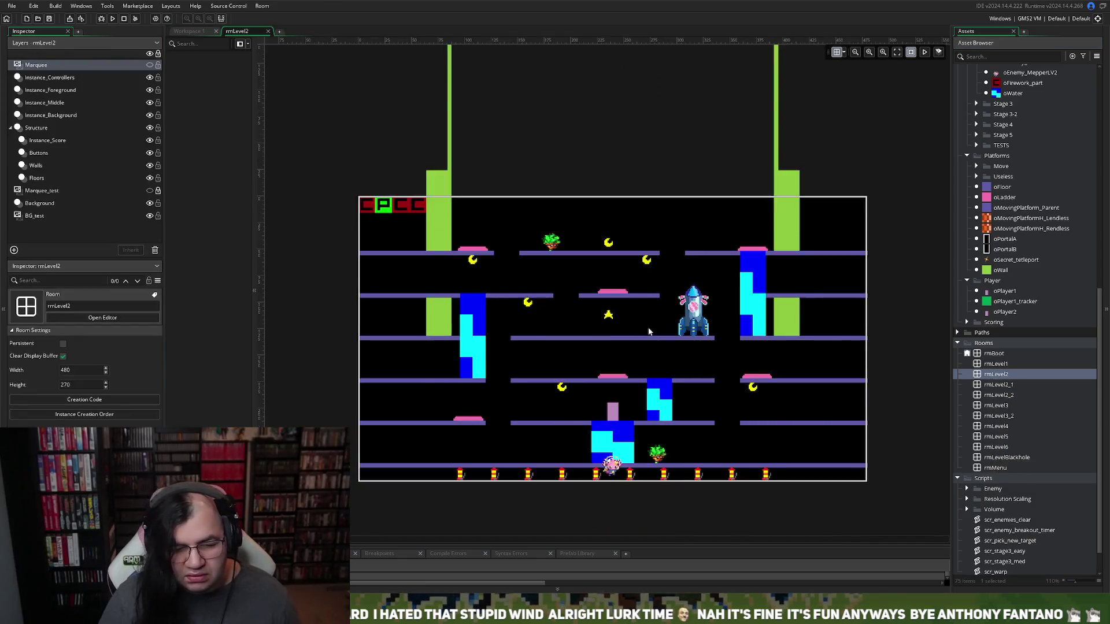
{"action": "scroll", "coordinate": [661, 362], "scroll_direction": "up", "scroll_amount": 2}
{"action": "scroll", "coordinate": [665, 395], "scroll_direction": "right", "scroll_amount": 3}
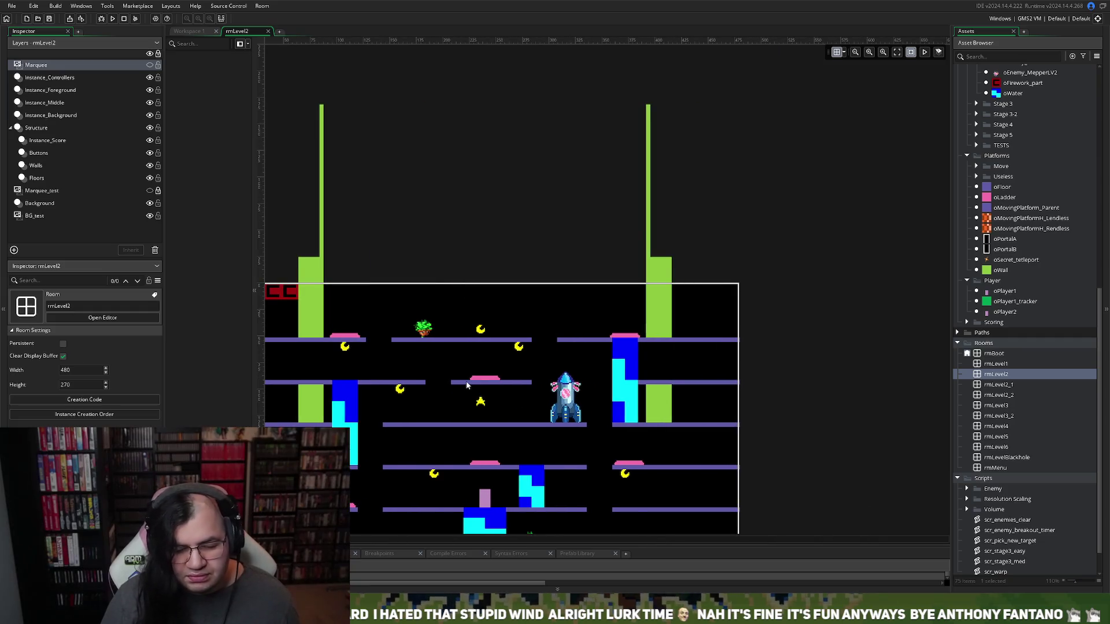
{"action": "scroll", "coordinate": [467, 384], "scroll_direction": "down", "scroll_amount": 5}
{"action": "scroll", "coordinate": [466, 382], "scroll_direction": "up", "scroll_amount": 1}
{"action": "scroll", "coordinate": [466, 381], "scroll_direction": "left", "scroll_amount": 2}
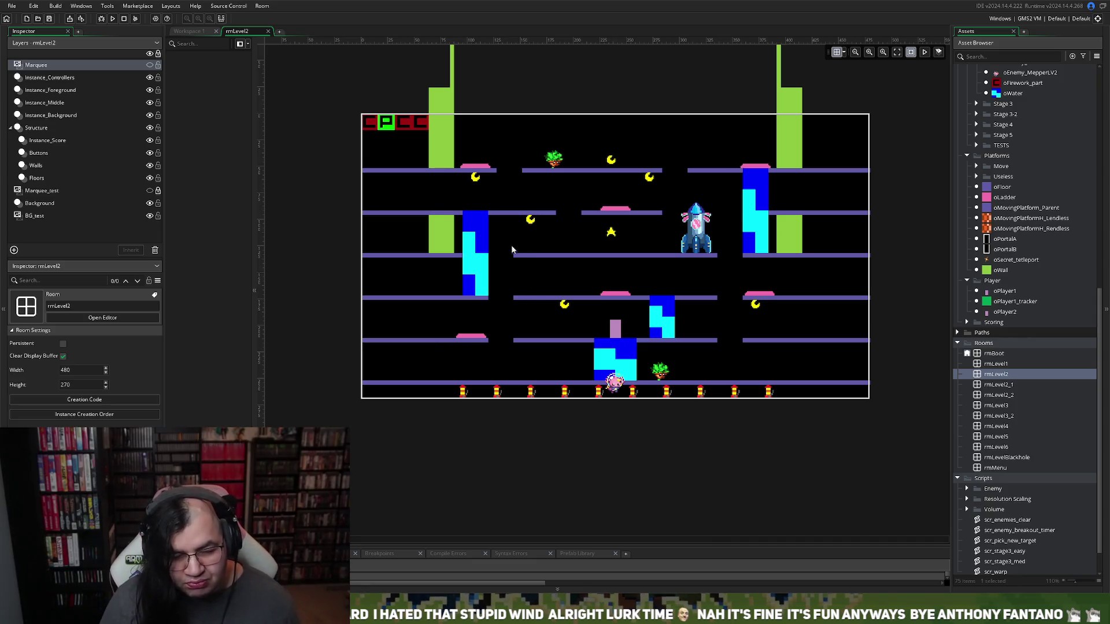
{"action": "left_click_drag", "start_coordinate": [484, 215], "coordinate": [487, 220]}
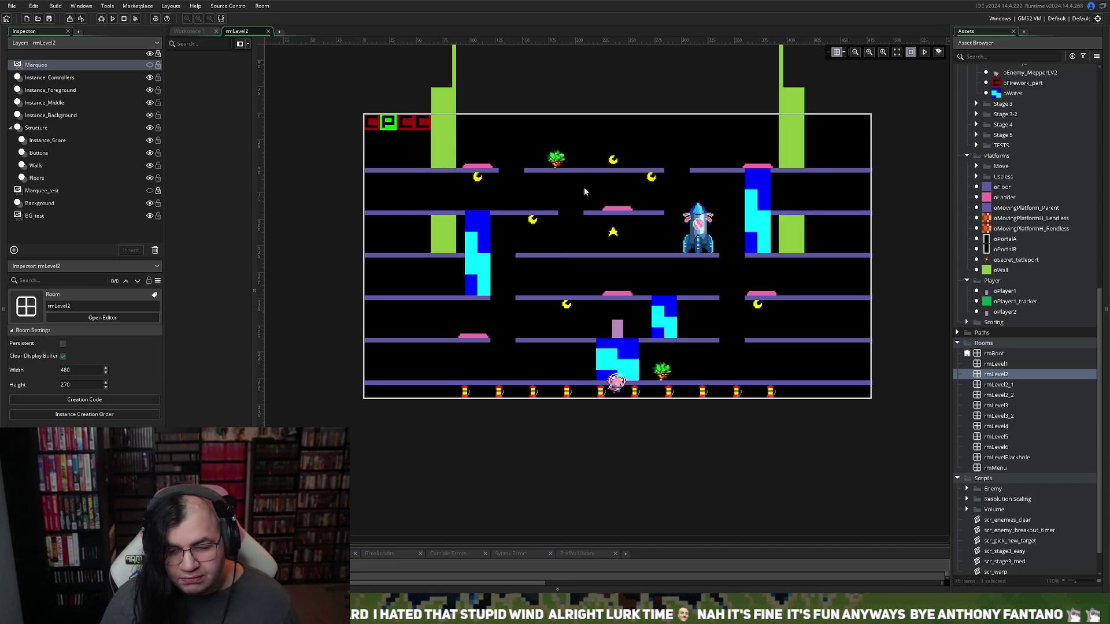
{"action": "left_click", "coordinate": [42, 167]}
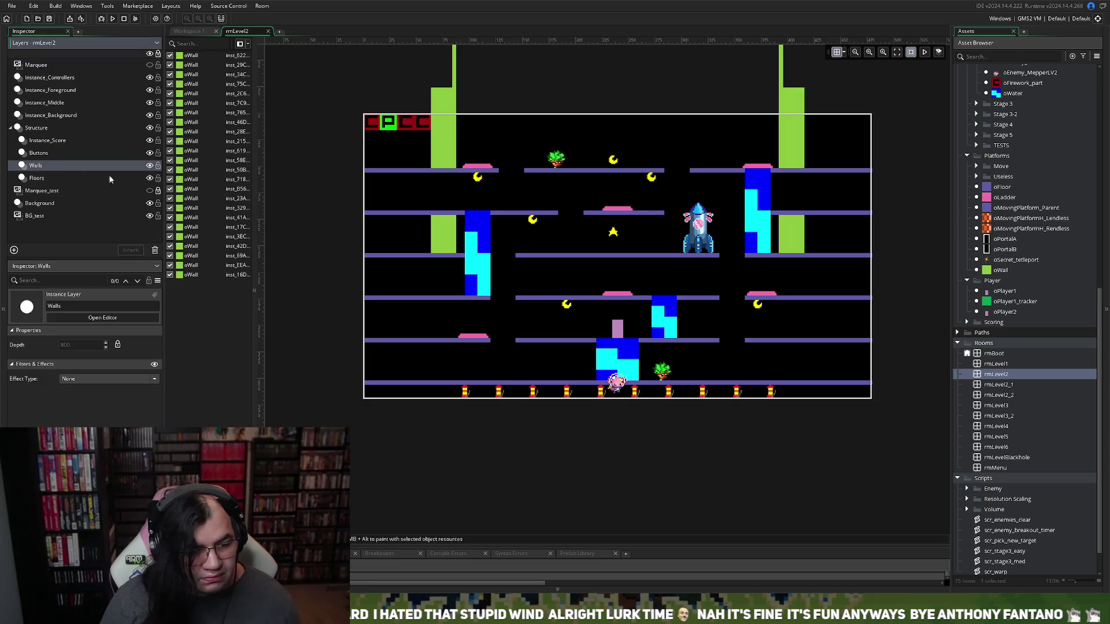
Paste a thin tall oWall near the room centre and lower it into the upper floors
{"action": "left_click", "coordinate": [454, 122]}
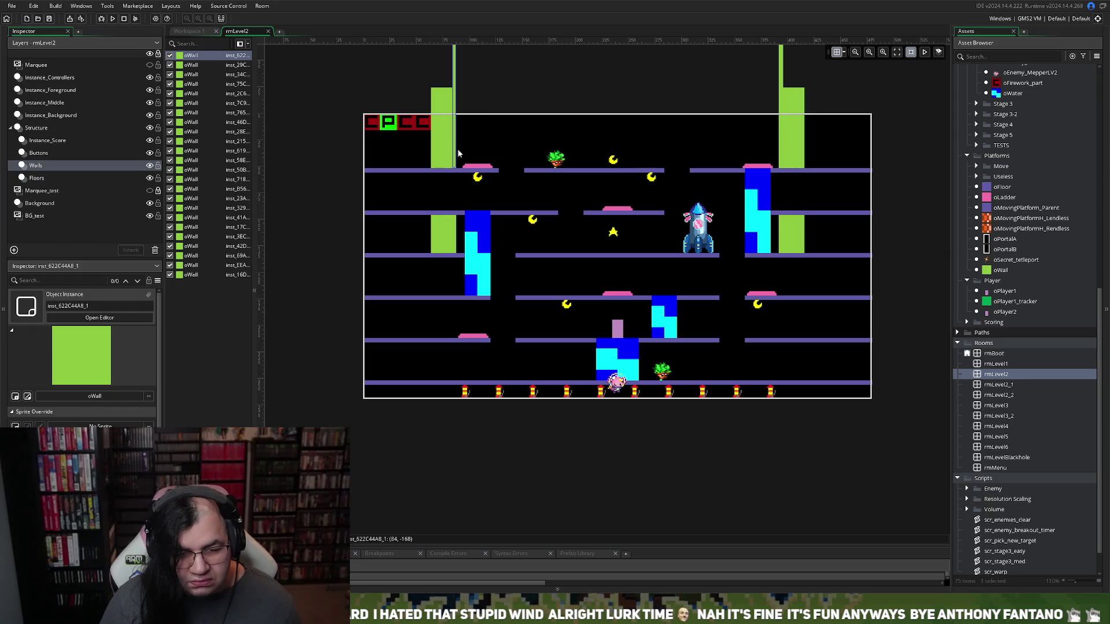
{"action": "key", "text": "ctrl+v"}
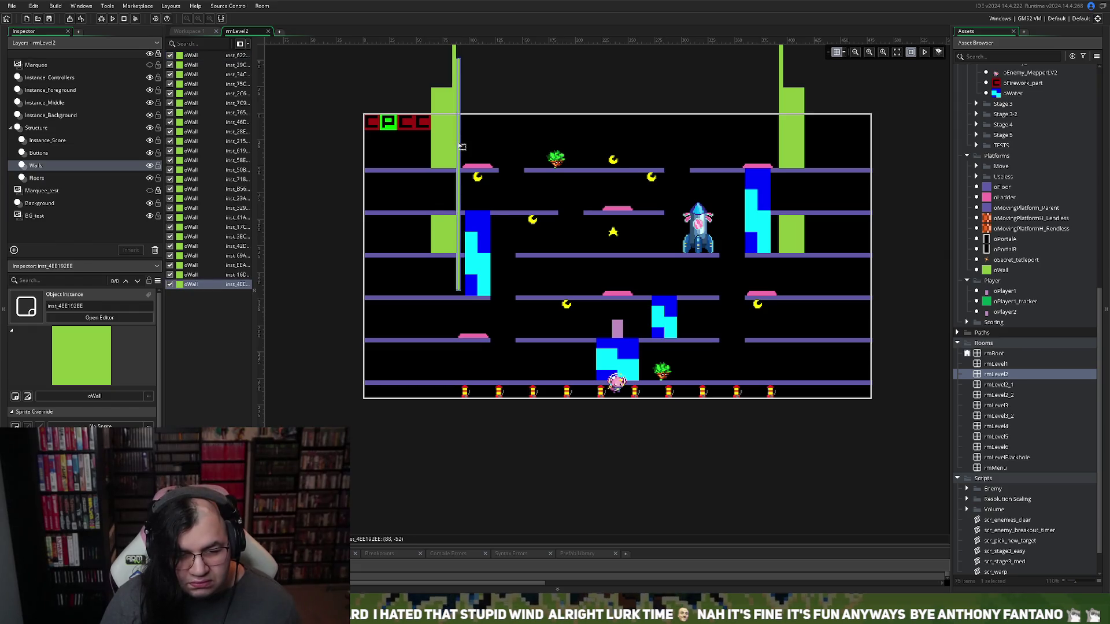
{"action": "mouse_move", "coordinate": [462, 147]}
{"action": "left_mouse_down"}
{"action": "mouse_move", "coordinate": [526, 212]}
{"action": "mouse_move", "coordinate": [591, 212]}
{"action": "mouse_move", "coordinate": [593, 194]}
{"action": "mouse_move", "coordinate": [573, 194]}
{"action": "mouse_move", "coordinate": [578, 156]}
{"action": "left_mouse_up"}
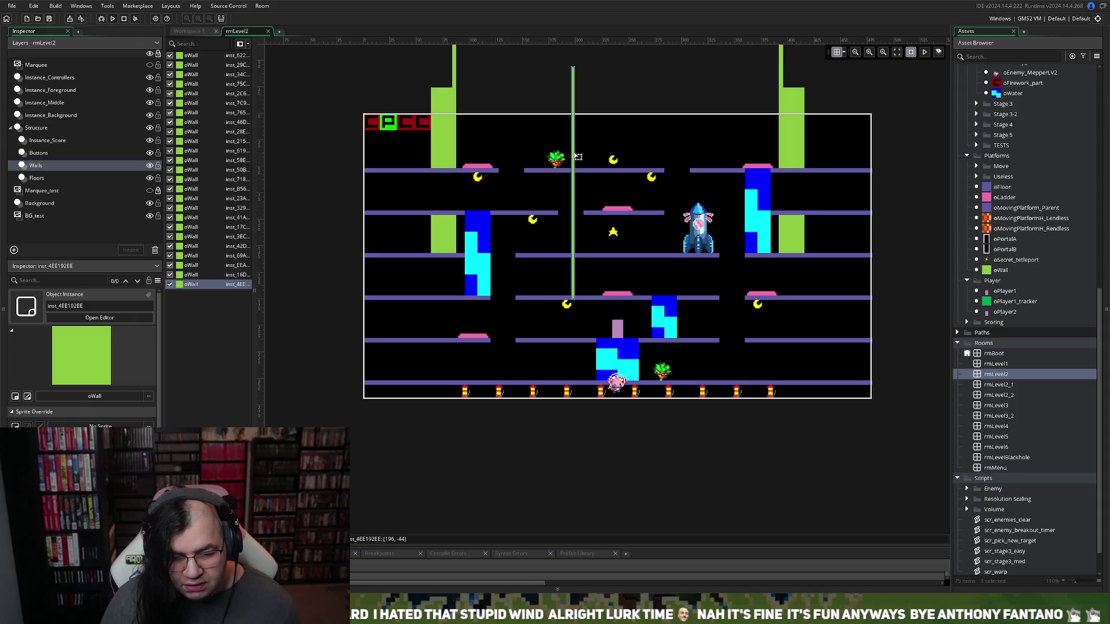
{"action": "scroll", "coordinate": [519, 324], "scroll_direction": "up", "scroll_amount": 3}
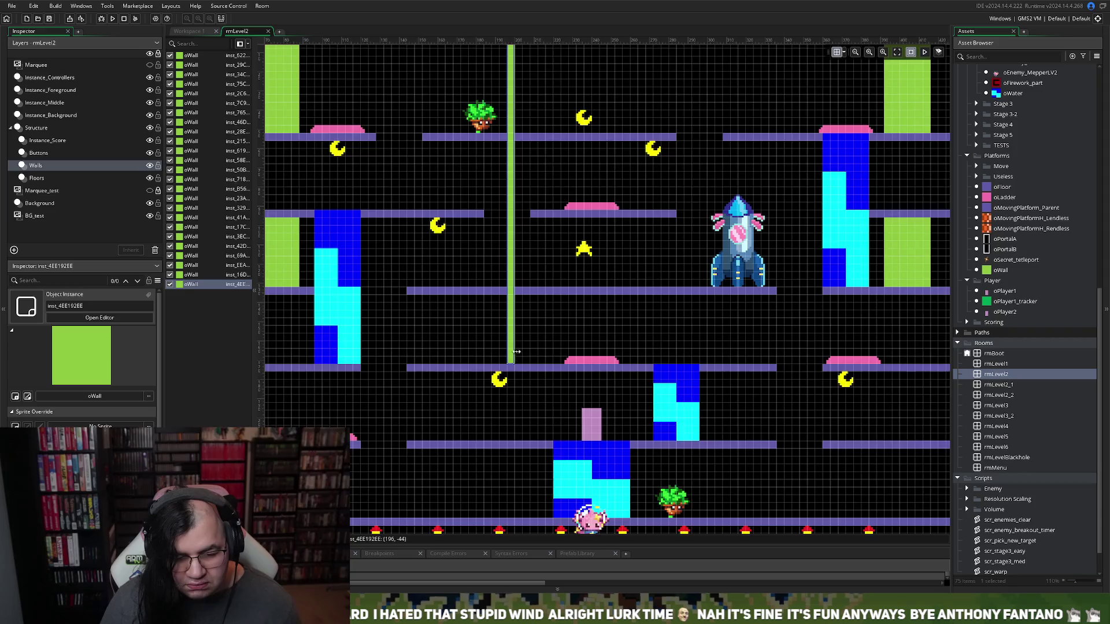
{"action": "scroll", "coordinate": [517, 352], "scroll_direction": "up", "scroll_amount": 3}
{"action": "mouse_move", "coordinate": [512, 175]}
{"action": "left_mouse_down"}
{"action": "mouse_move", "coordinate": [514, 391]}
{"action": "mouse_move", "coordinate": [517, 365]}
{"action": "left_mouse_up"}
{"action": "scroll", "coordinate": [514, 370], "scroll_direction": "right", "scroll_amount": 4}
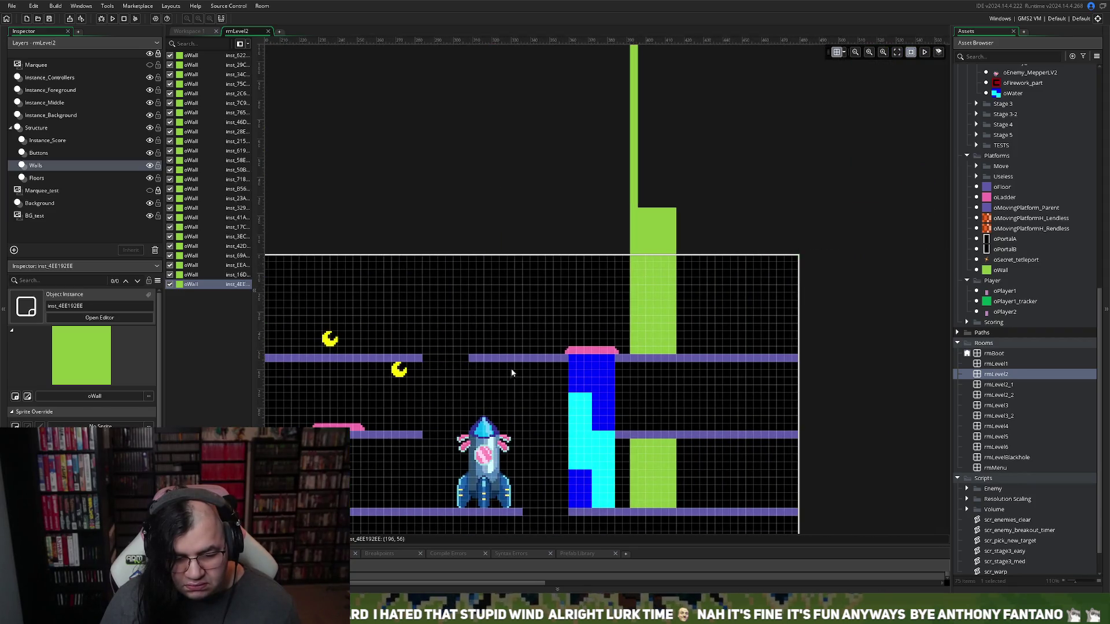
{"action": "scroll", "coordinate": [411, 382], "scroll_direction": "left", "scroll_amount": 2}
{"action": "scroll", "coordinate": [375, 393], "scroll_direction": "down", "scroll_amount": 3}
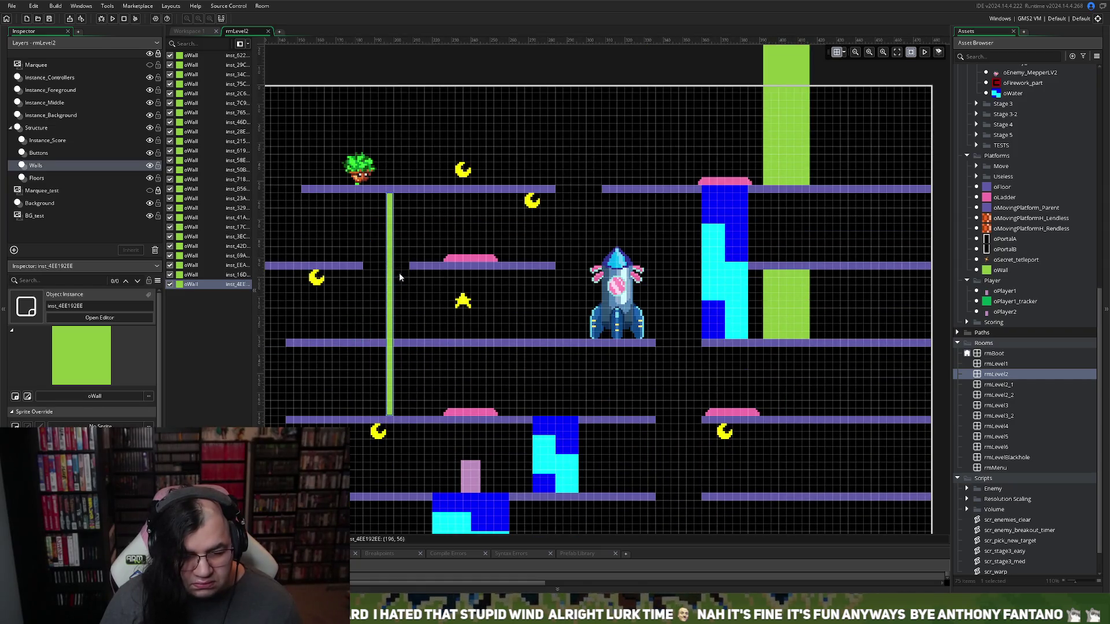
Duplicate the thin wall just to its right and raise both walls
{"action": "key", "text": "ctrl+d"}
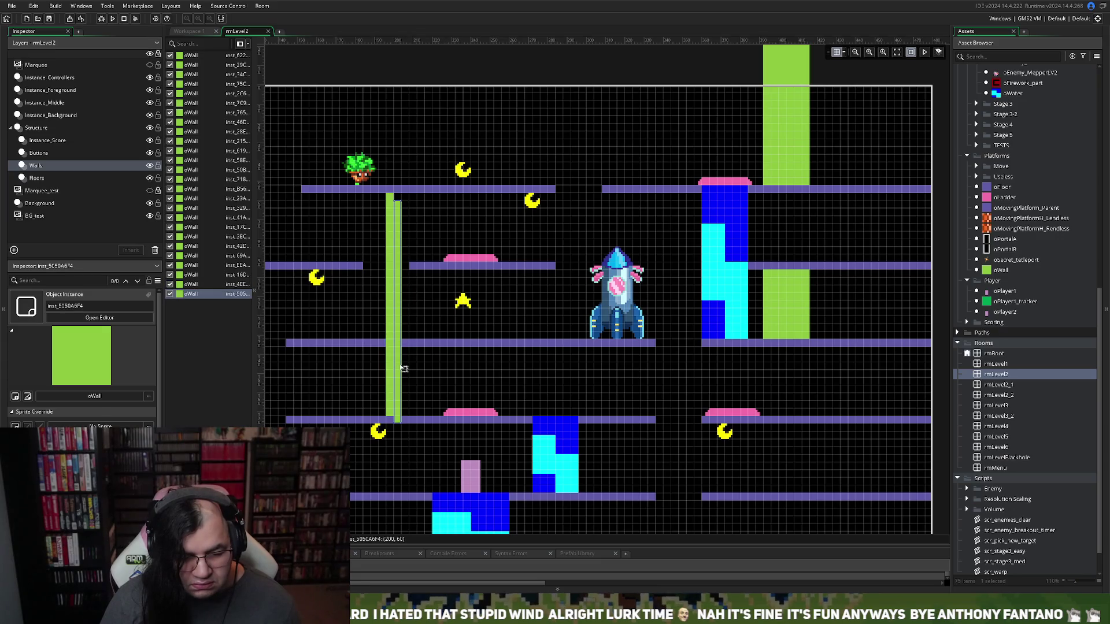
{"action": "mouse_move", "coordinate": [403, 366]}
{"action": "left_mouse_down"}
{"action": "mouse_move", "coordinate": [439, 357]}
{"action": "mouse_move", "coordinate": [442, 291]}
{"action": "left_mouse_up"}
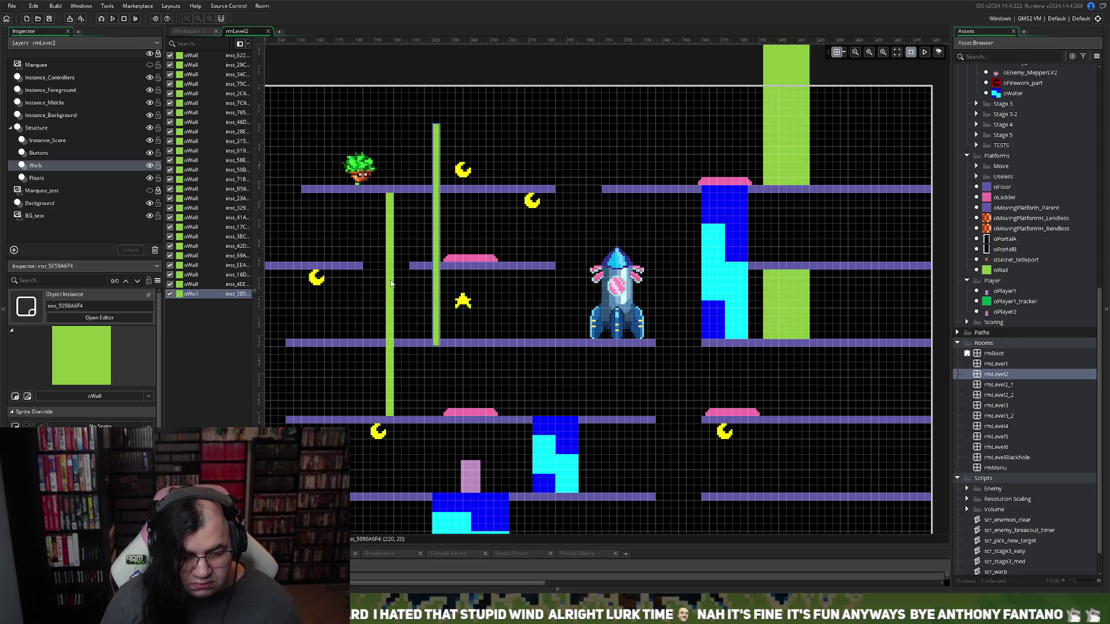
{"action": "left_click_drag", "start_coordinate": [391, 283], "coordinate": [399, 200]}
{"action": "left_click_drag", "start_coordinate": [441, 301], "coordinate": [441, 294]}
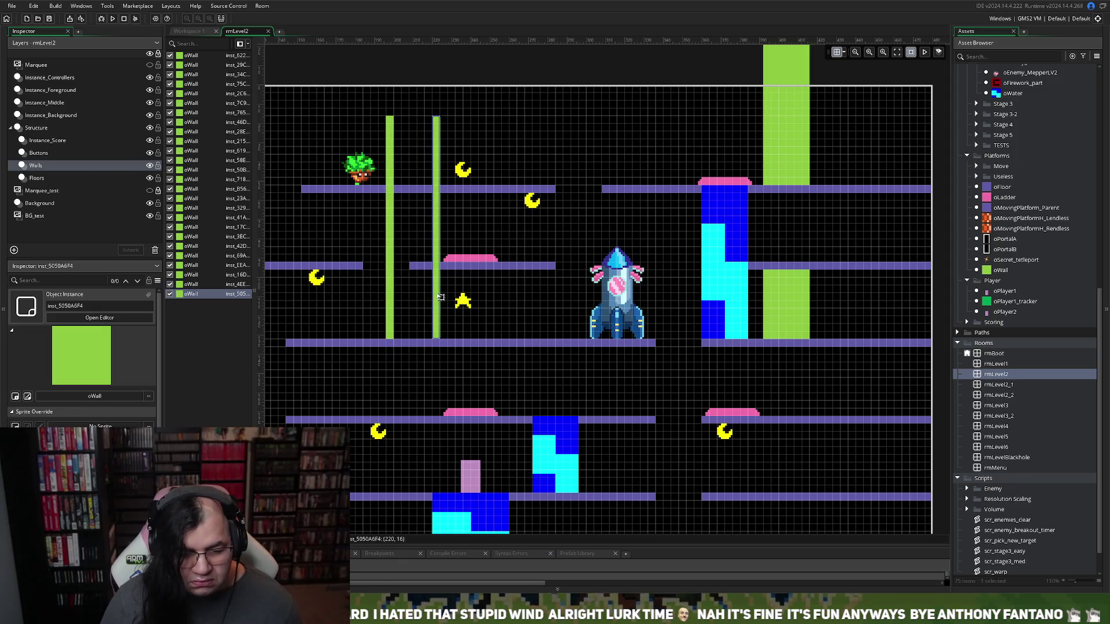
Shorten both thin walls so they stop at the top floor row
{"action": "left_click", "coordinate": [390, 123]}
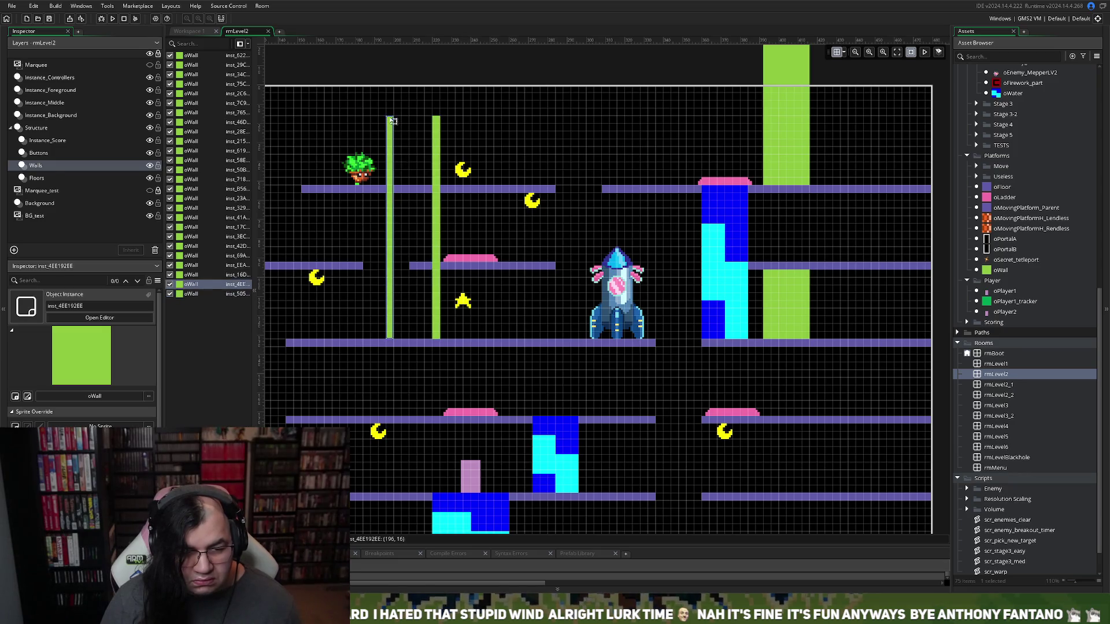
{"action": "mouse_move", "coordinate": [390, 119]}
{"action": "left_mouse_down"}
{"action": "mouse_move", "coordinate": [390, 199]}
{"action": "mouse_move", "coordinate": [391, 185]}
{"action": "left_mouse_up"}
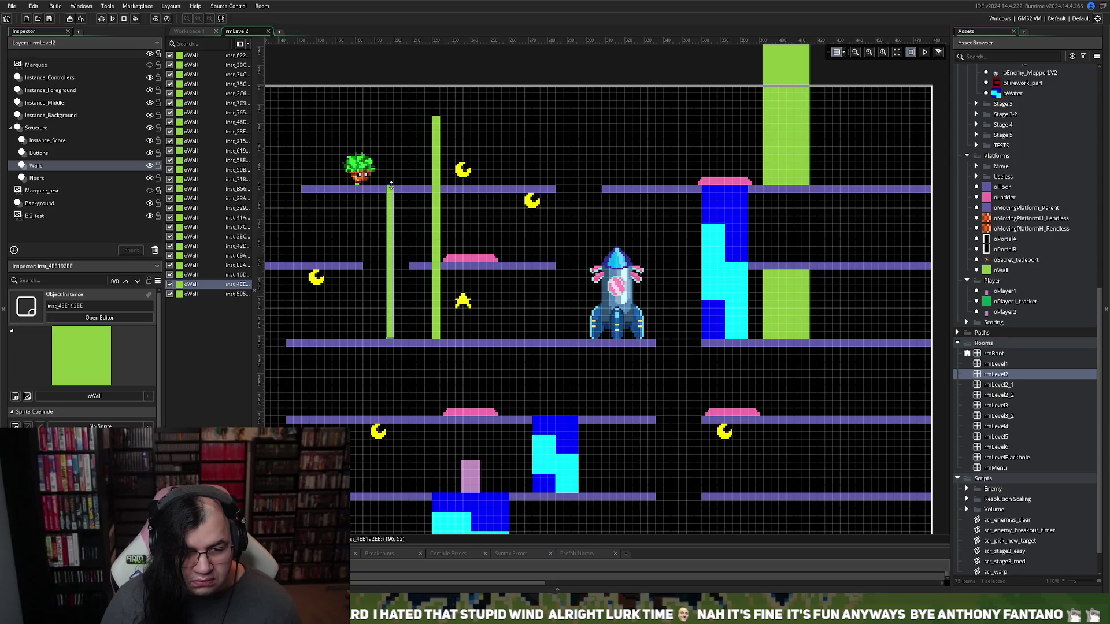
{"action": "left_click", "coordinate": [438, 120]}
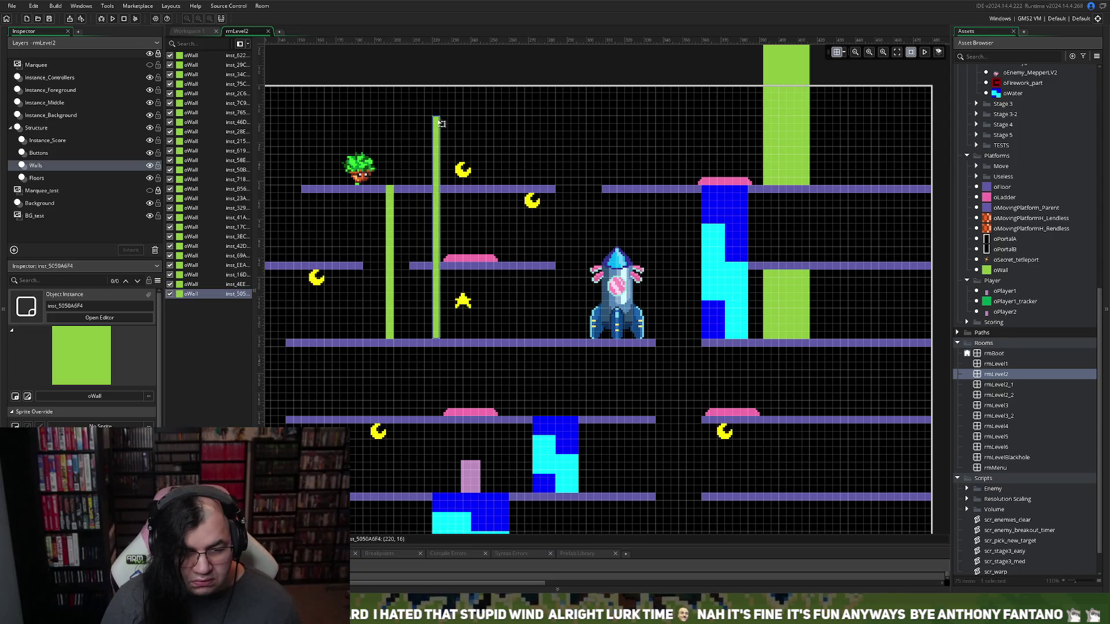
{"action": "left_click_drag", "start_coordinate": [437, 117], "coordinate": [436, 186]}
{"action": "scroll", "coordinate": [454, 238], "scroll_direction": "down", "scroll_amount": 2}
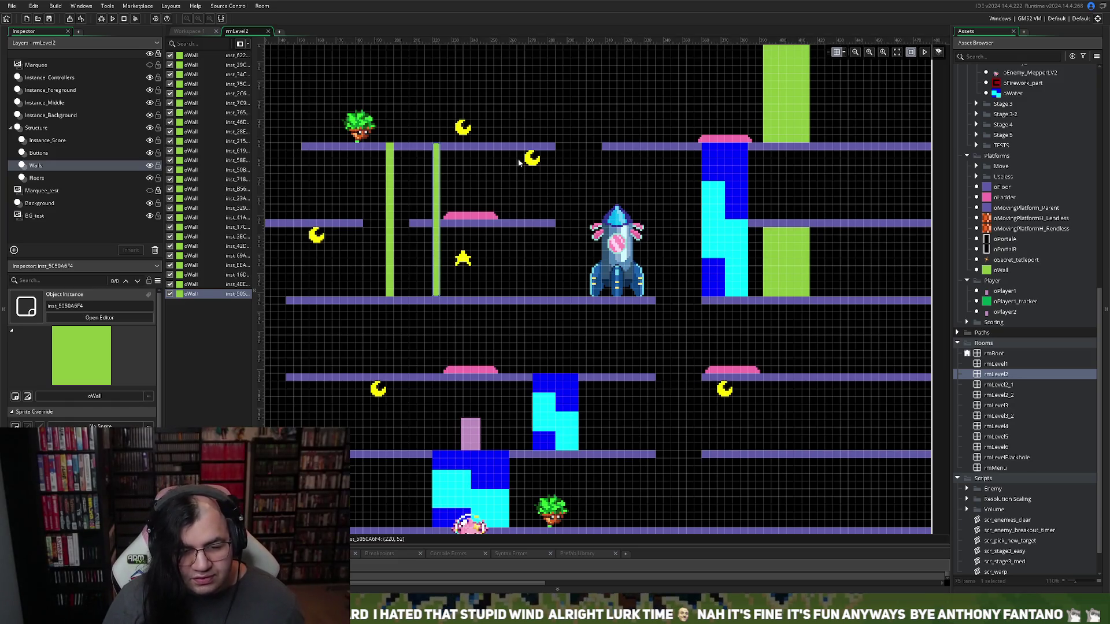
{"action": "scroll", "coordinate": [518, 163], "scroll_direction": "left", "scroll_amount": 5}
{"action": "left_click", "coordinate": [446, 152]}
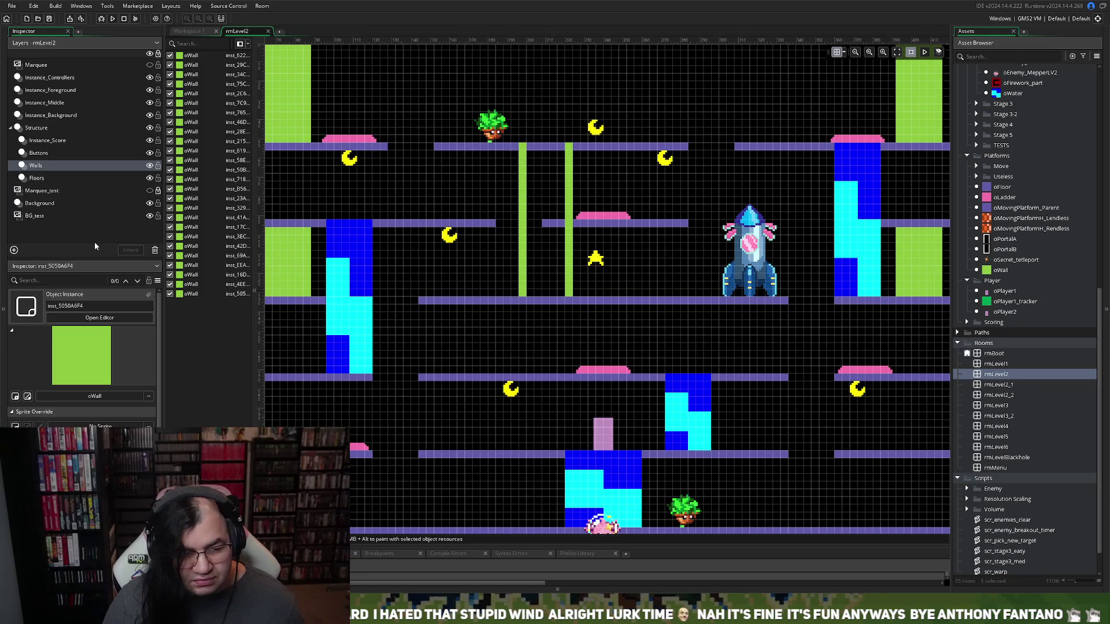
Trim the top oFloor piece so it spans only between the two thin pillars
{"action": "left_click", "coordinate": [36, 178]}
{"action": "left_click", "coordinate": [438, 149]}
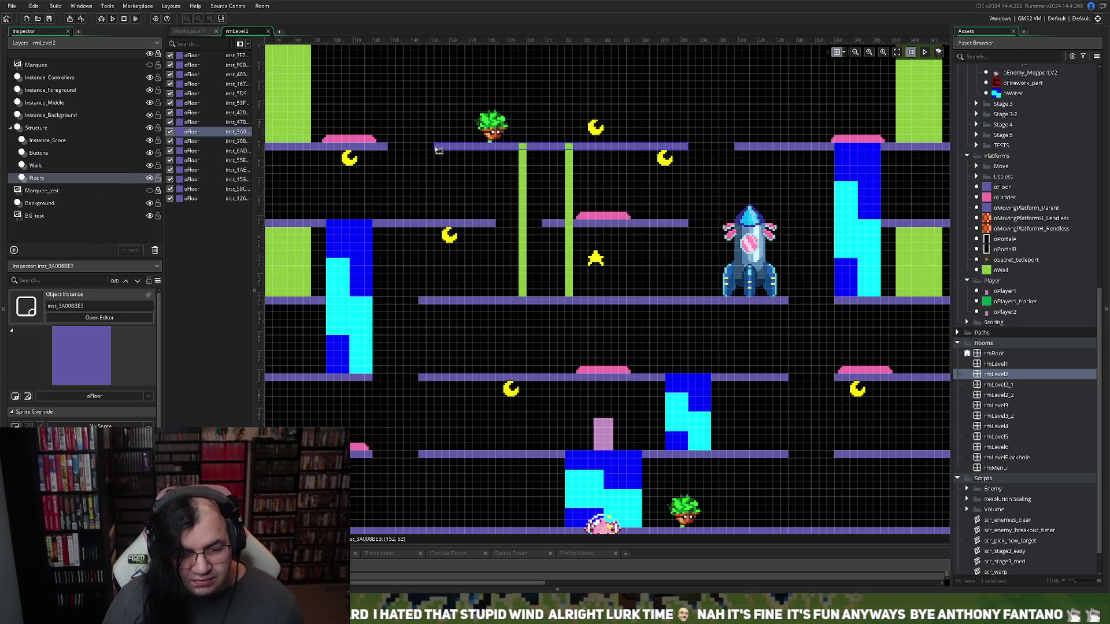
{"action": "left_click_drag", "start_coordinate": [439, 148], "coordinate": [520, 152]}
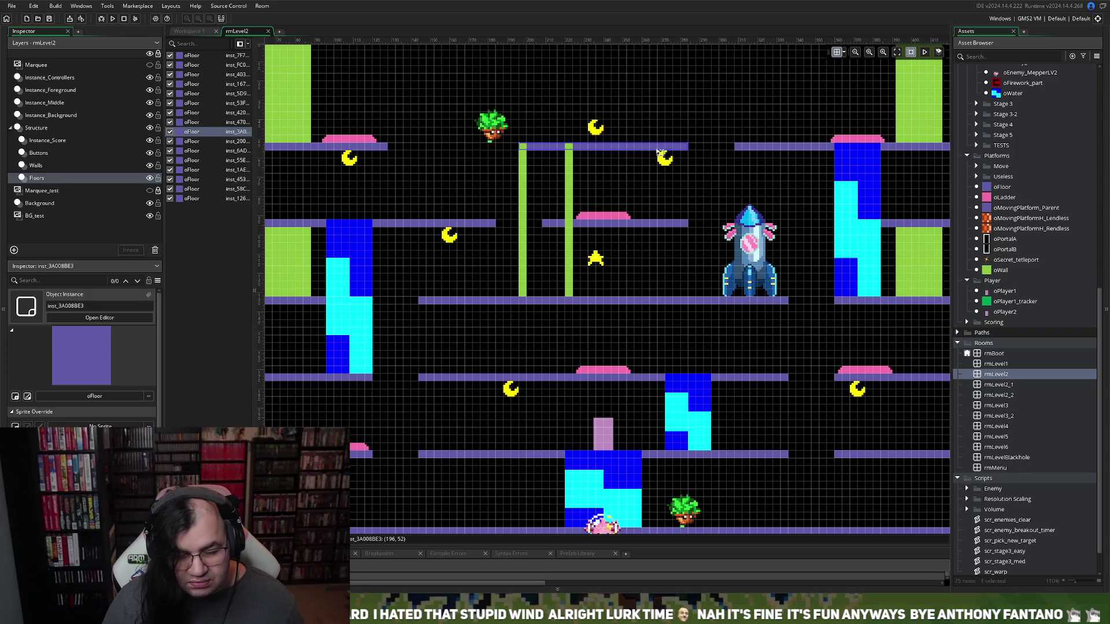
{"action": "left_click_drag", "start_coordinate": [688, 147], "coordinate": [578, 152]}
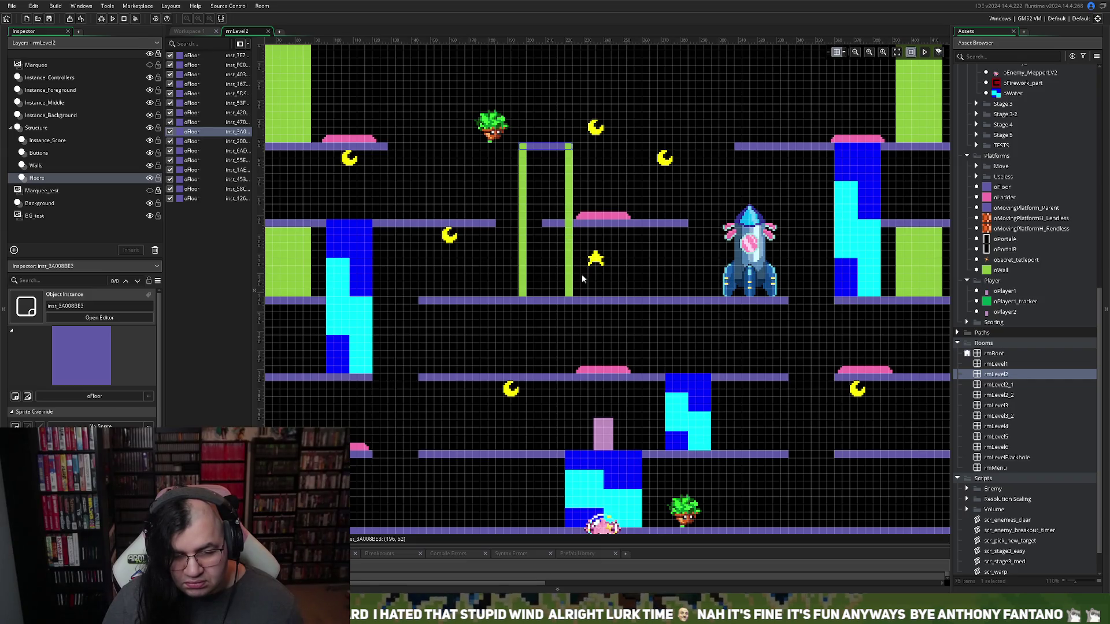
Copy the short floor piece down to the middle row and add a second short ledge beside it
{"action": "mouse_move", "coordinate": [551, 150]}
{"action": "left_mouse_down", "text": "alt"}
{"action": "mouse_move", "coordinate": [656, 156]}
{"action": "mouse_move", "coordinate": [655, 182]}
{"action": "mouse_move", "coordinate": [656, 150]}
{"action": "left_mouse_up", "text": "alt"}
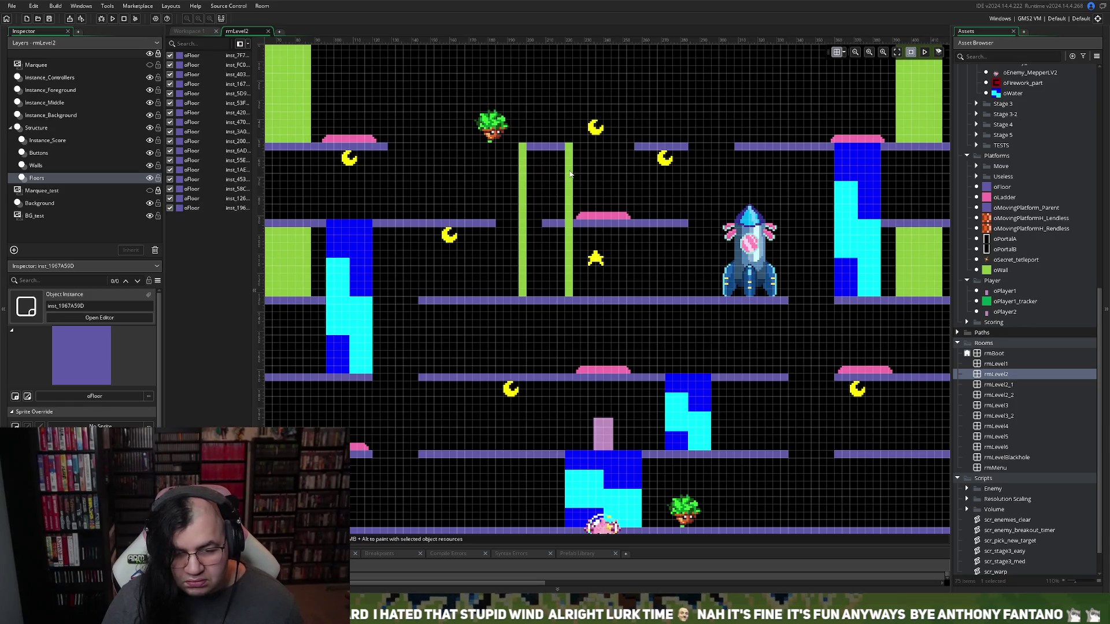
{"action": "left_click", "coordinate": [650, 148]}
{"action": "key", "text": "ctrl+v"}
{"action": "left_click_drag", "start_coordinate": [655, 158], "coordinate": [625, 337]}
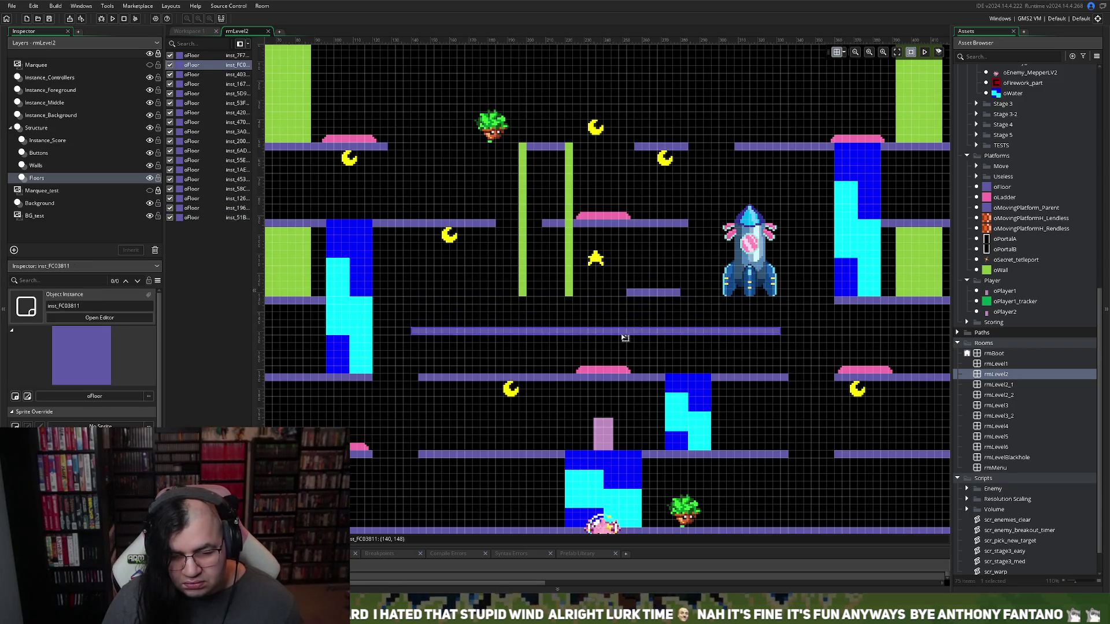
{"action": "left_click_drag", "start_coordinate": [645, 296], "coordinate": [654, 302]}
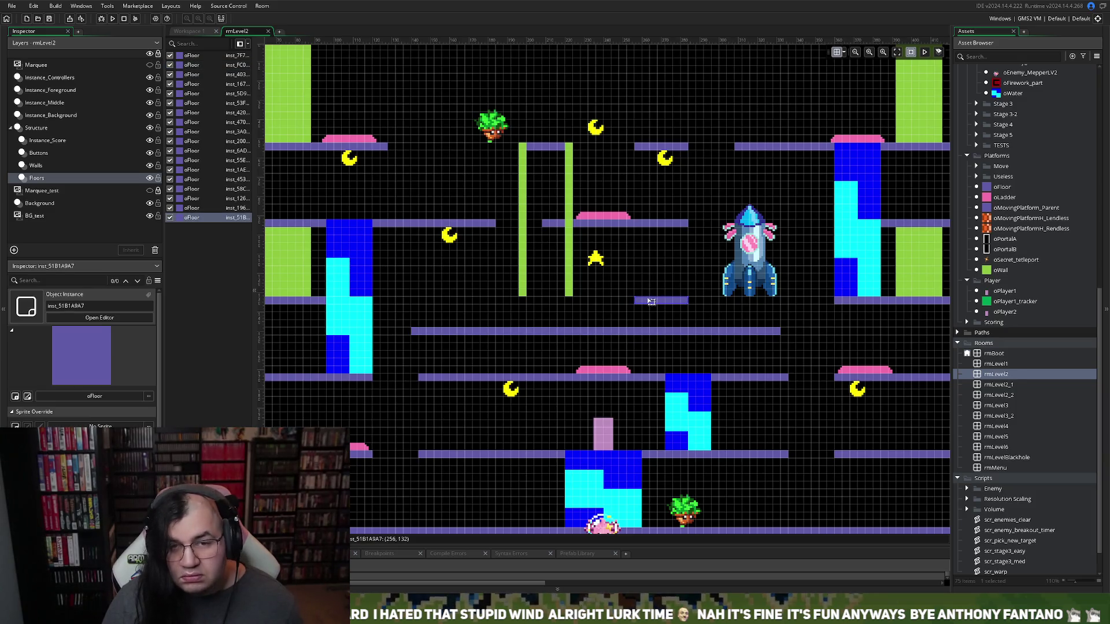
{"action": "mouse_move", "coordinate": [649, 301]}
{"action": "left_mouse_down"}
{"action": "mouse_move", "coordinate": [518, 317]}
{"action": "mouse_move", "coordinate": [538, 299]}
{"action": "left_mouse_up"}
{"action": "key", "text": "Down"}
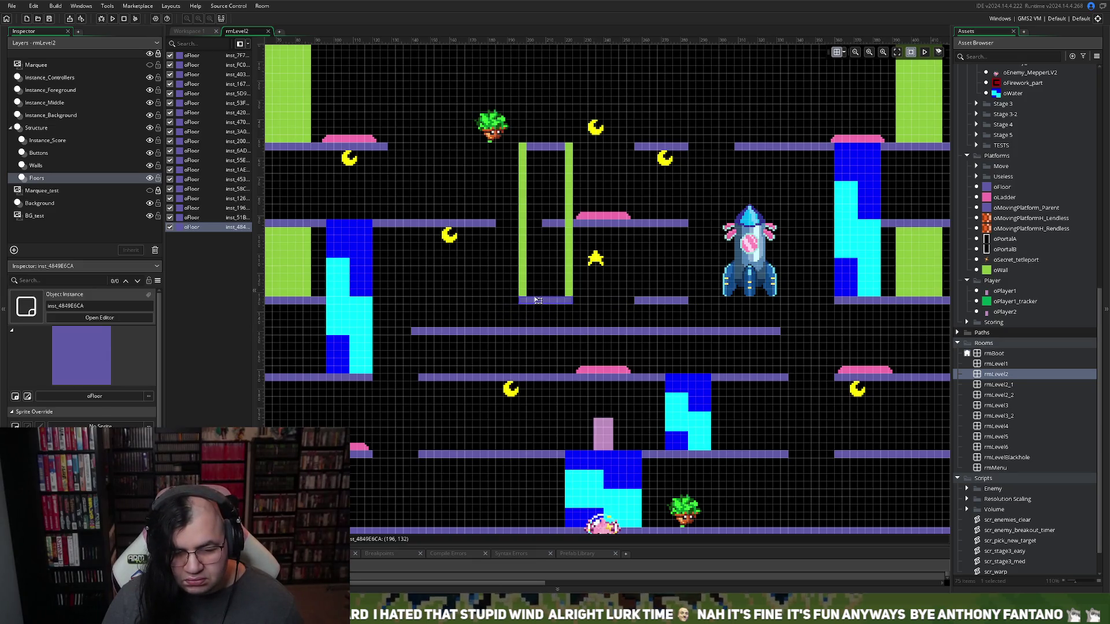
{"action": "left_click", "coordinate": [565, 176]}
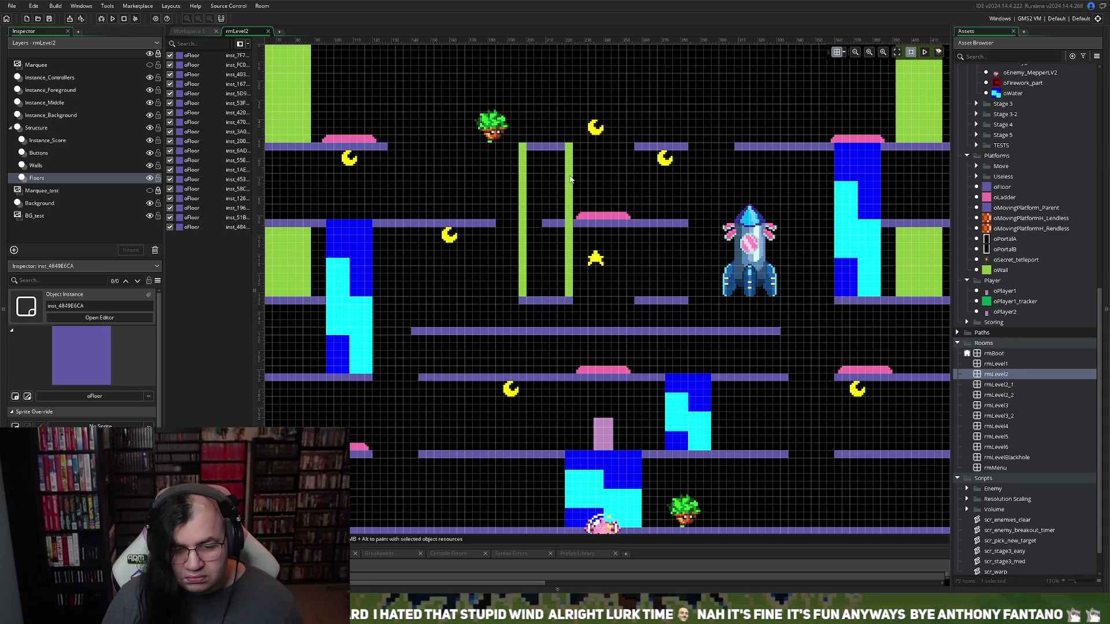
{"action": "left_click", "coordinate": [76, 165]}
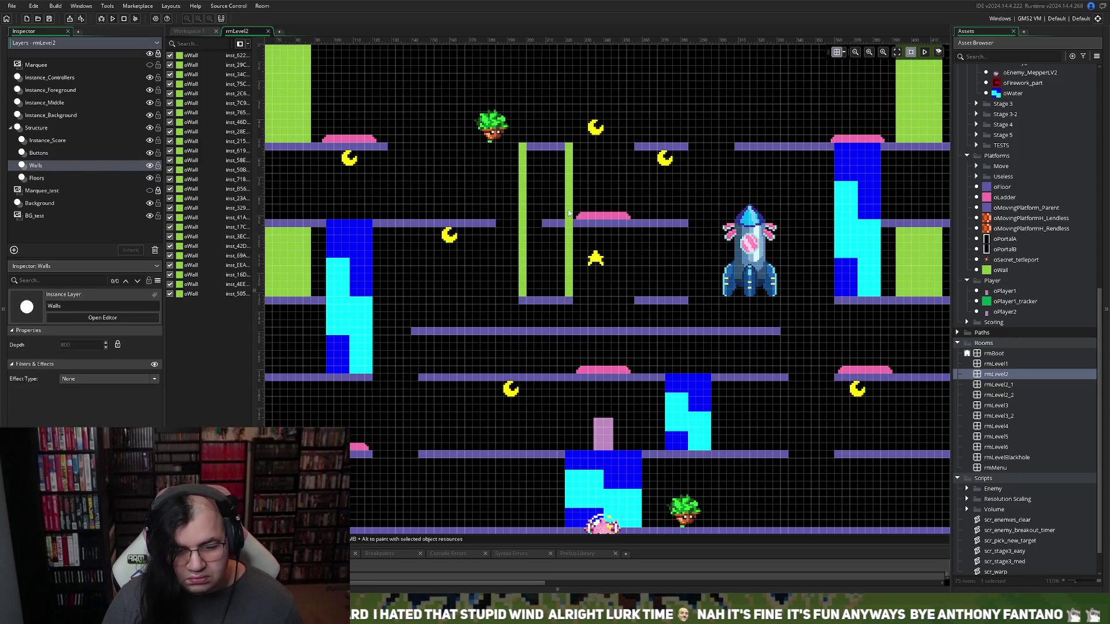
Duplicate the pair of green walls to the right as a second pillar
{"action": "left_click", "coordinate": [568, 214]}
{"action": "key", "text": "ctrl+d"}
{"action": "mouse_move", "coordinate": [569, 220]}
{"action": "left_mouse_down"}
{"action": "mouse_move", "coordinate": [582, 237]}
{"action": "mouse_move", "coordinate": [645, 228]}
{"action": "mouse_move", "coordinate": [641, 209]}
{"action": "mouse_move", "coordinate": [693, 202]}
{"action": "mouse_move", "coordinate": [686, 195]}
{"action": "left_mouse_up"}
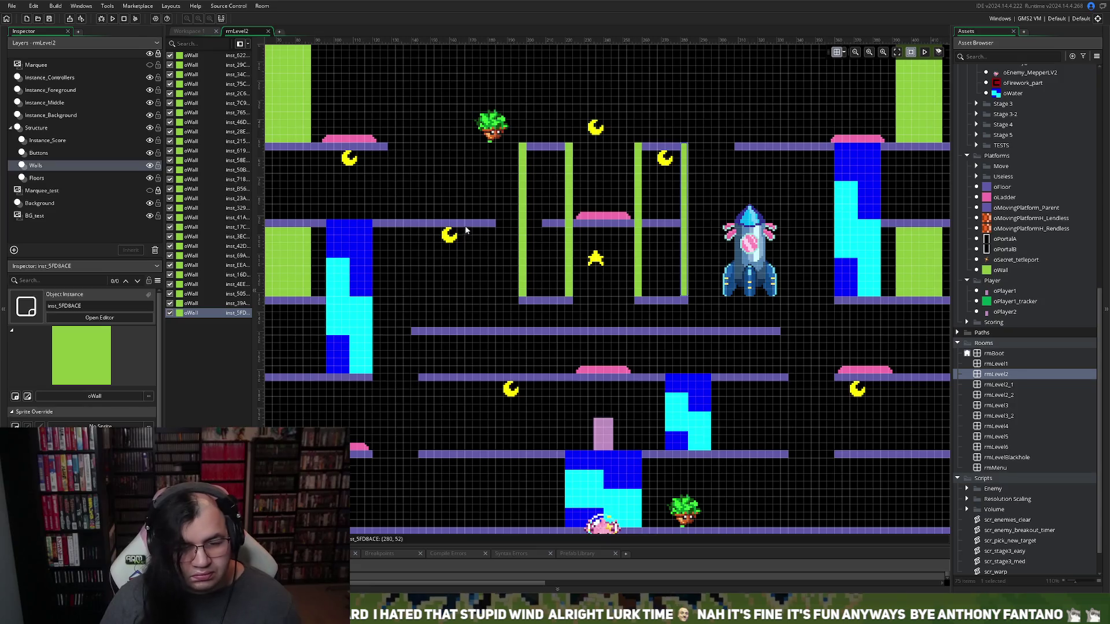
{"action": "left_click", "coordinate": [561, 336]}
Delete the long middle oFloor bar on the Floors layer
{"action": "scroll", "coordinate": [272, 295], "scroll_direction": "down", "scroll_amount": 3}
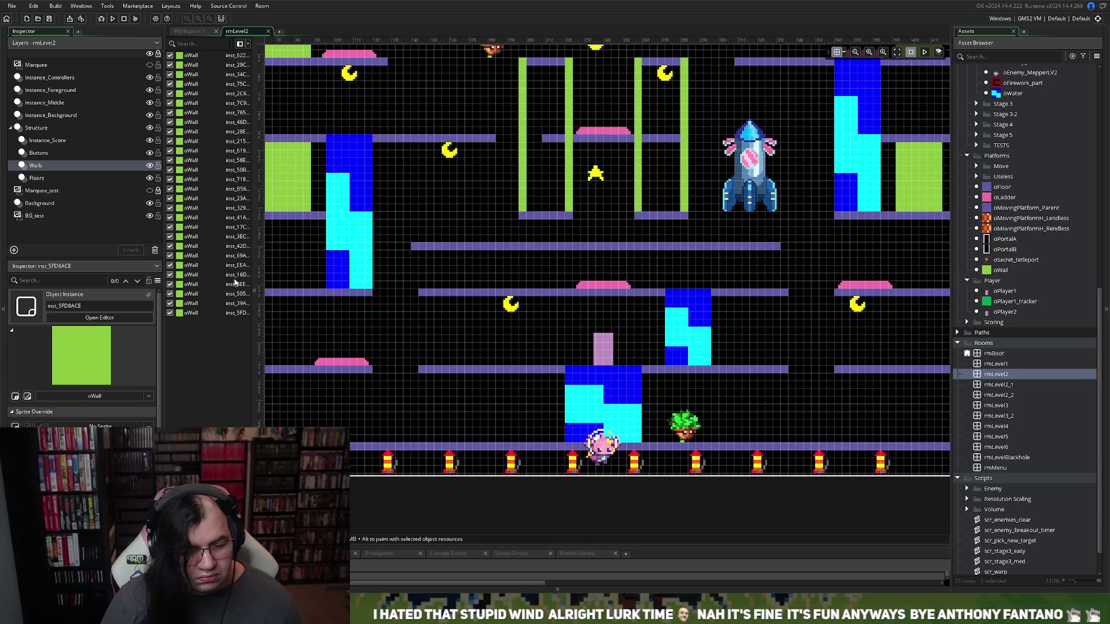
{"action": "left_click", "coordinate": [62, 174]}
{"action": "left_click", "coordinate": [582, 248]}
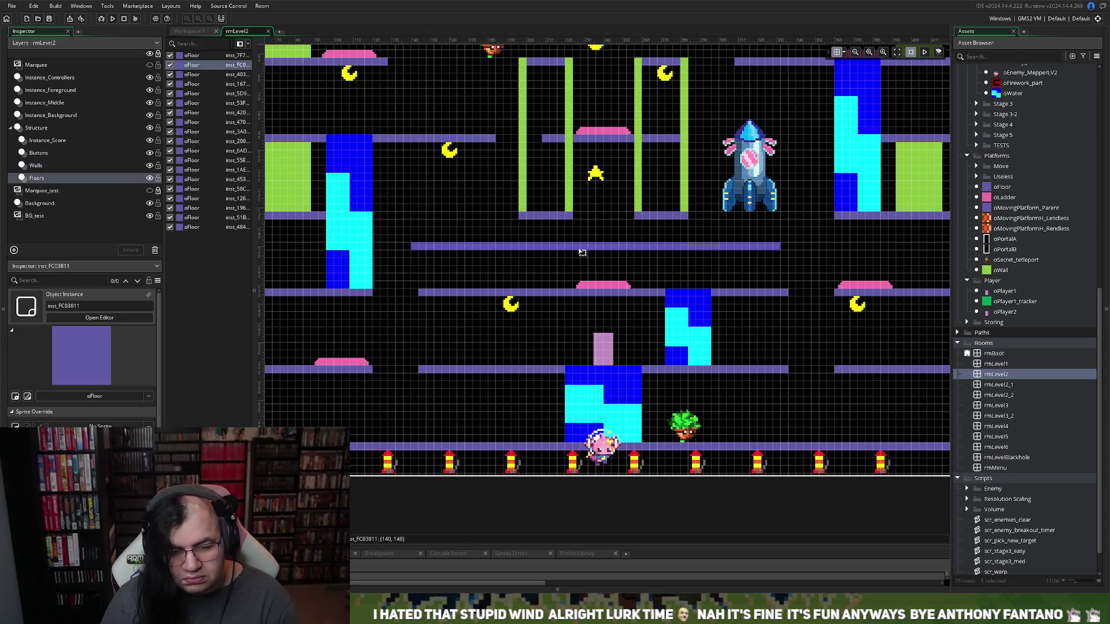
{"action": "key", "text": "Delete"}
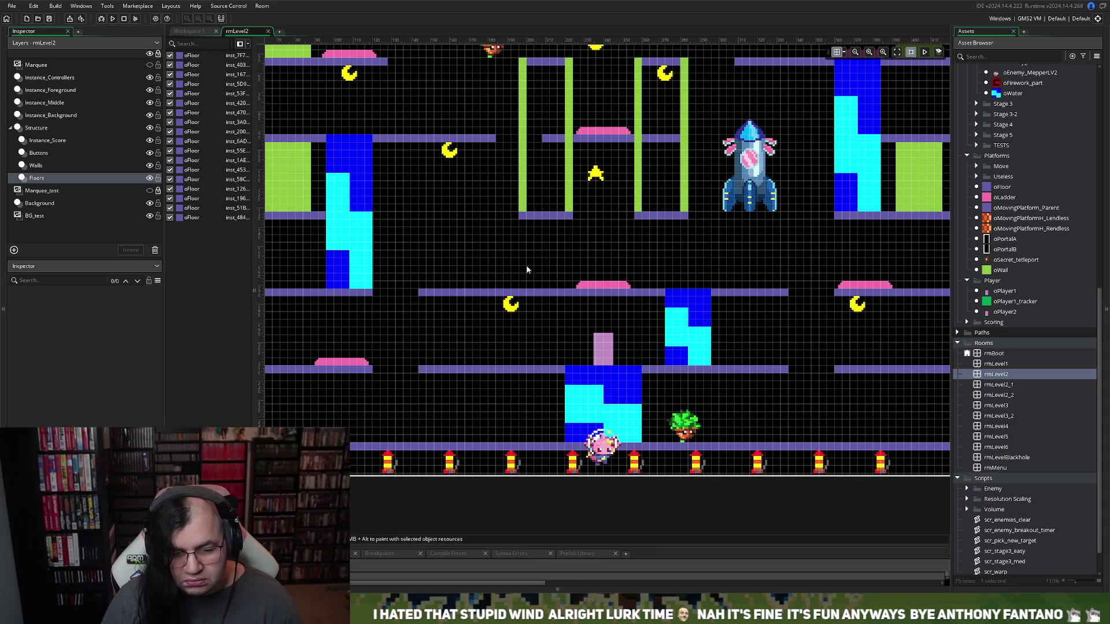
Shorten the lower oFloor from both ends so it stops at the water
{"action": "double_click", "coordinate": [426, 295]}
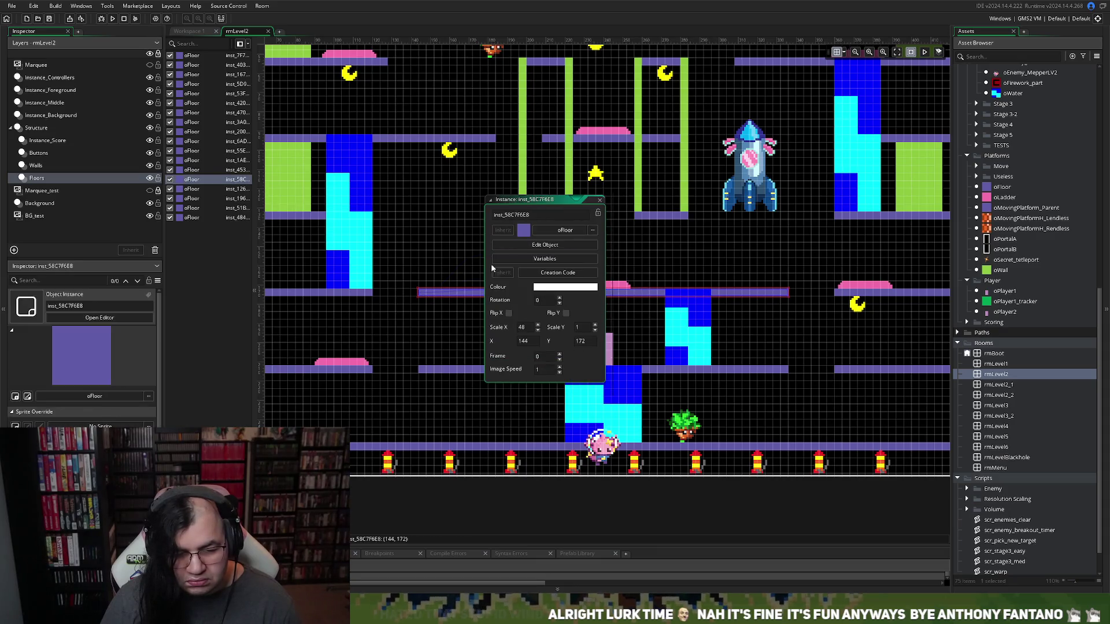
{"action": "left_click", "coordinate": [599, 200]}
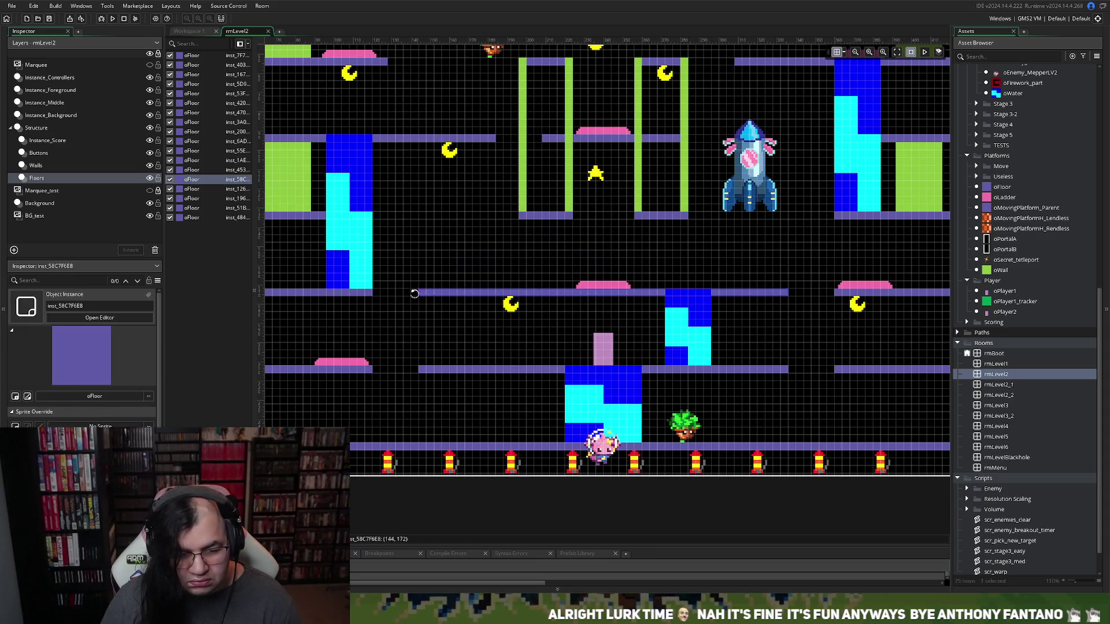
{"action": "mouse_move", "coordinate": [418, 293]}
{"action": "left_mouse_down"}
{"action": "mouse_move", "coordinate": [587, 295]}
{"action": "mouse_move", "coordinate": [516, 295]}
{"action": "left_mouse_up"}
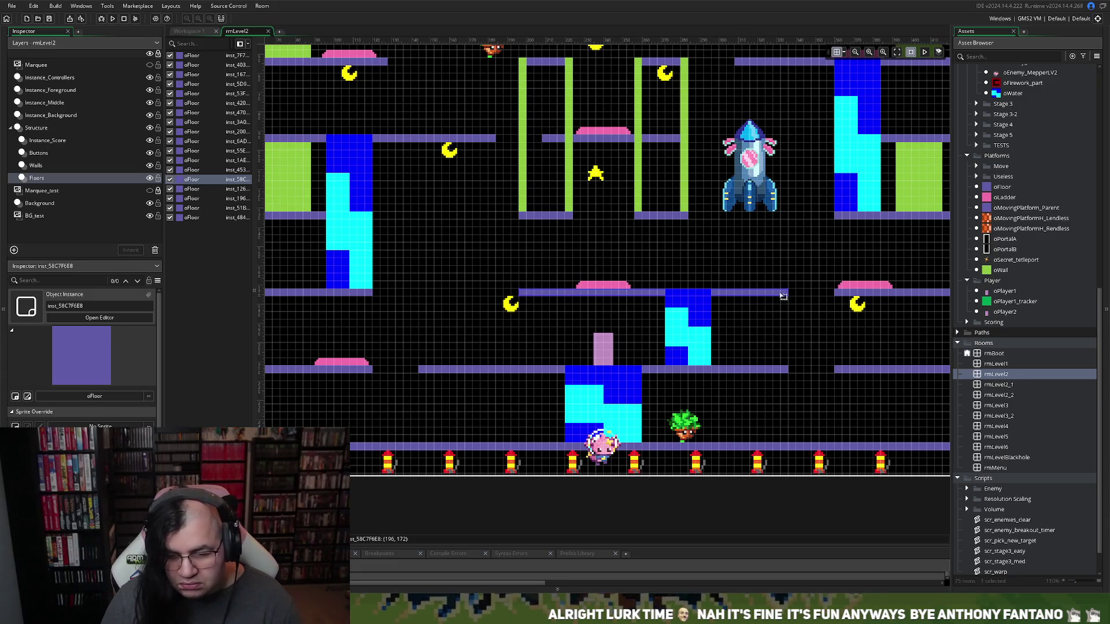
{"action": "left_click_drag", "start_coordinate": [788, 293], "coordinate": [688, 295]}
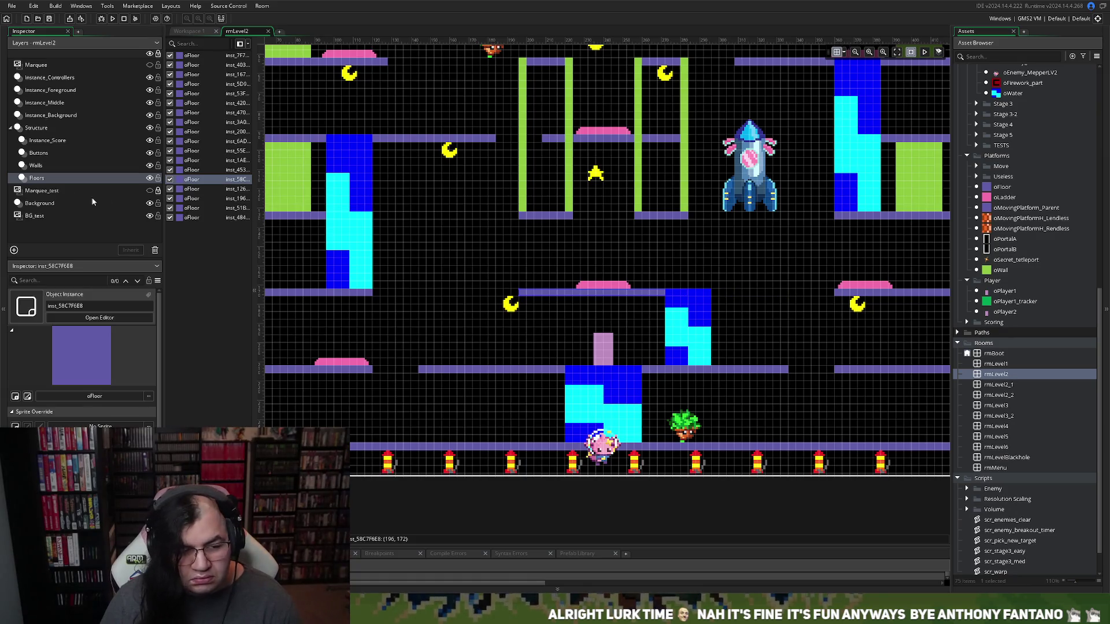
{"action": "scroll", "coordinate": [348, 280], "scroll_direction": "right", "scroll_amount": 3}
{"action": "left_click", "coordinate": [358, 270]}
{"action": "scroll", "coordinate": [359, 270], "scroll_direction": "right", "scroll_amount": 5}
{"action": "scroll", "coordinate": [353, 273], "scroll_direction": "up", "scroll_amount": 3}
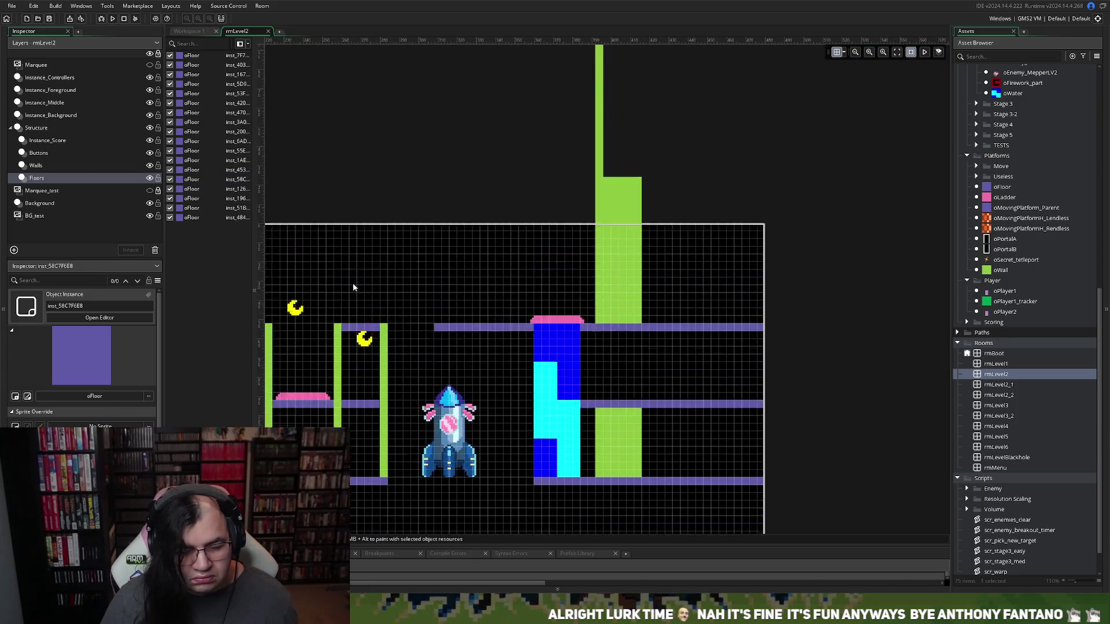
{"action": "scroll", "coordinate": [353, 282], "scroll_direction": "down", "scroll_amount": 3}
{"action": "scroll", "coordinate": [358, 276], "scroll_direction": "down", "scroll_amount": 5}
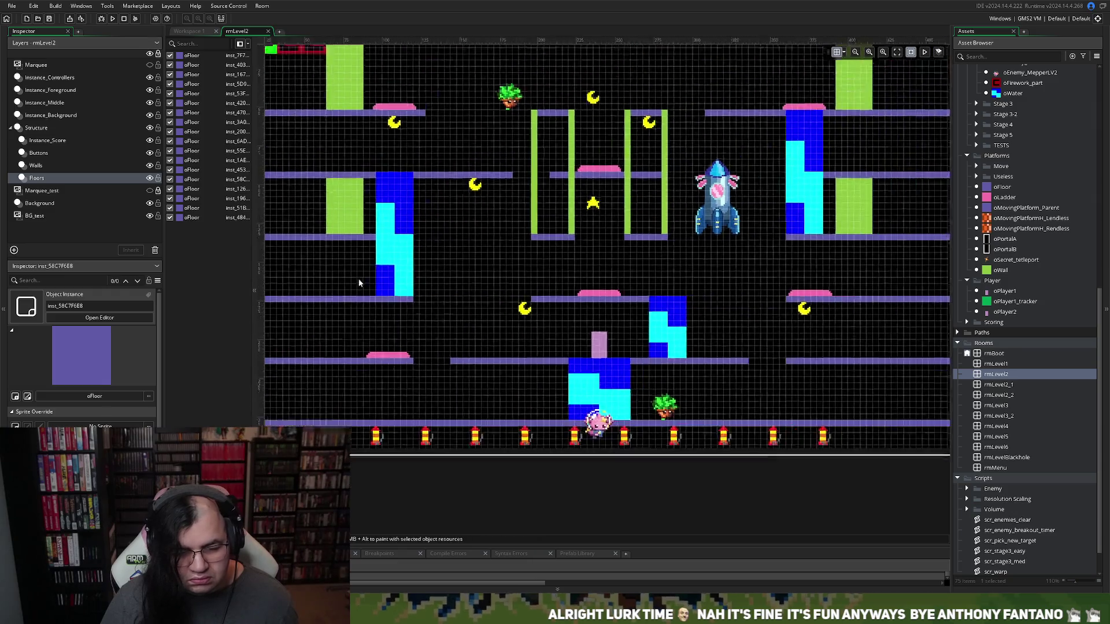
On the Instance_Background layer, drag four oWater blocks to stack along the room's left edge
{"action": "scroll", "coordinate": [358, 279], "scroll_direction": "up", "scroll_amount": 2}
{"action": "scroll", "coordinate": [356, 280], "scroll_direction": "down", "scroll_amount": 3}
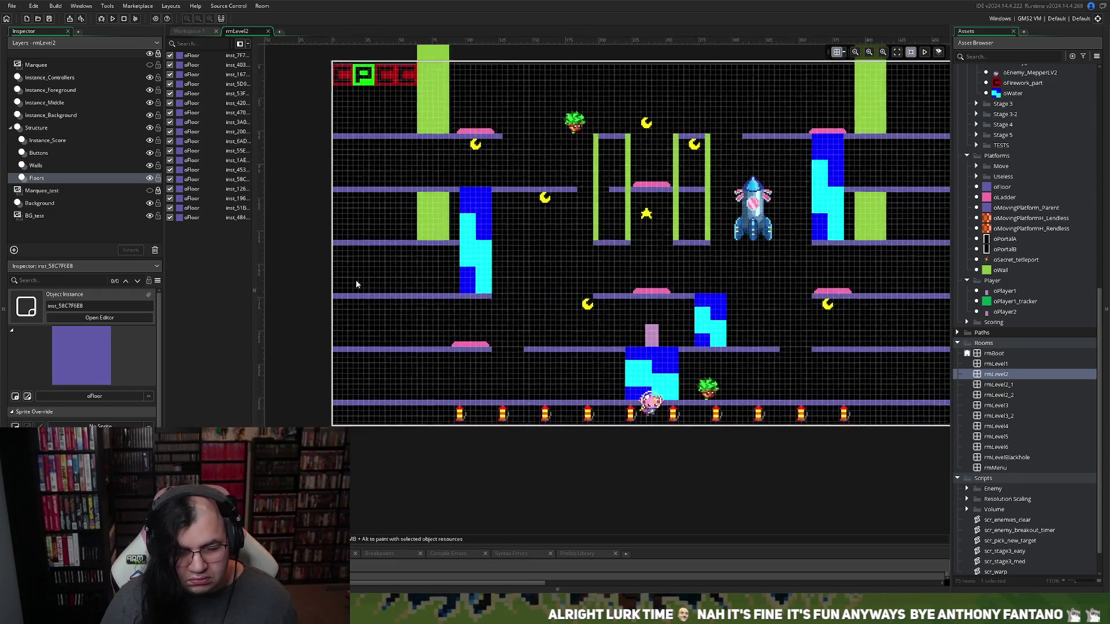
{"action": "left_click", "coordinate": [51, 115]}
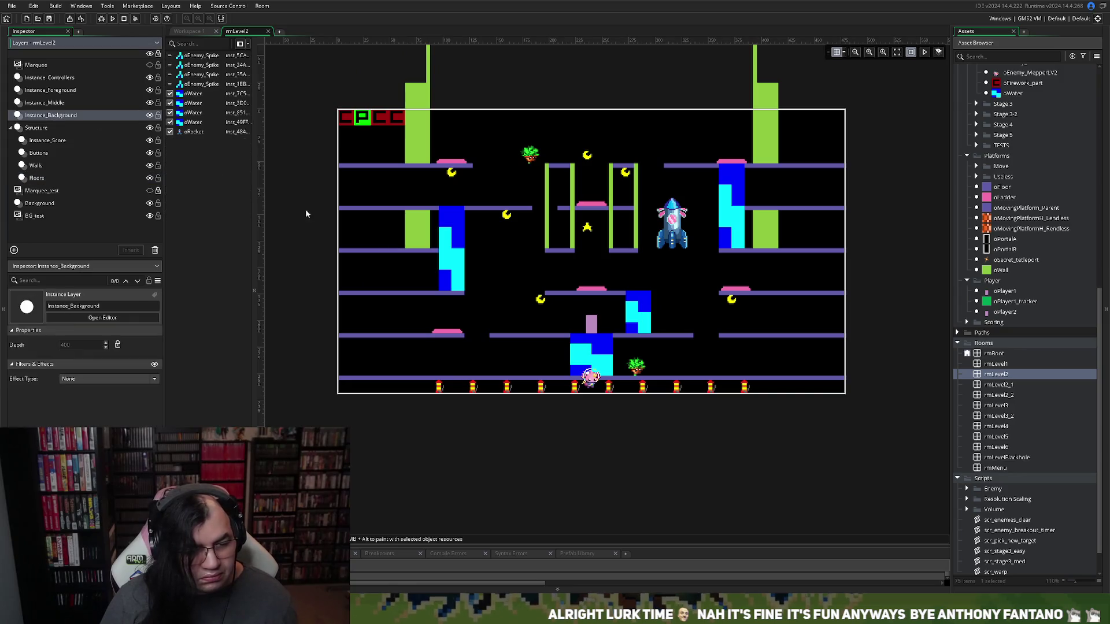
{"action": "mouse_move", "coordinate": [448, 262]}
{"action": "left_mouse_down"}
{"action": "mouse_move", "coordinate": [325, 266]}
{"action": "mouse_move", "coordinate": [295, 228]}
{"action": "mouse_move", "coordinate": [352, 216]}
{"action": "left_mouse_up"}
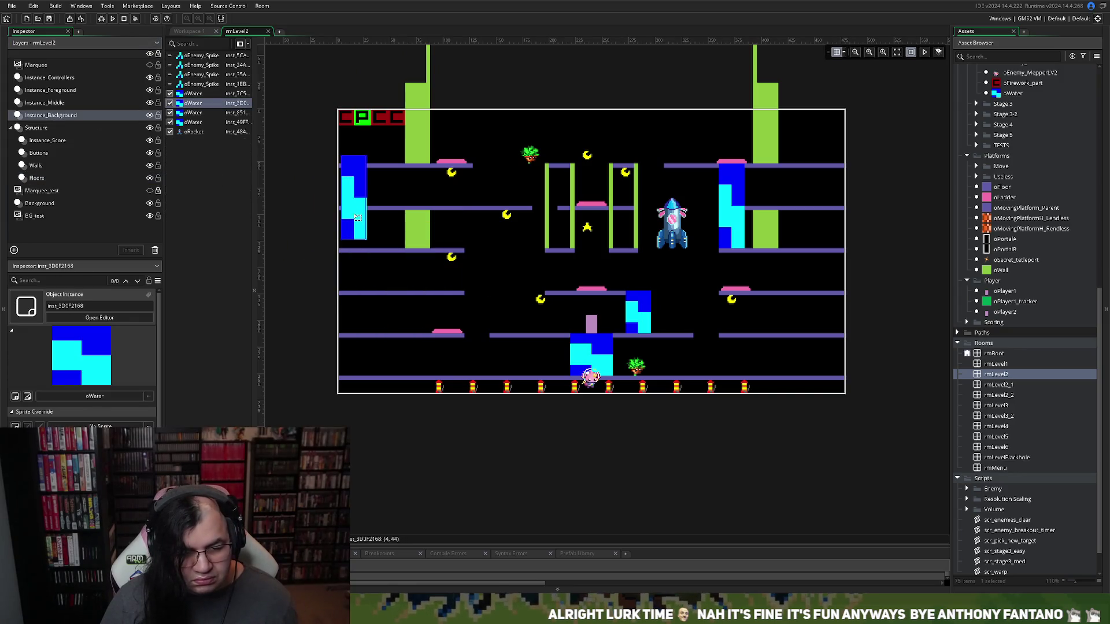
{"action": "mouse_move", "coordinate": [576, 343]}
{"action": "left_mouse_down"}
{"action": "mouse_move", "coordinate": [316, 263]}
{"action": "mouse_move", "coordinate": [342, 269]}
{"action": "left_mouse_up"}
{"action": "mouse_move", "coordinate": [722, 228]}
{"action": "left_mouse_down"}
{"action": "mouse_move", "coordinate": [393, 305]}
{"action": "mouse_move", "coordinate": [332, 373]}
{"action": "left_mouse_up"}
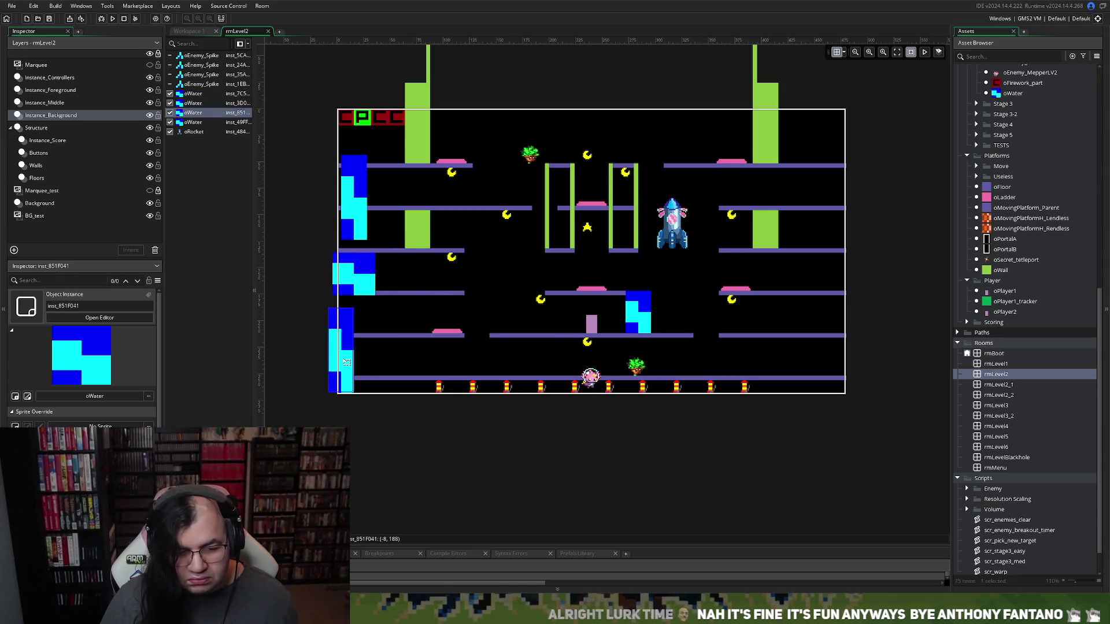
{"action": "mouse_move", "coordinate": [650, 324]}
{"action": "left_mouse_down"}
{"action": "mouse_move", "coordinate": [381, 350]}
{"action": "mouse_move", "coordinate": [390, 341]}
{"action": "left_mouse_up"}
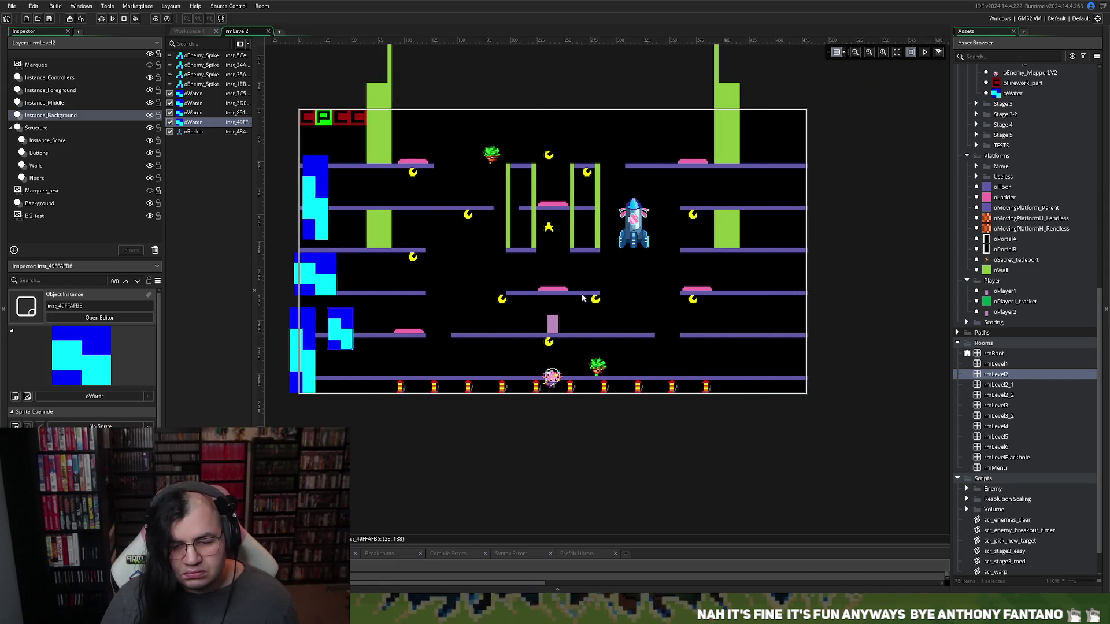
{"action": "scroll", "coordinate": [614, 298], "scroll_direction": "up", "scroll_amount": 5}
{"action": "scroll", "coordinate": [542, 295], "scroll_direction": "up", "scroll_amount": 3}
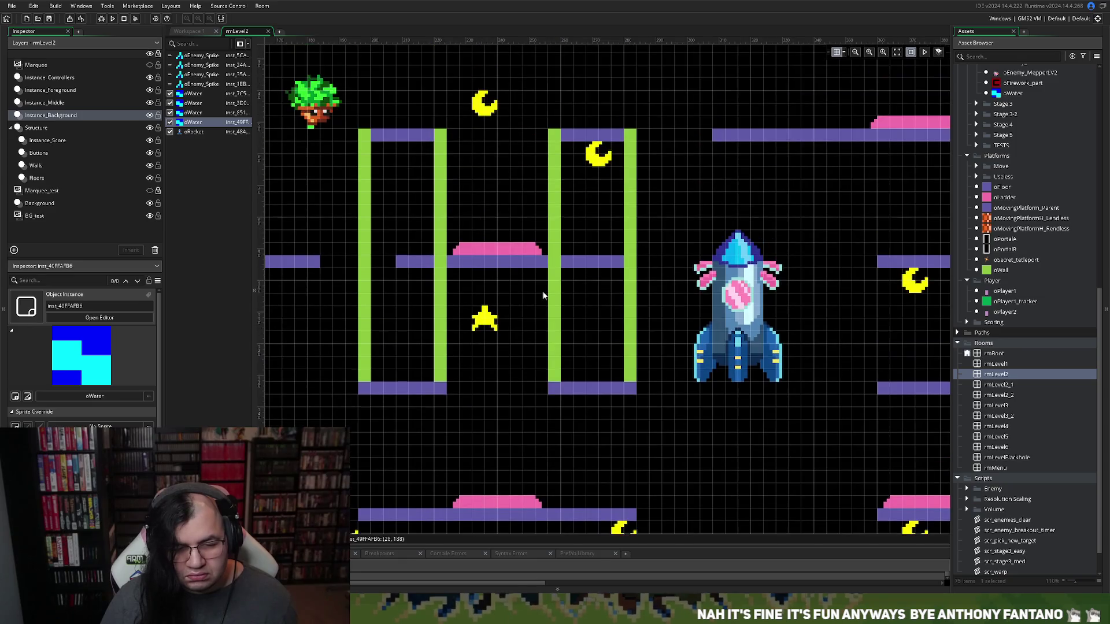
Move the oFloor under the pink platform further down
{"action": "left_click", "coordinate": [41, 180]}
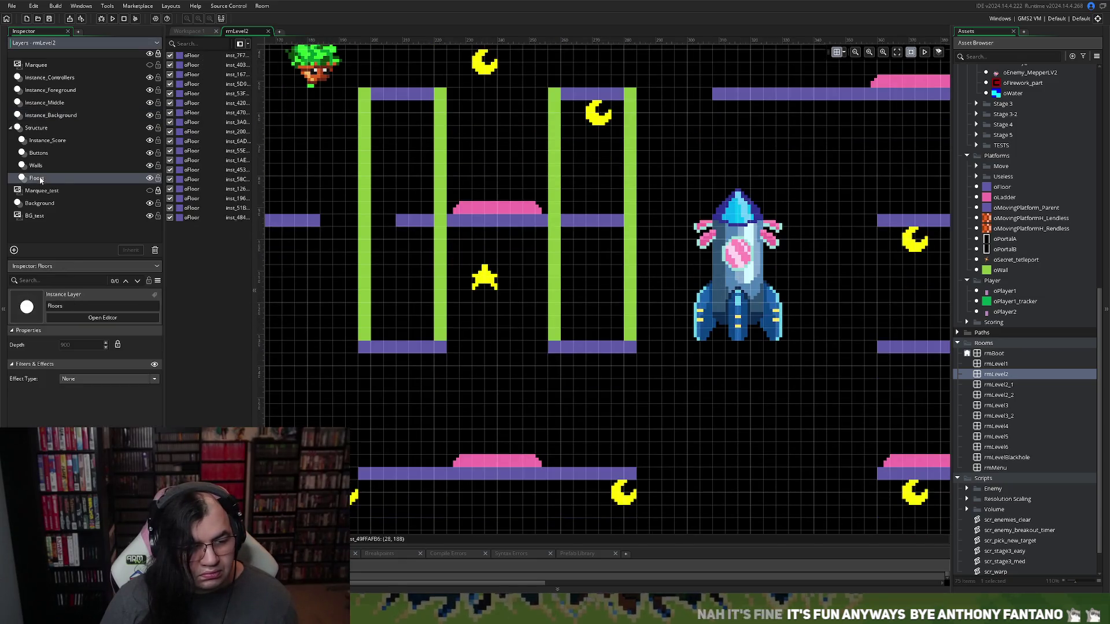
{"action": "mouse_move", "coordinate": [468, 227]}
{"action": "left_mouse_down"}
{"action": "mouse_move", "coordinate": [484, 298]}
{"action": "mouse_move", "coordinate": [470, 388]}
{"action": "left_mouse_up"}
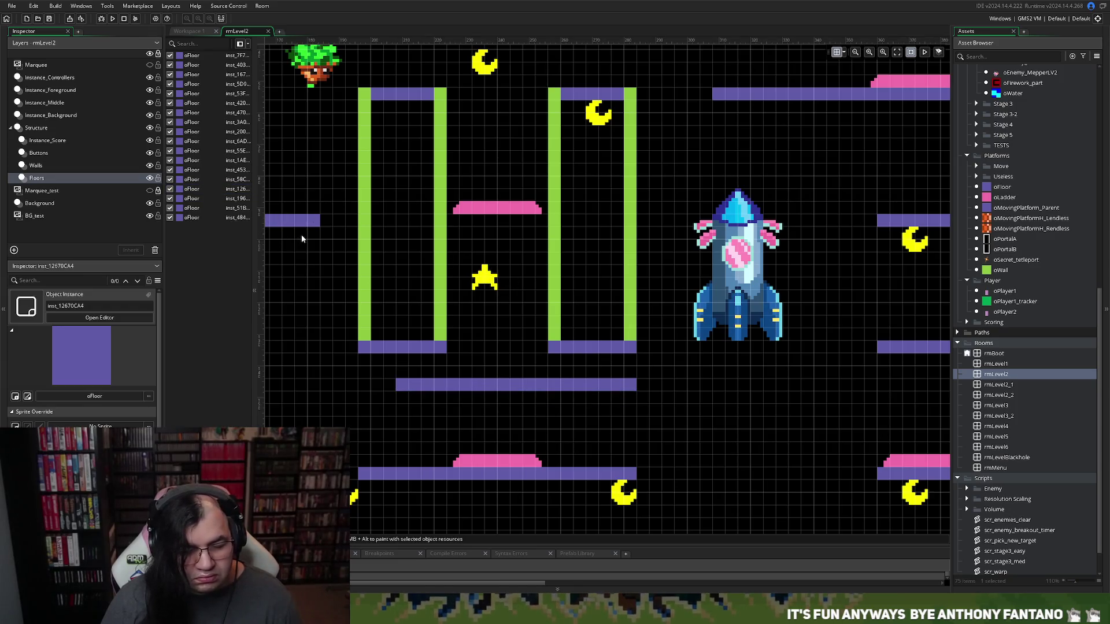
{"action": "scroll", "coordinate": [452, 248], "scroll_direction": "up", "scroll_amount": 5}
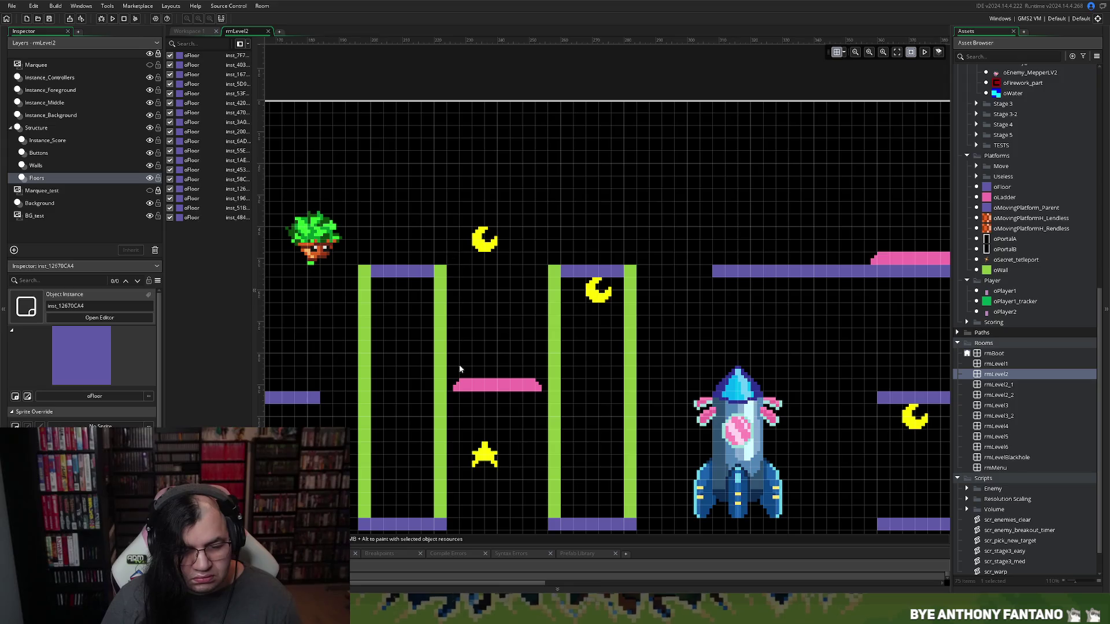
On the Instance_Score layer, move the oStar up above the top moon
{"action": "left_click", "coordinate": [51, 138]}
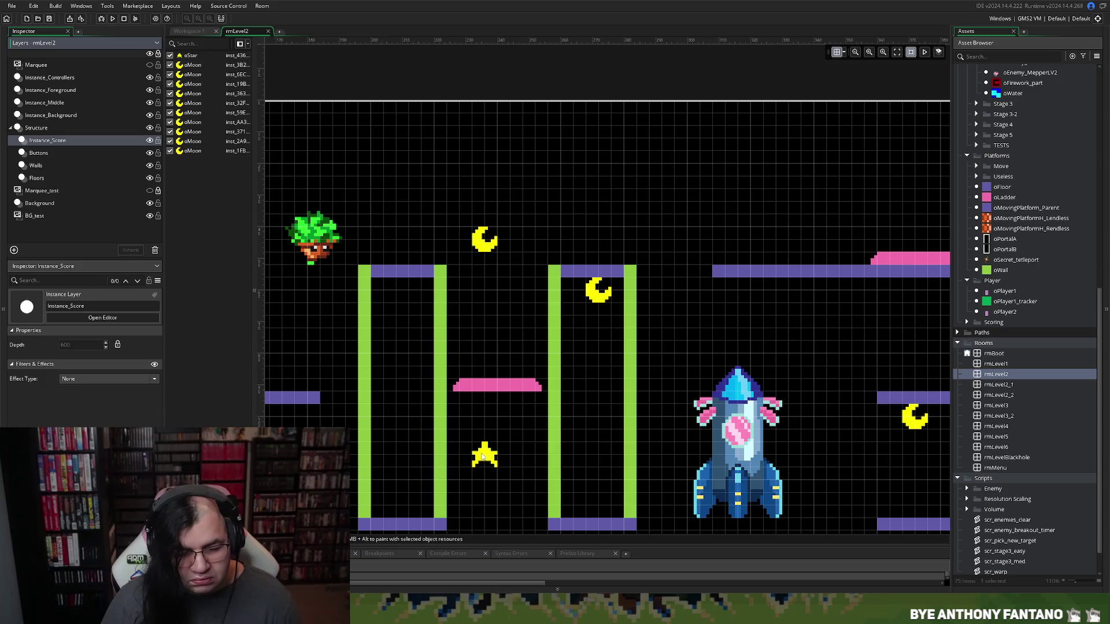
{"action": "mouse_move", "coordinate": [483, 456]}
{"action": "left_mouse_down"}
{"action": "mouse_move", "coordinate": [522, 250]}
{"action": "mouse_move", "coordinate": [508, 200]}
{"action": "mouse_move", "coordinate": [500, 207]}
{"action": "left_mouse_up"}
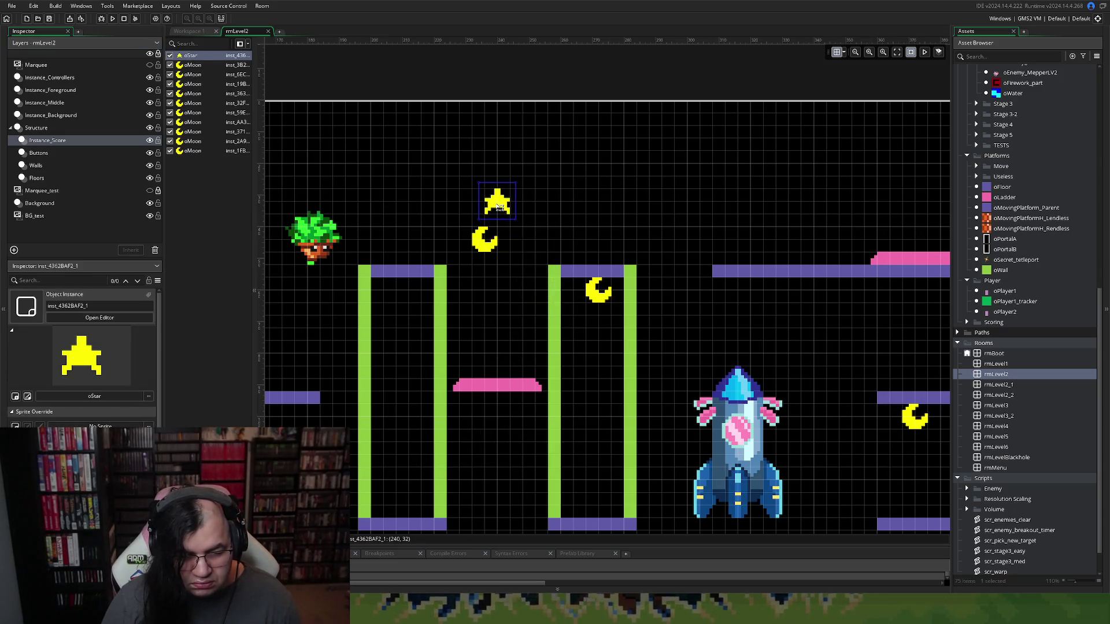
{"action": "mouse_move", "coordinate": [500, 207]}
{"action": "left_mouse_down"}
{"action": "mouse_move", "coordinate": [499, 195]}
{"action": "mouse_move", "coordinate": [495, 215]}
{"action": "left_mouse_up"}
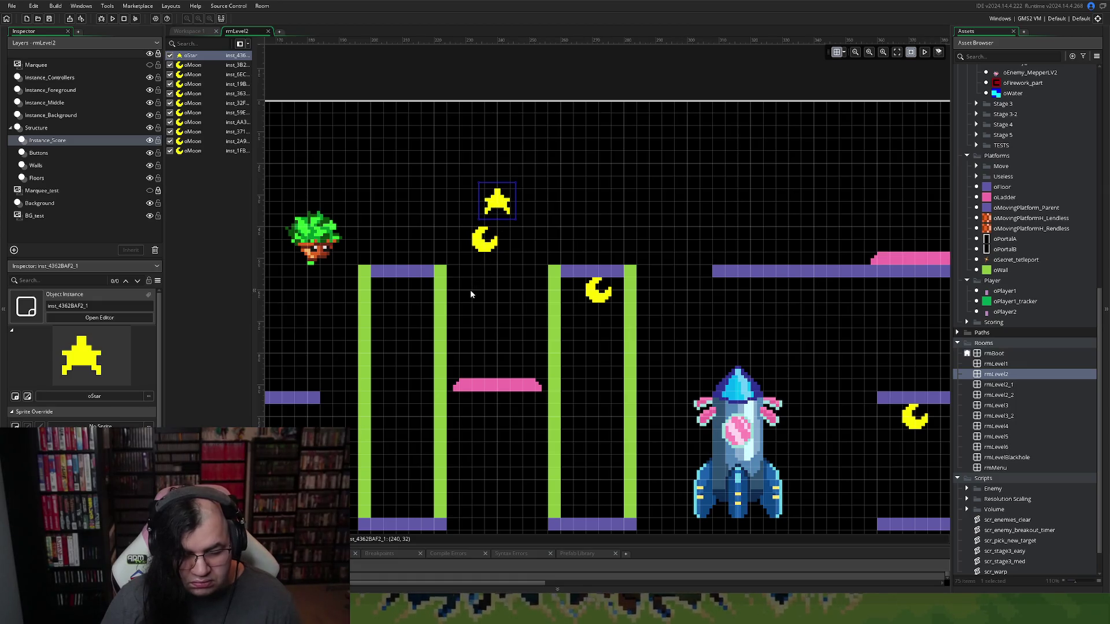
{"action": "scroll", "coordinate": [468, 296], "scroll_direction": "down", "scroll_amount": 2}
{"action": "scroll", "coordinate": [467, 296], "scroll_direction": "down", "scroll_amount": 3}
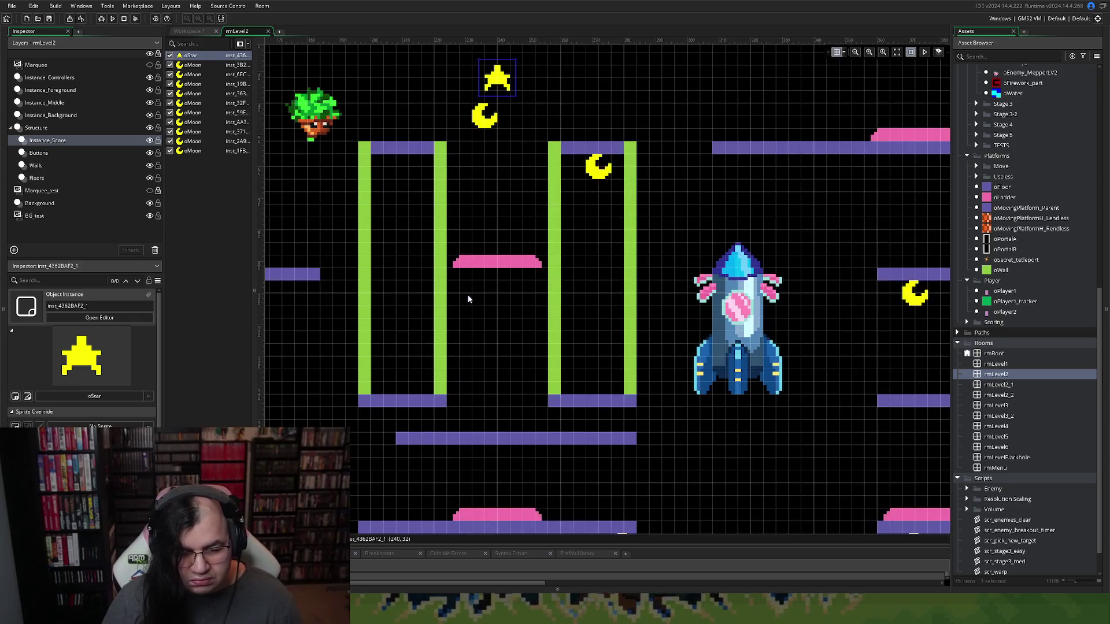
Delete the long oFloor below the pillars
{"action": "left_click", "coordinate": [37, 177]}
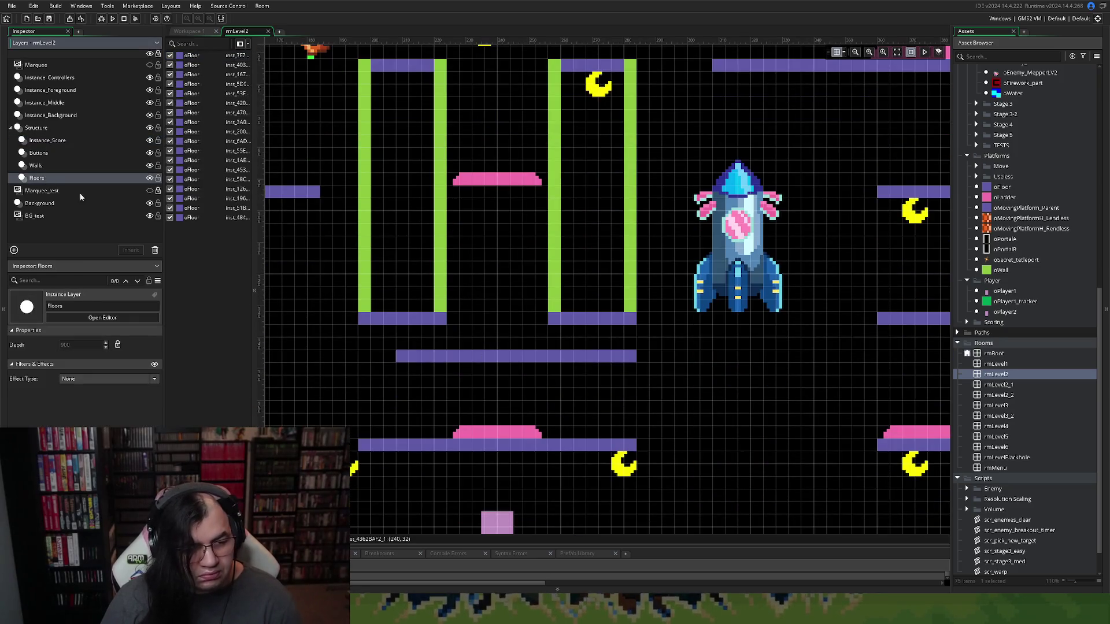
{"action": "left_click", "coordinate": [470, 352]}
{"action": "key", "text": "Delete"}
{"action": "scroll", "coordinate": [471, 355], "scroll_direction": "up", "scroll_amount": 3}
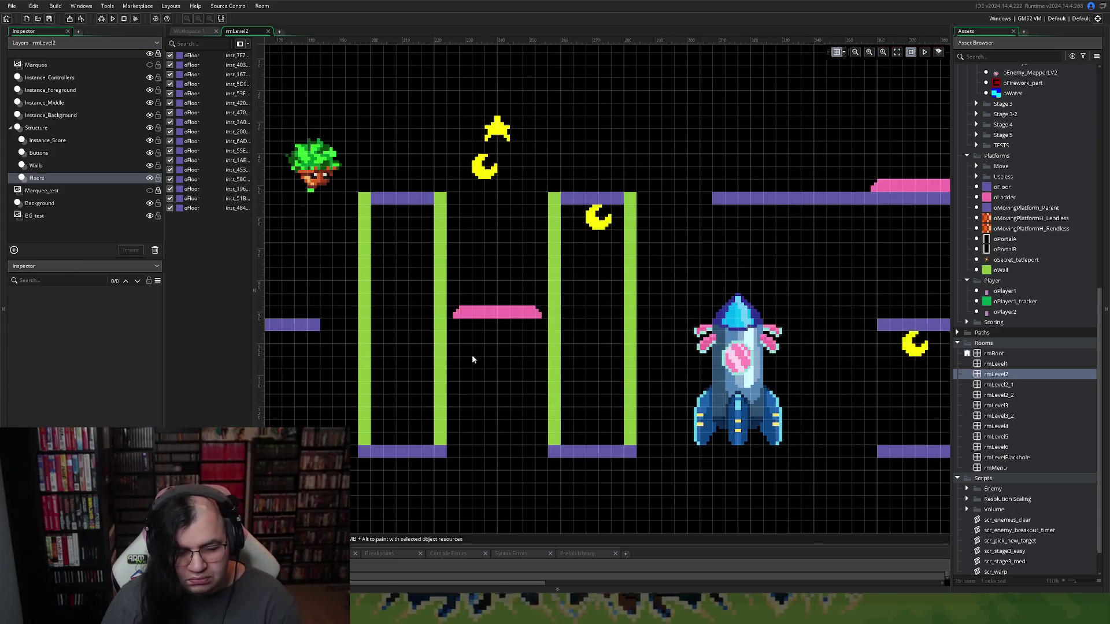
{"action": "scroll", "coordinate": [472, 355], "scroll_direction": "down", "scroll_amount": 1}
{"action": "scroll", "coordinate": [462, 348], "scroll_direction": "left", "scroll_amount": 5}
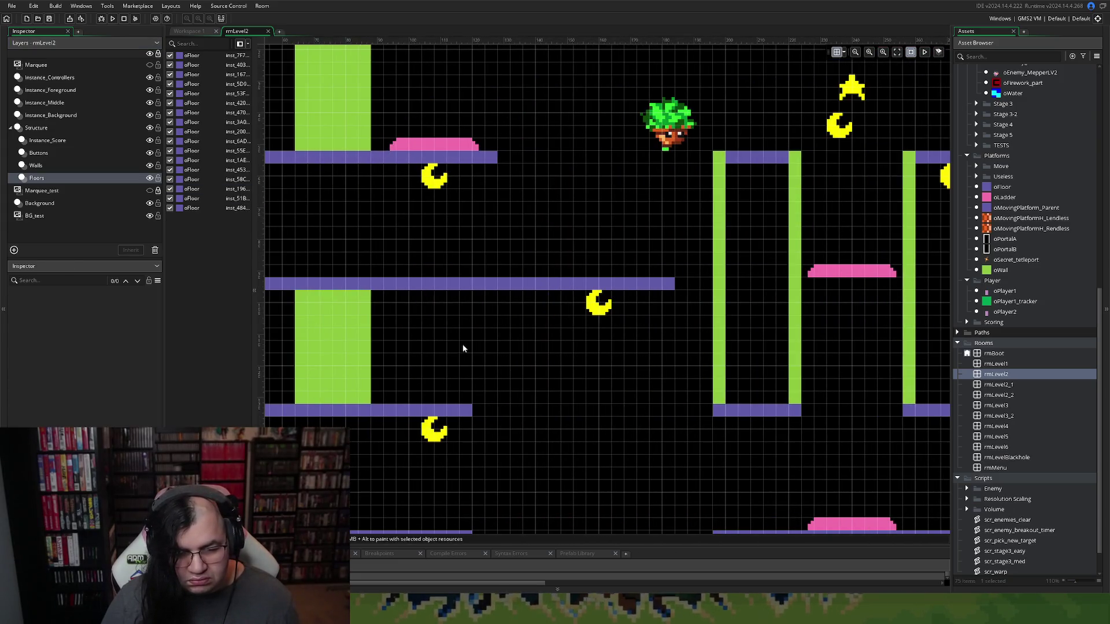
{"action": "scroll", "coordinate": [462, 344], "scroll_direction": "down", "scroll_amount": 5}
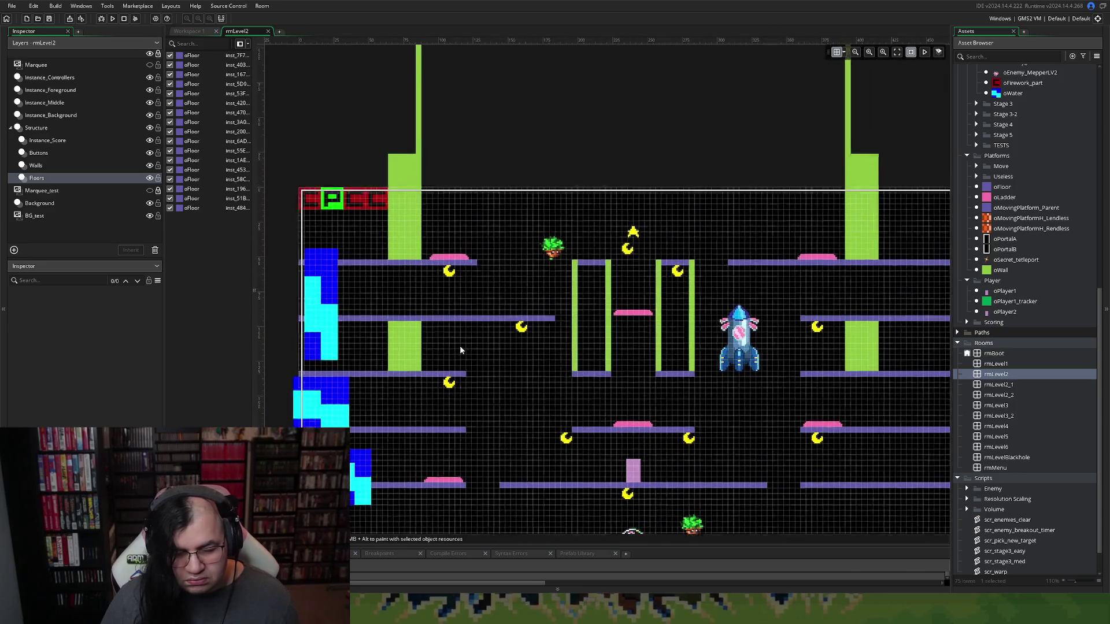
{"action": "scroll", "coordinate": [461, 350], "scroll_direction": "down", "scroll_amount": 2}
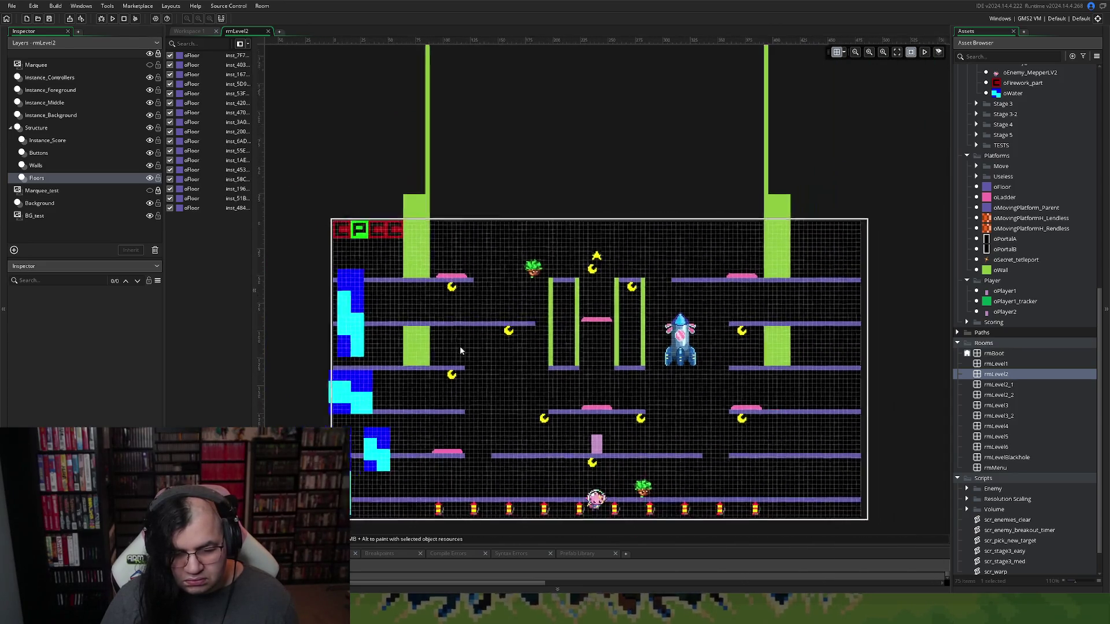
{"action": "scroll", "coordinate": [461, 350], "scroll_direction": "up", "scroll_amount": 3}
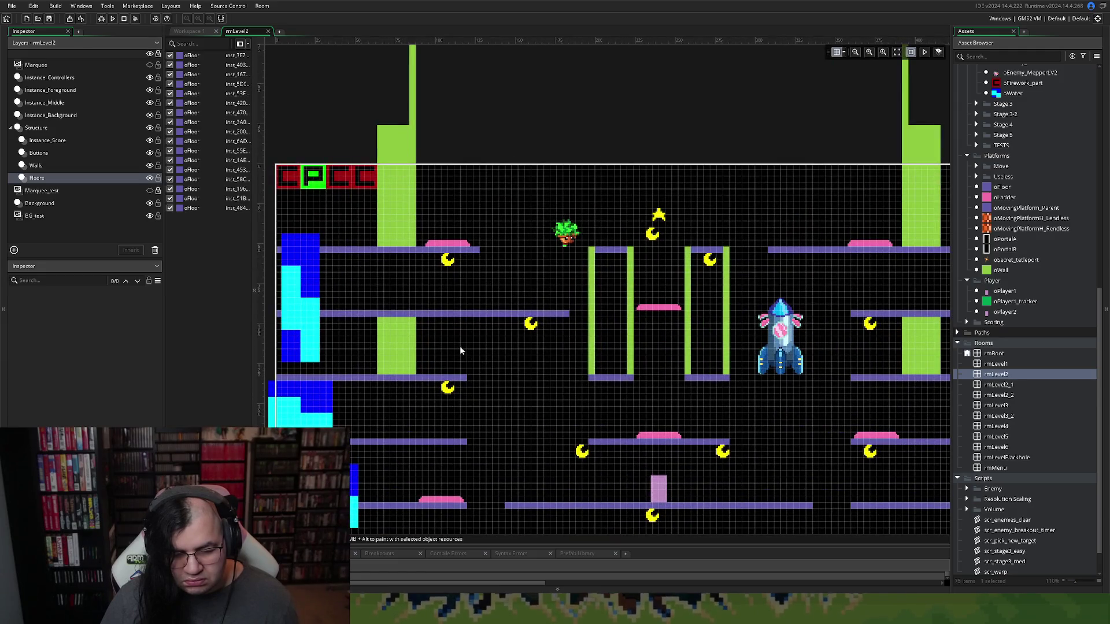
{"action": "scroll", "coordinate": [459, 351], "scroll_direction": "down", "scroll_amount": 1}
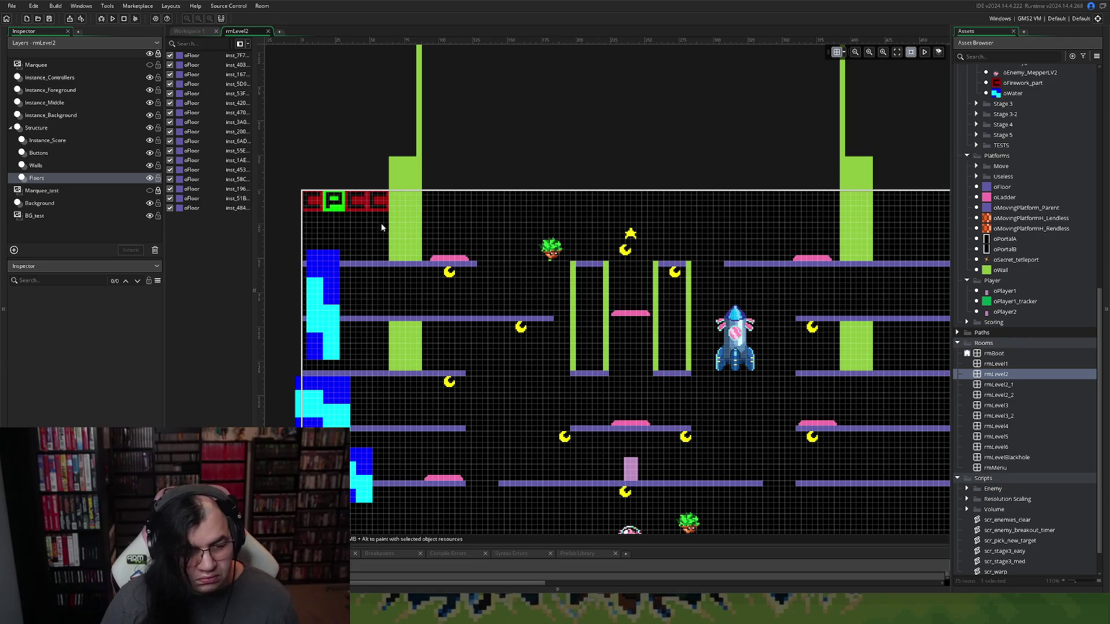
{"action": "left_click", "coordinate": [82, 166]}
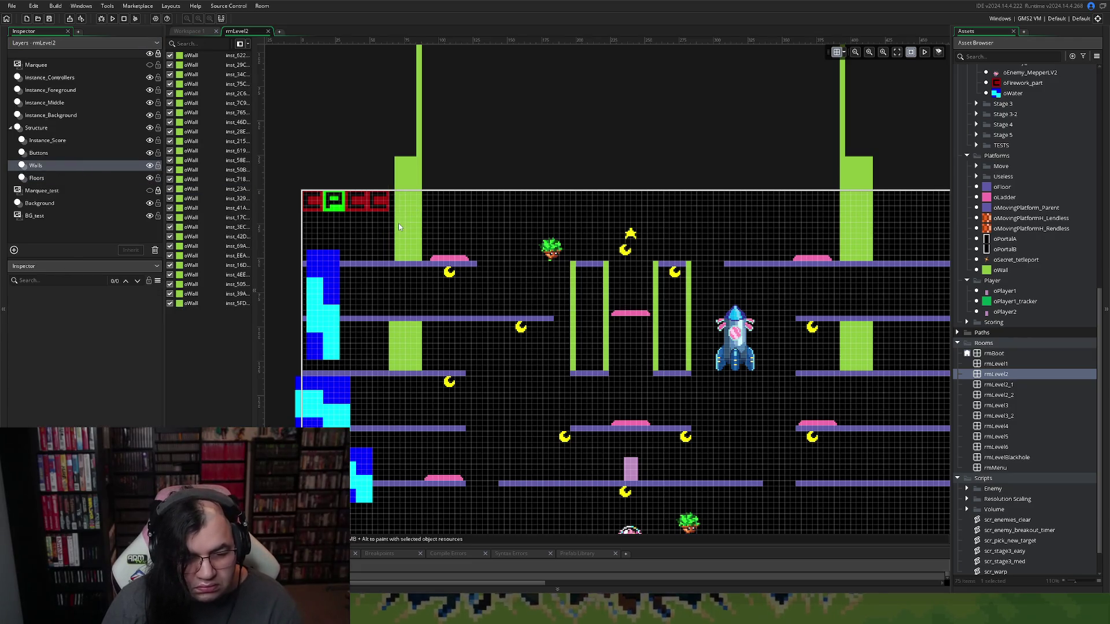
Delete the eight extra oWall pieces in the left pillar's upper and lower blocks, leaving a thin strip
{"action": "left_click", "coordinate": [403, 229]}
{"action": "key", "text": "Delete"}
{"action": "left_click", "coordinate": [403, 229]}
{"action": "key", "text": "Delete"}
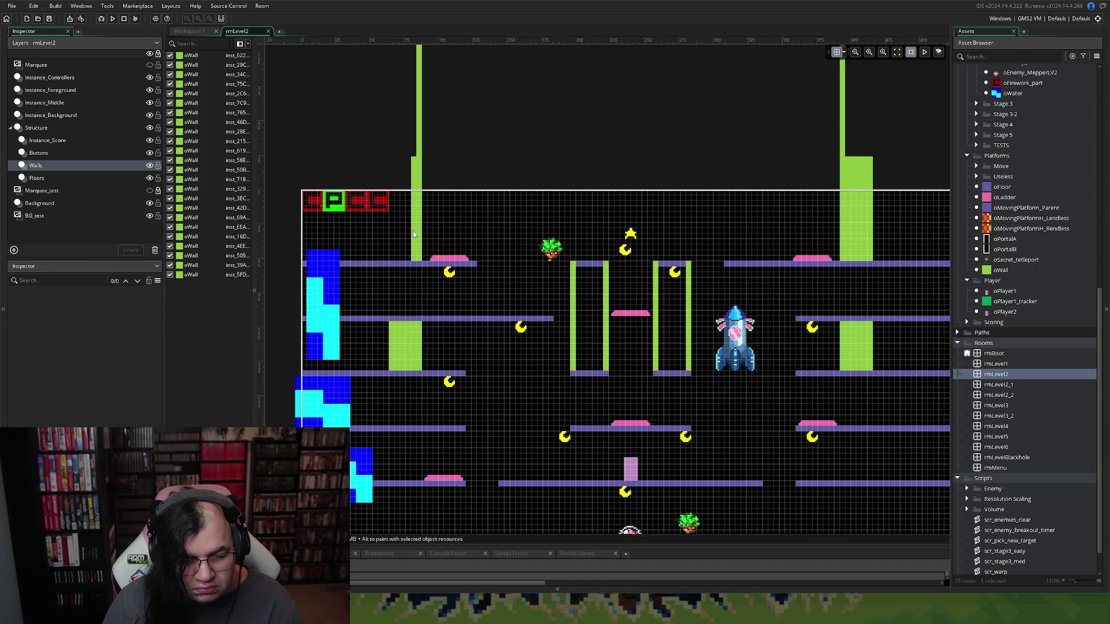
{"action": "left_click", "coordinate": [412, 230]}
{"action": "key", "text": "Delete"}
{"action": "left_click", "coordinate": [412, 341]}
{"action": "key", "text": "Delete"}
{"action": "left_click", "coordinate": [405, 346]}
{"action": "key", "text": "Delete"}
{"action": "left_click", "coordinate": [399, 350]}
{"action": "key", "text": "Delete"}
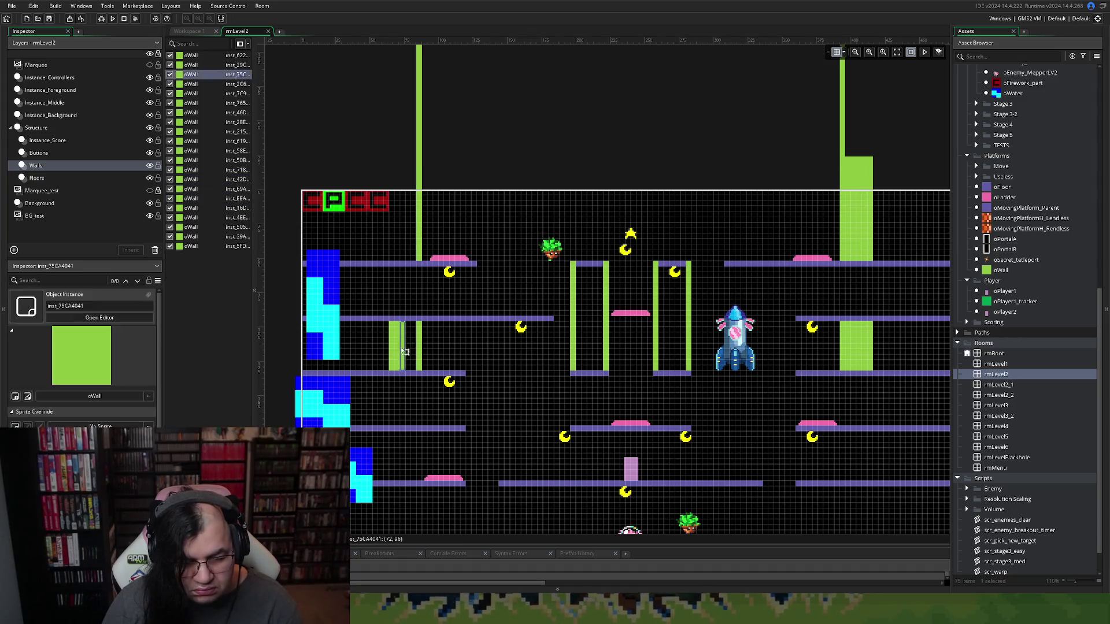
{"action": "left_click", "coordinate": [391, 354]}
{"action": "key", "text": "Delete"}
{"action": "left_click", "coordinate": [396, 353]}
{"action": "key", "text": "Delete"}
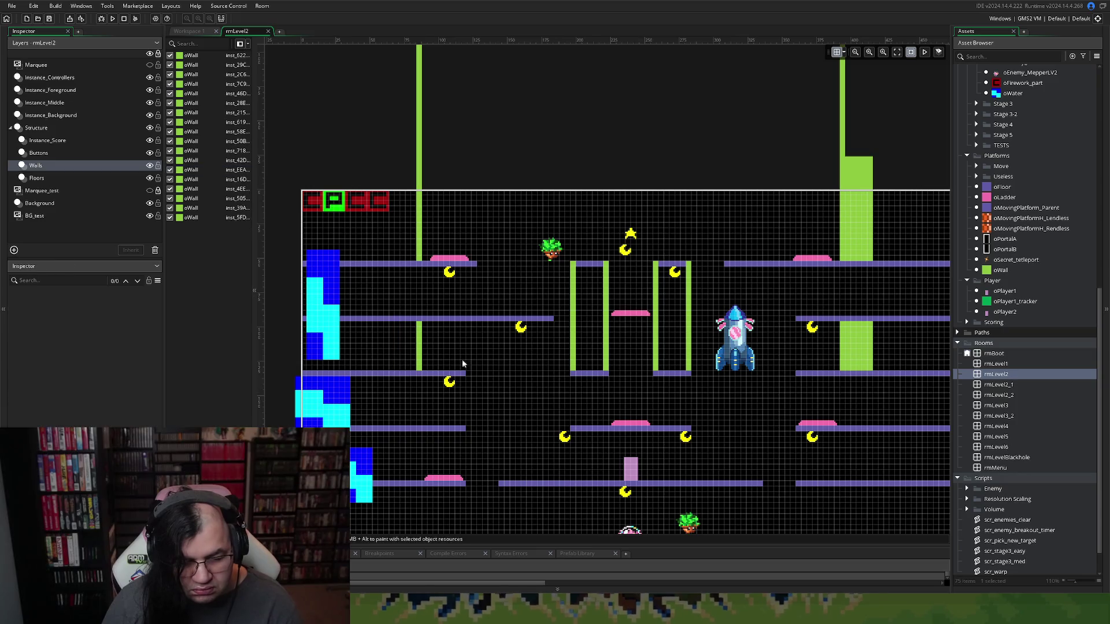
{"action": "scroll", "coordinate": [515, 349], "scroll_direction": "down", "scroll_amount": 2}
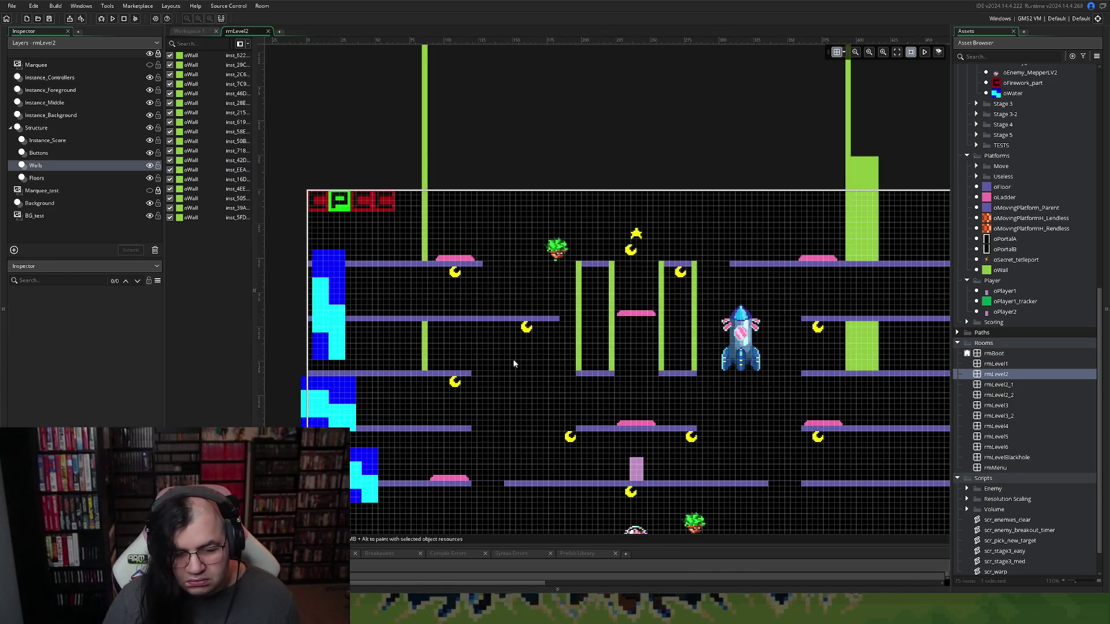
{"action": "scroll", "coordinate": [510, 366], "scroll_direction": "up", "scroll_amount": 3}
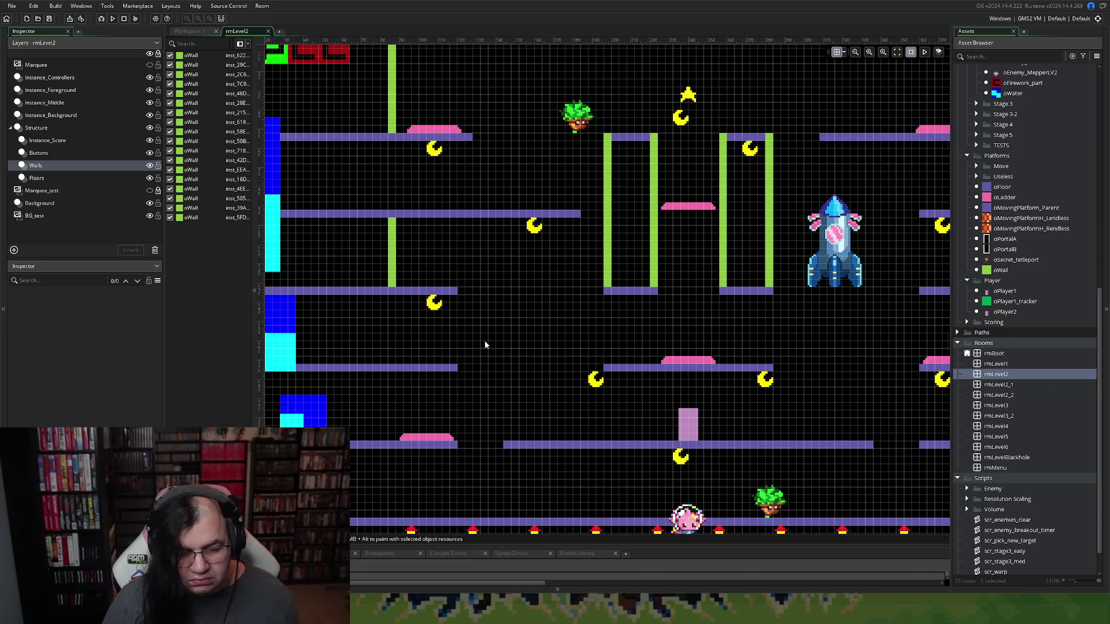
Drag the left oFloor's right end back to the wall, leaving it at X 0, Y 132, Scale X 30
{"action": "scroll", "coordinate": [484, 341], "scroll_direction": "left", "scroll_amount": 3}
{"action": "scroll", "coordinate": [485, 346], "scroll_direction": "right", "scroll_amount": 4}
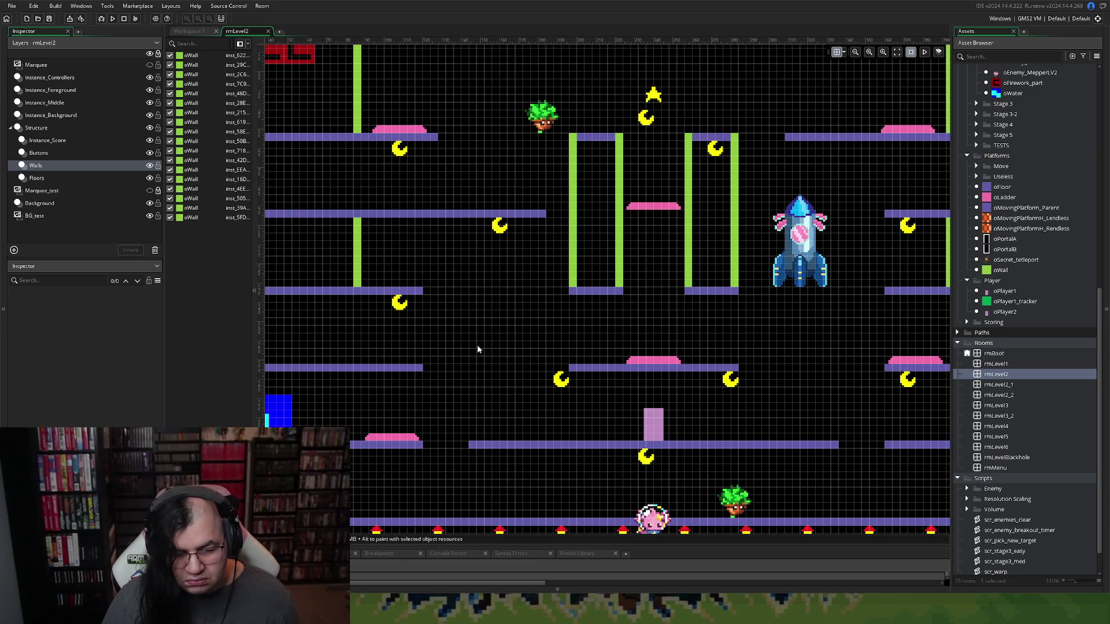
{"action": "scroll", "coordinate": [477, 346], "scroll_direction": "left", "scroll_amount": 5}
{"action": "scroll", "coordinate": [477, 345], "scroll_direction": "up", "scroll_amount": 1}
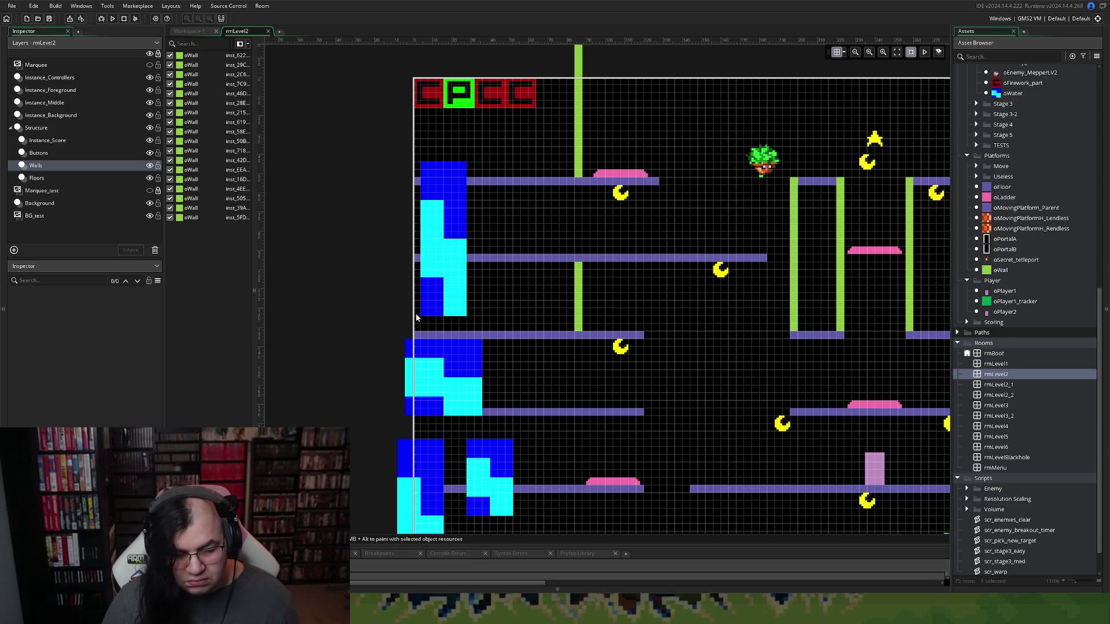
{"action": "scroll", "coordinate": [414, 318], "scroll_direction": "up", "scroll_amount": 1}
{"action": "left_click", "coordinate": [24, 179]}
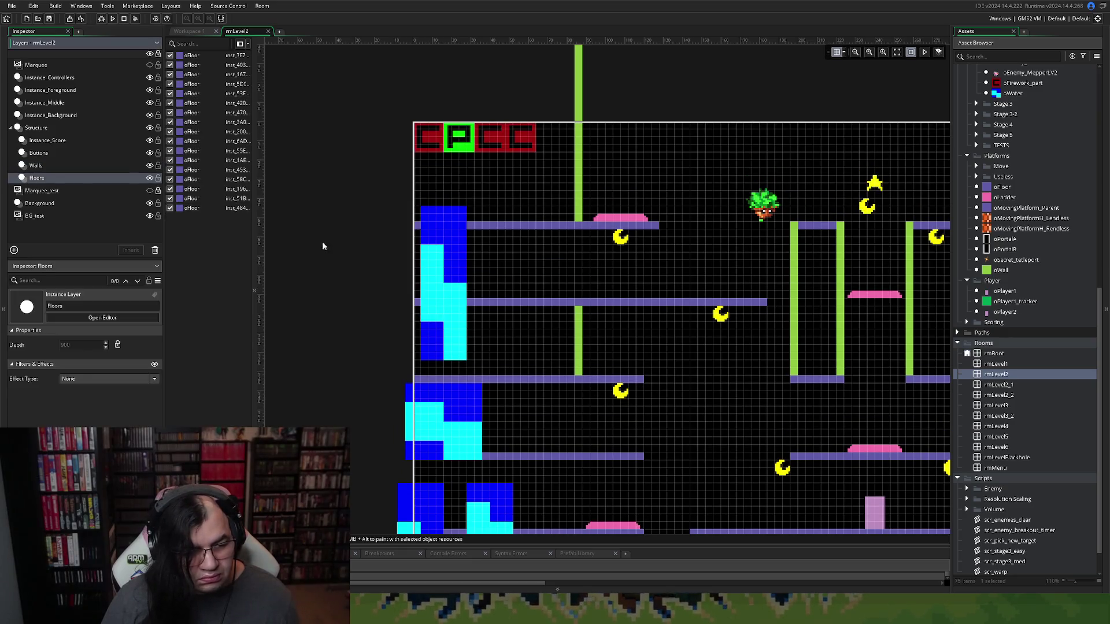
{"action": "double_click", "coordinate": [642, 379]}
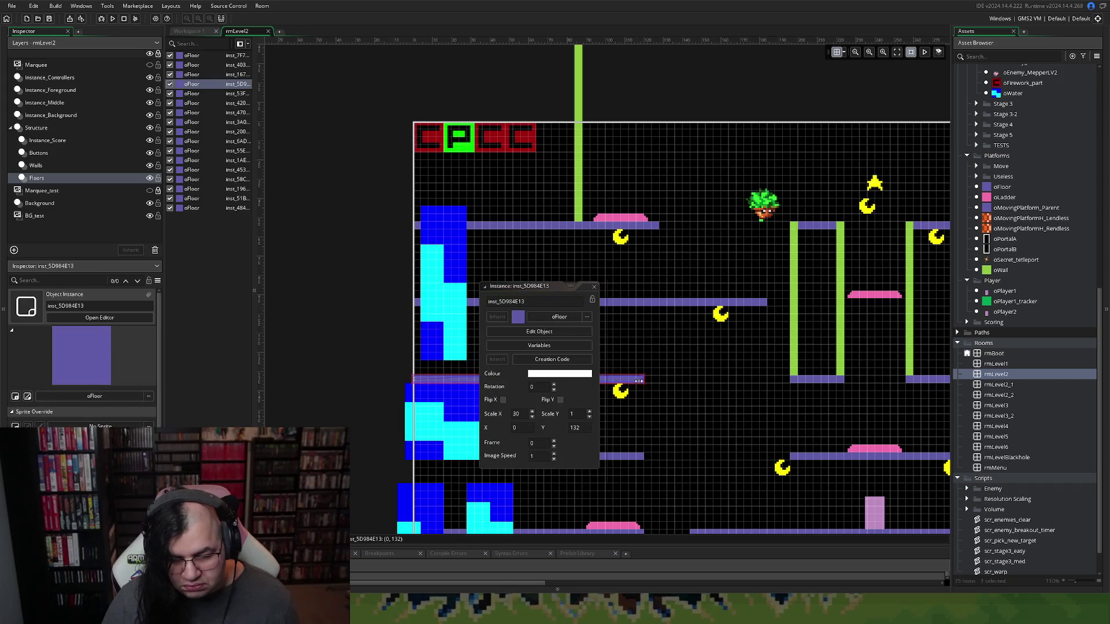
{"action": "left_click", "coordinate": [595, 286]}
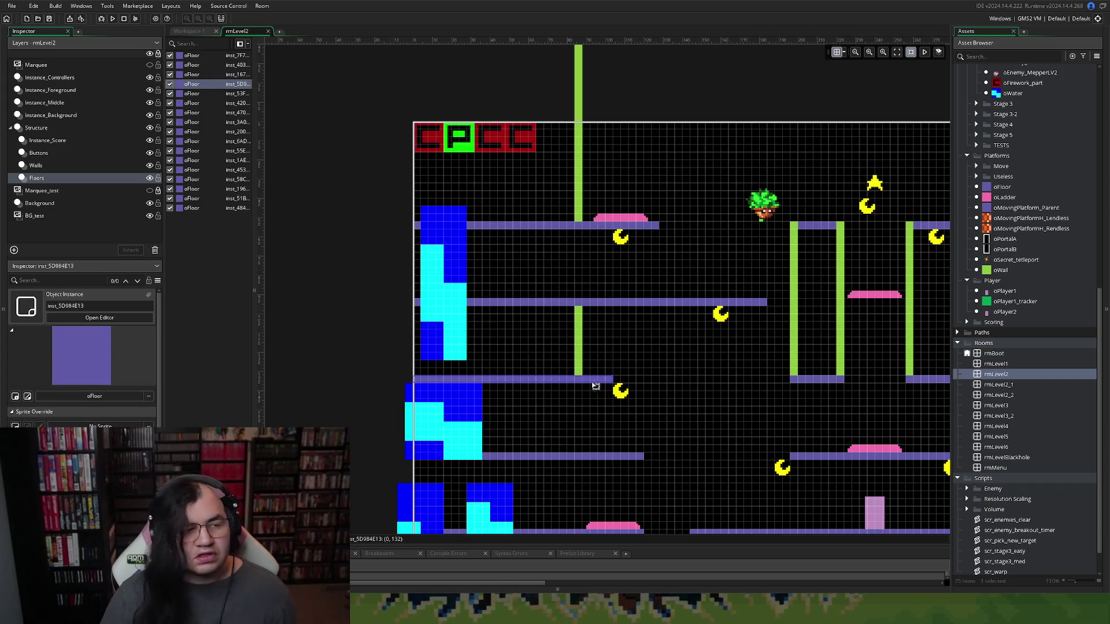
{"action": "scroll", "coordinate": [672, 417], "scroll_direction": "left", "scroll_amount": 2}
{"action": "scroll", "coordinate": [675, 408], "scroll_direction": "up", "scroll_amount": 4}
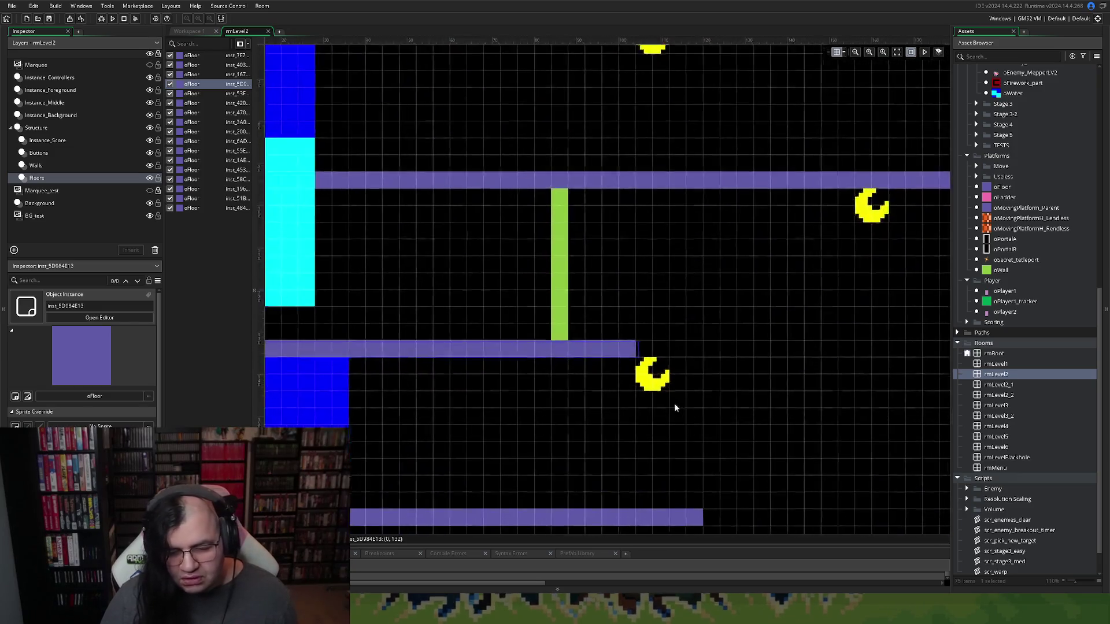
{"action": "left_click_drag", "start_coordinate": [634, 347], "coordinate": [570, 348]}
{"action": "scroll", "coordinate": [573, 353], "scroll_direction": "right", "scroll_amount": 3}
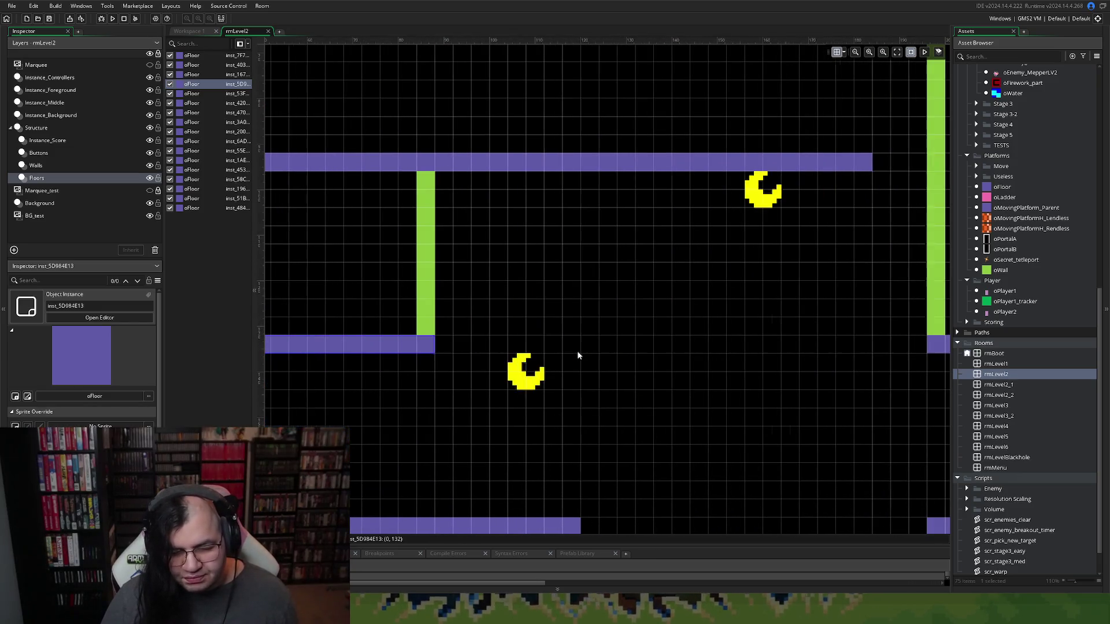
{"action": "left_click", "coordinate": [483, 283]}
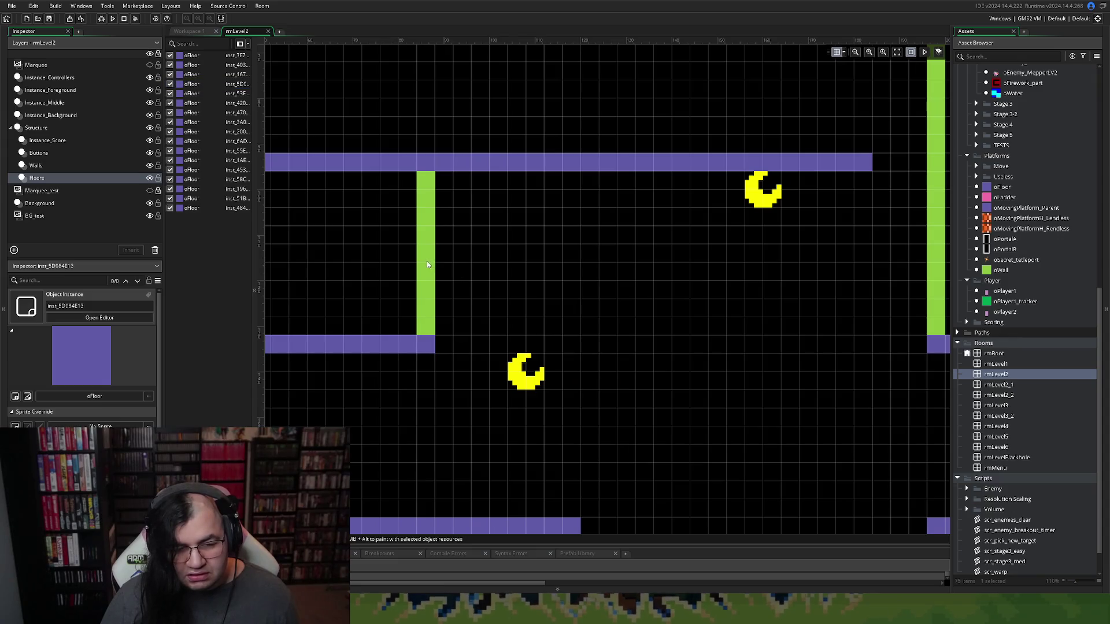
Select the long middle floor on the Floors layer
{"action": "left_click", "coordinate": [50, 177]}
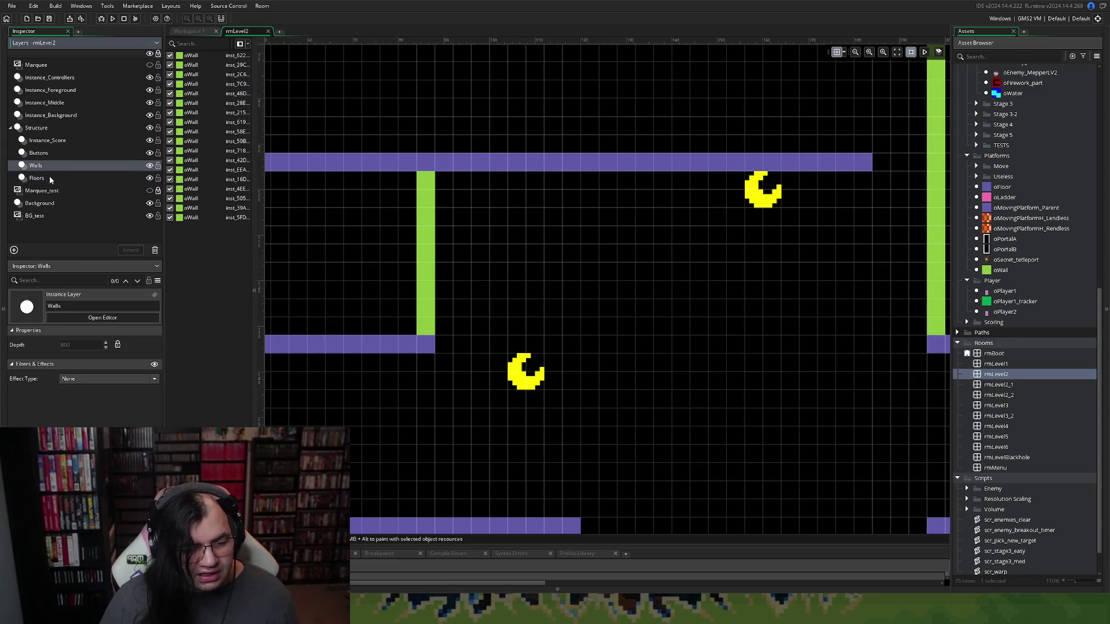
{"action": "scroll", "coordinate": [576, 333], "scroll_direction": "up", "scroll_amount": 2}
{"action": "left_click", "coordinate": [845, 258]}
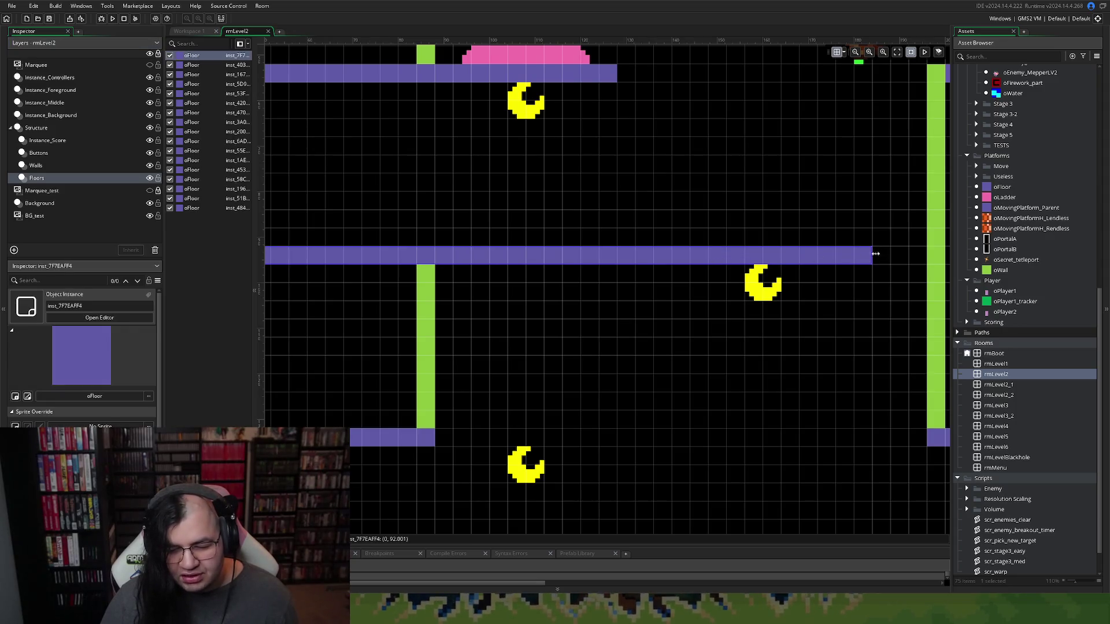
Trim the long middle floor's right end back to the left pillar's wall
{"action": "mouse_move", "coordinate": [873, 260]}
{"action": "left_mouse_down"}
{"action": "mouse_move", "coordinate": [389, 271]}
{"action": "mouse_move", "coordinate": [409, 278]}
{"action": "left_mouse_up"}
{"action": "key", "text": "ctrl+z"}
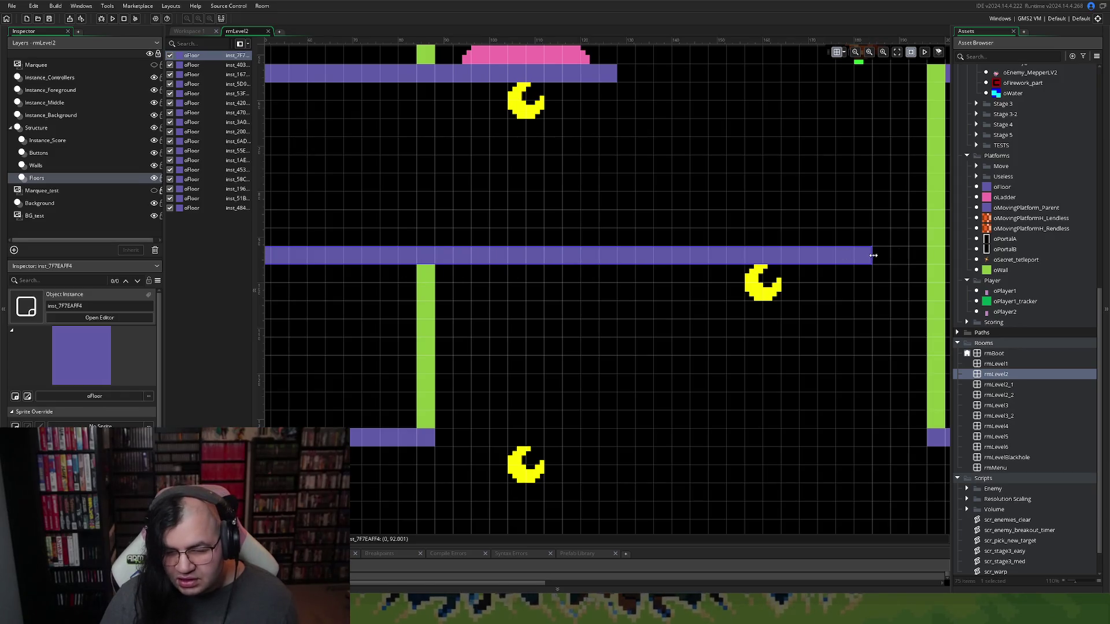
{"action": "left_click_drag", "start_coordinate": [873, 258], "coordinate": [417, 261]}
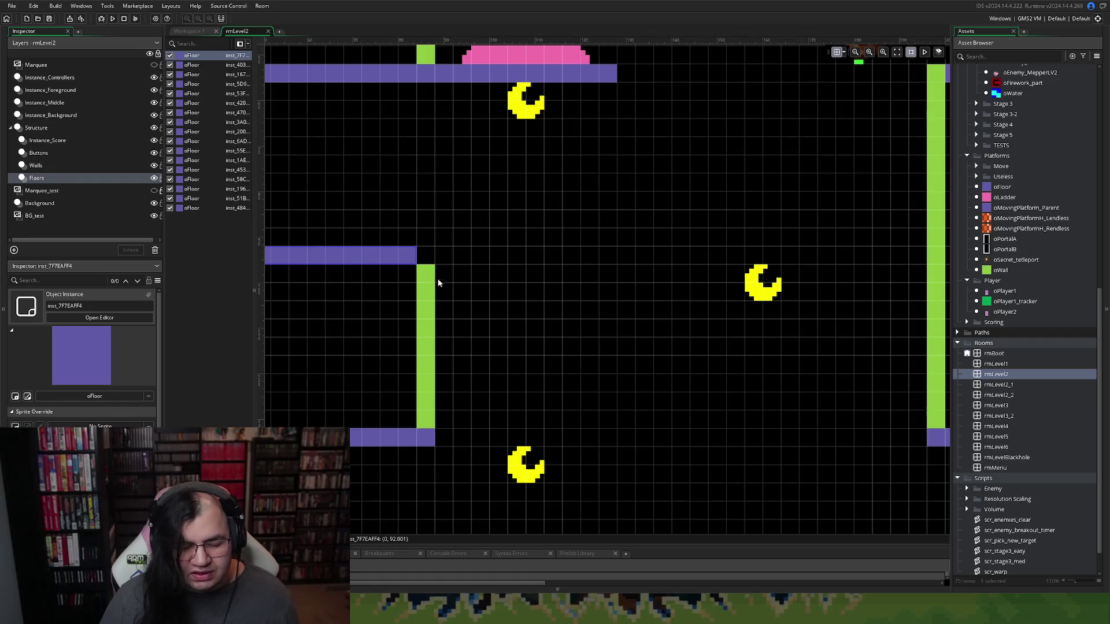
{"action": "left_click", "coordinate": [427, 295]}
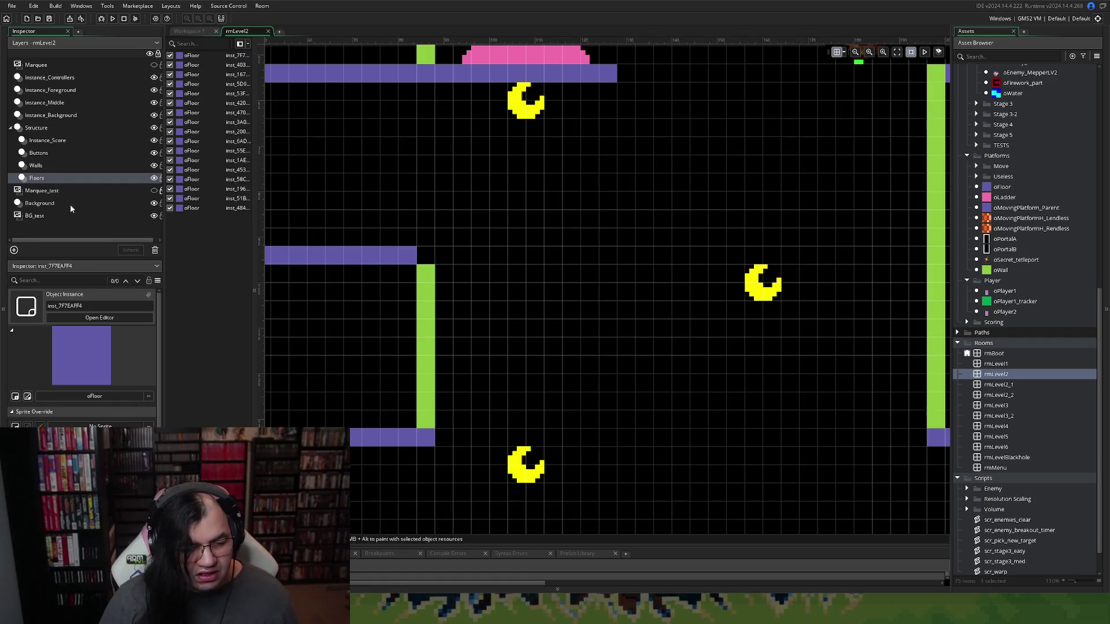
On the Walls layer, extend the thin wall strip upward to meet the floor
{"action": "left_click", "coordinate": [36, 166]}
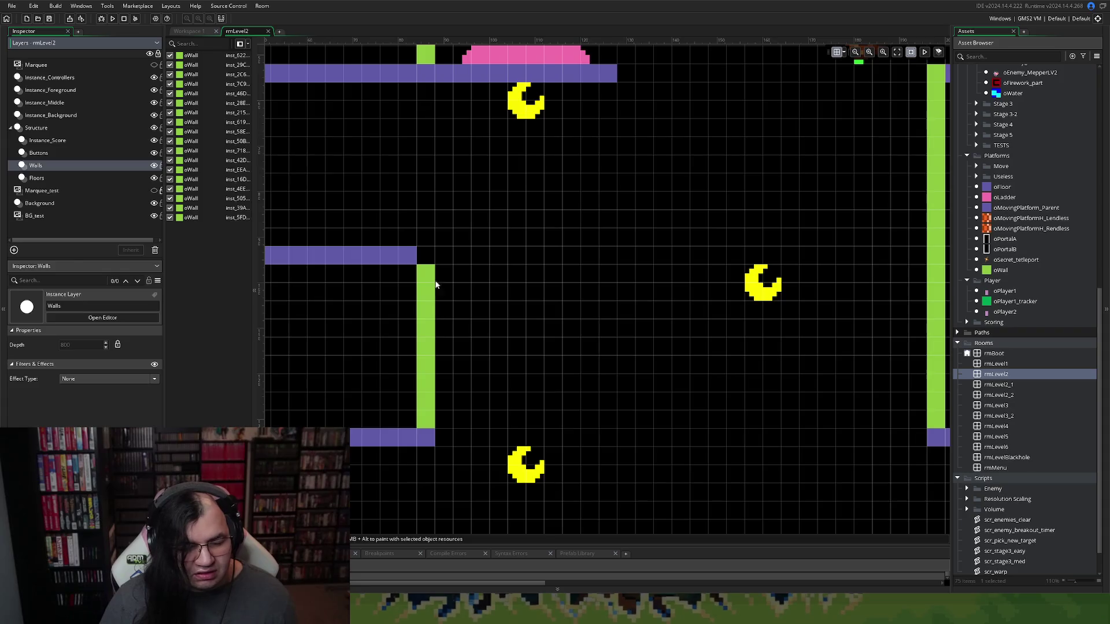
{"action": "left_click", "coordinate": [426, 265]}
{"action": "left_click_drag", "start_coordinate": [428, 261], "coordinate": [428, 248]}
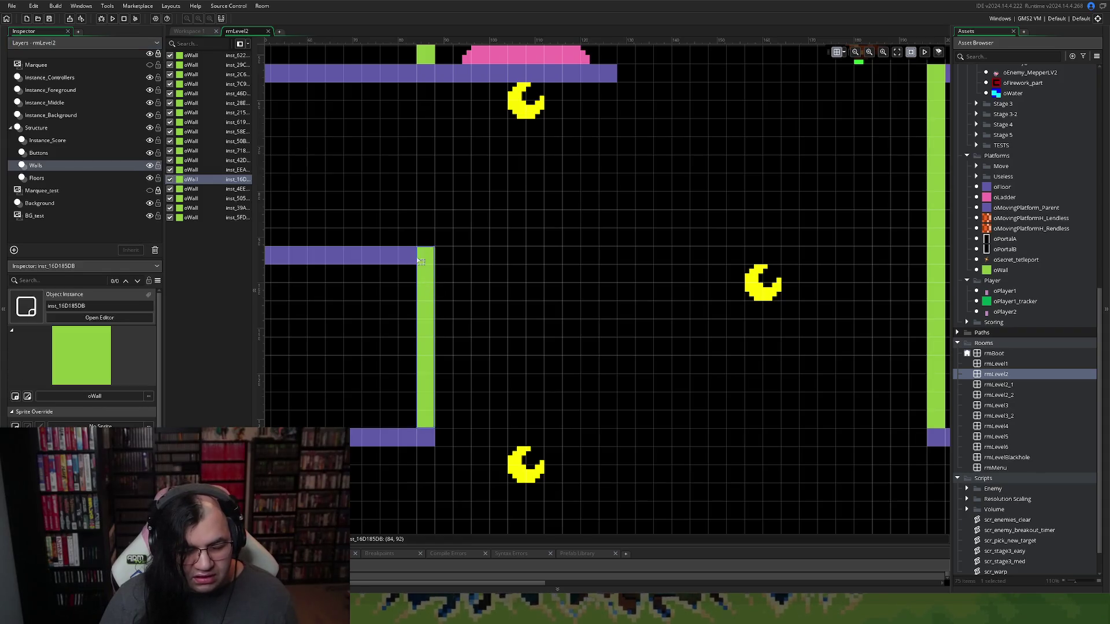
{"action": "left_click", "coordinate": [411, 258]}
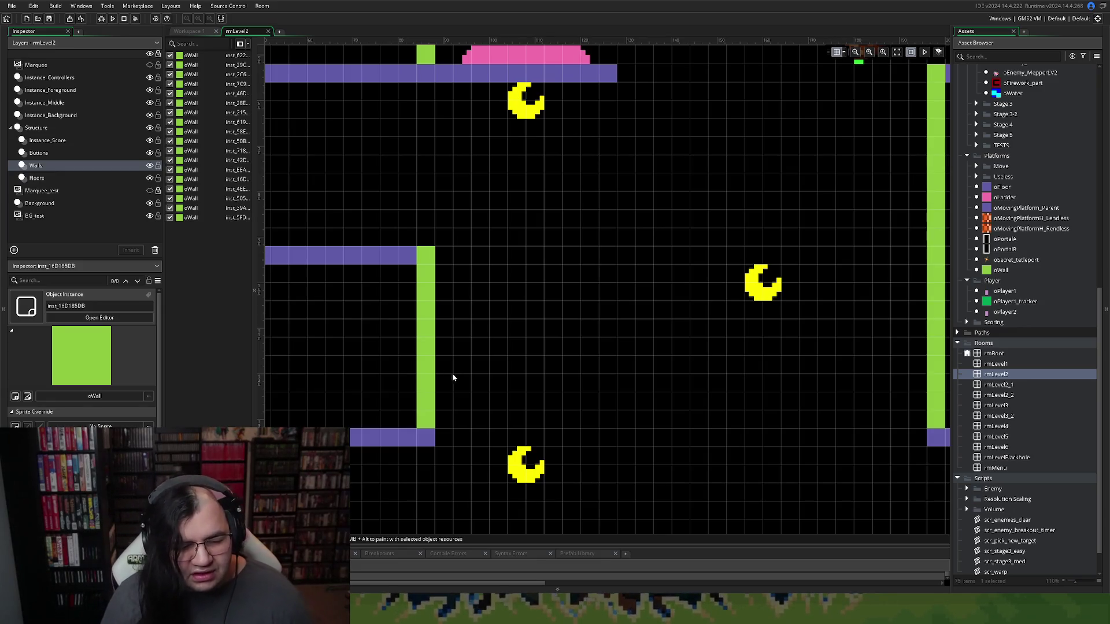
On the floor layer, stretch the shortened floor one cell right to cap the wall's top
{"action": "left_click", "coordinate": [45, 167]}
{"action": "left_click", "coordinate": [58, 177]}
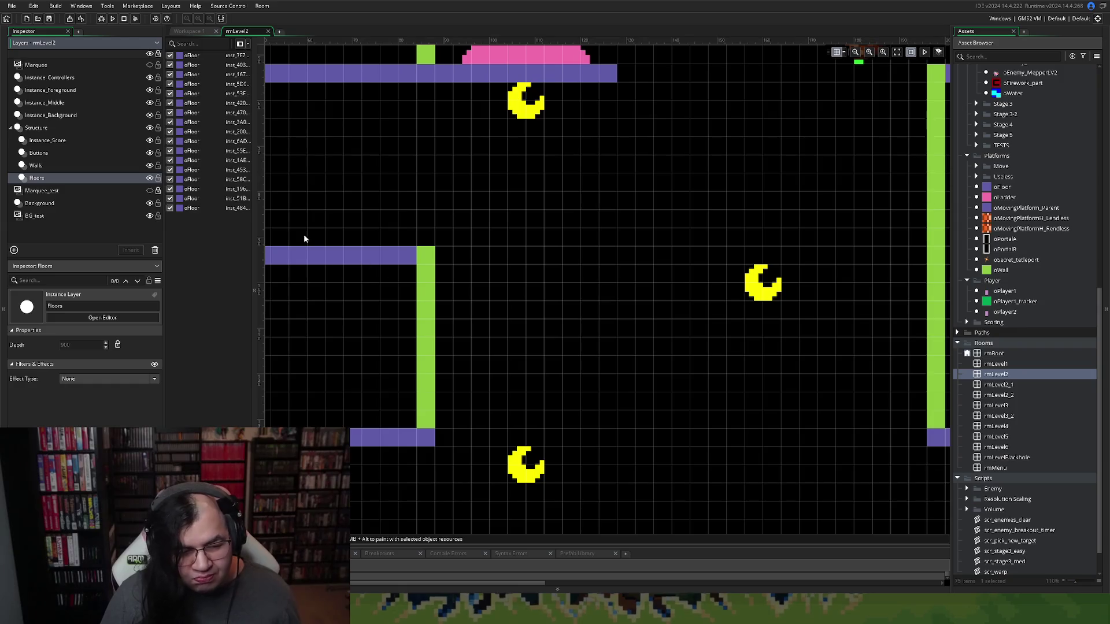
{"action": "left_click", "coordinate": [303, 257]}
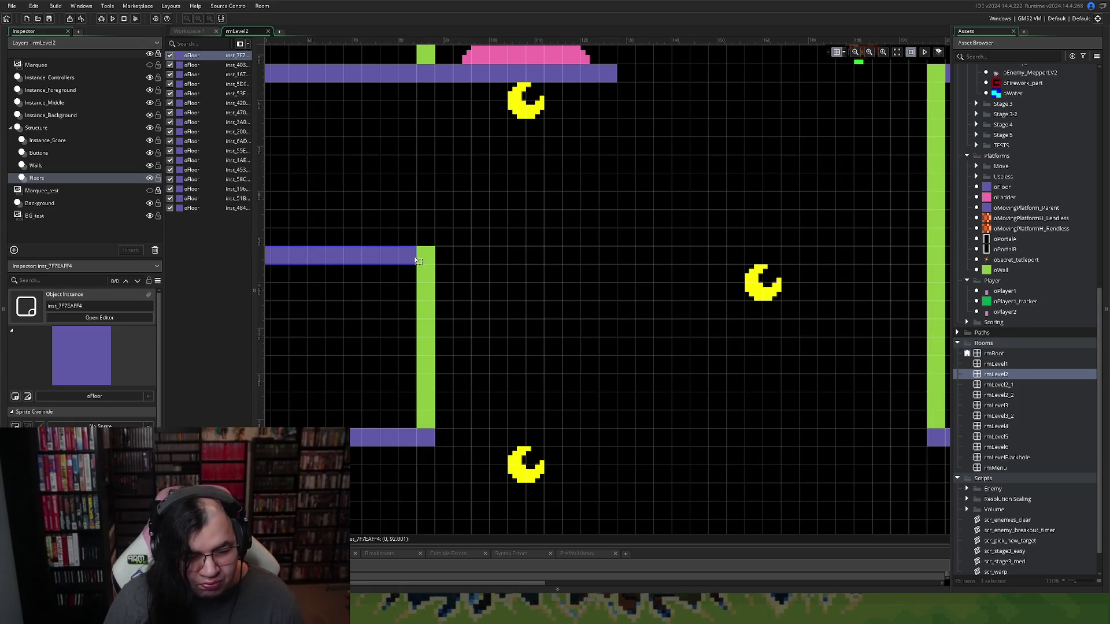
{"action": "left_click_drag", "start_coordinate": [416, 258], "coordinate": [428, 257]}
{"action": "scroll", "coordinate": [404, 324], "scroll_direction": "up", "scroll_amount": 2}
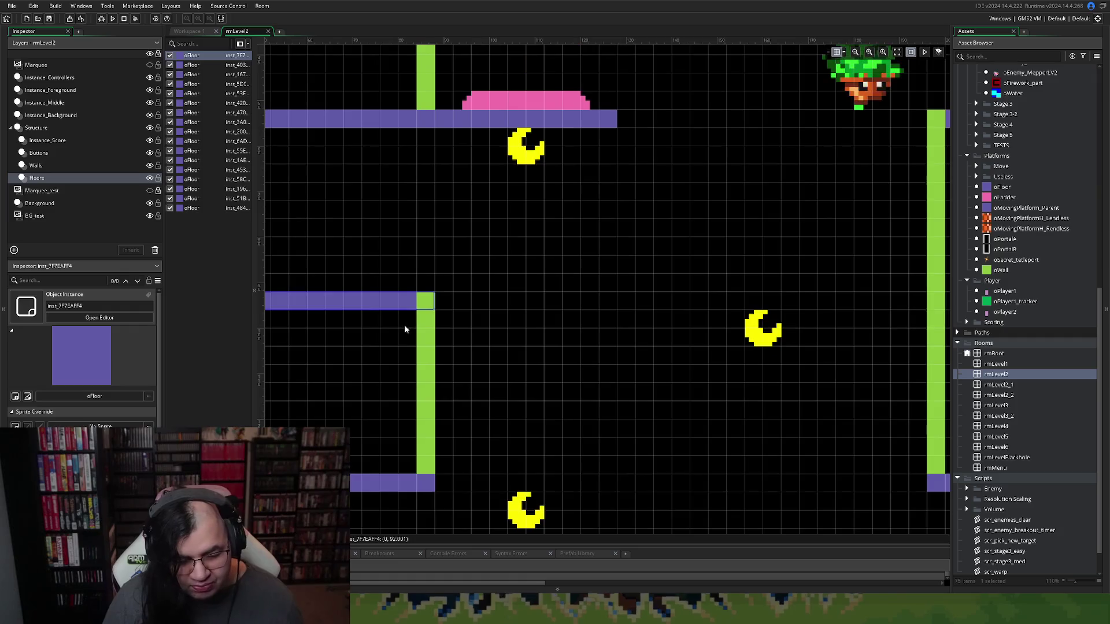
{"action": "scroll", "coordinate": [397, 324], "scroll_direction": "down", "scroll_amount": 2}
{"action": "scroll", "coordinate": [394, 321], "scroll_direction": "left", "scroll_amount": 5}
{"action": "scroll", "coordinate": [394, 323], "scroll_direction": "right", "scroll_amount": 8}
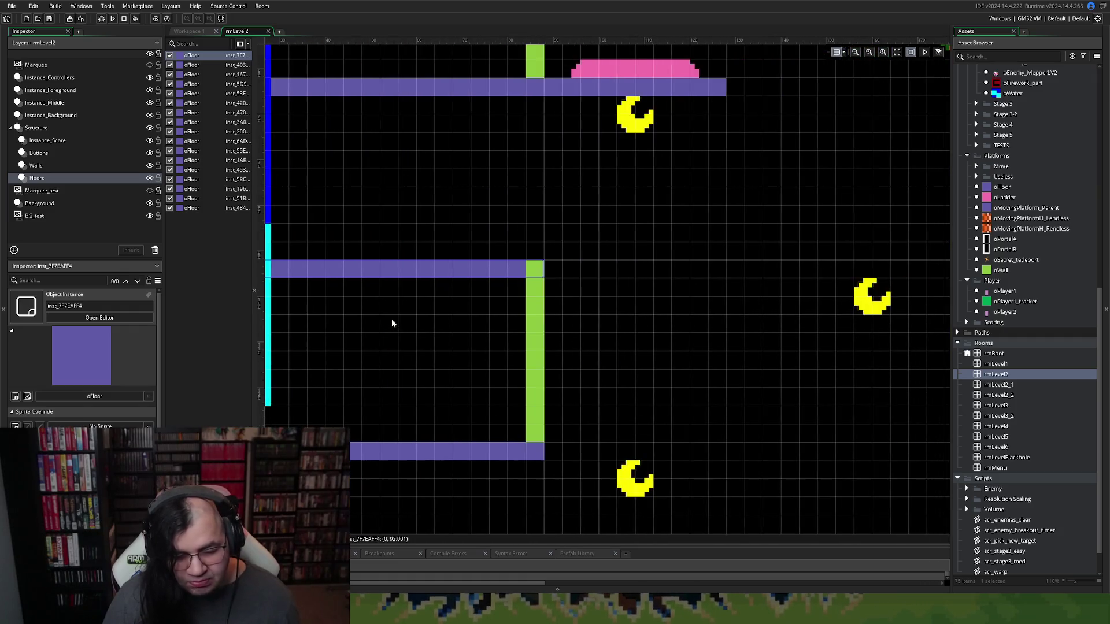
{"action": "scroll", "coordinate": [392, 315], "scroll_direction": "up", "scroll_amount": 1}
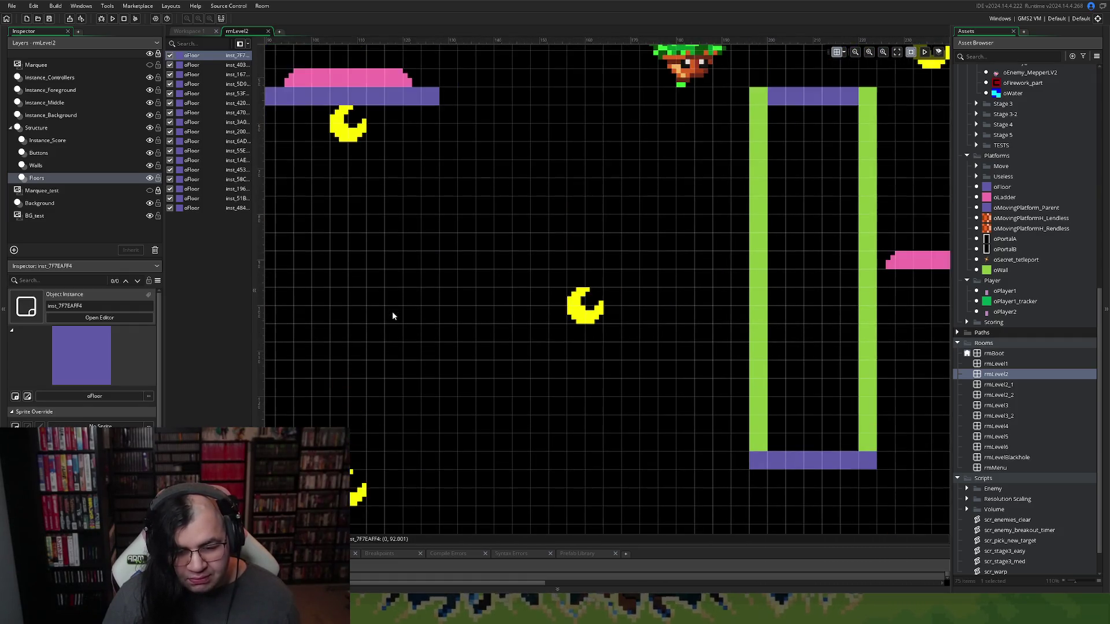
{"action": "scroll", "coordinate": [392, 315], "scroll_direction": "down", "scroll_amount": 2}
{"action": "scroll", "coordinate": [389, 317], "scroll_direction": "left", "scroll_amount": 3}
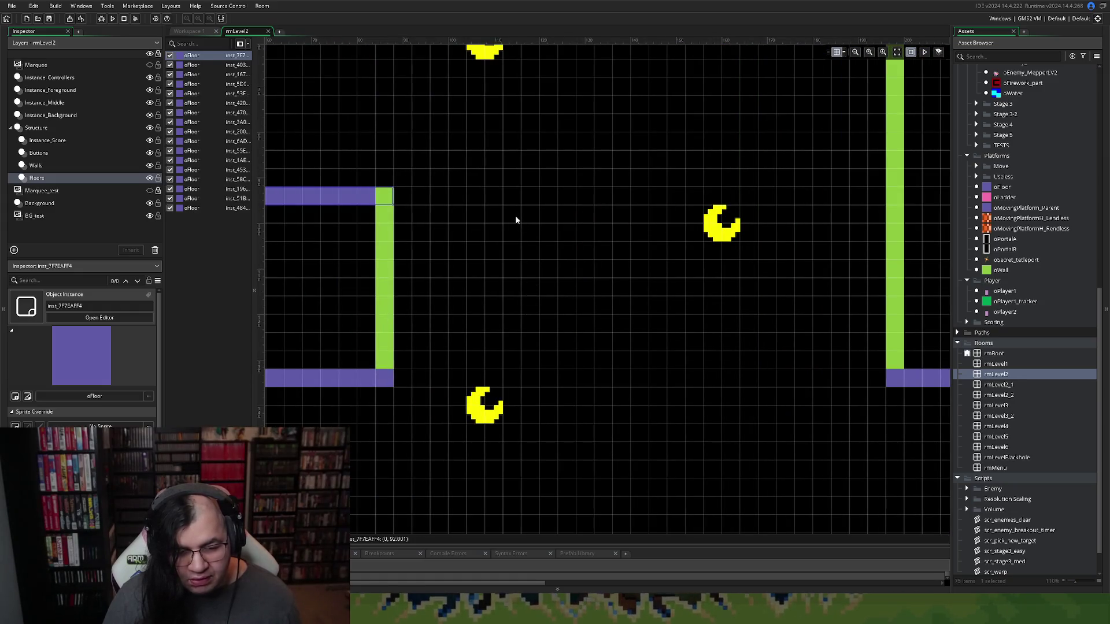
{"action": "scroll", "coordinate": [509, 228], "scroll_direction": "right", "scroll_amount": 2}
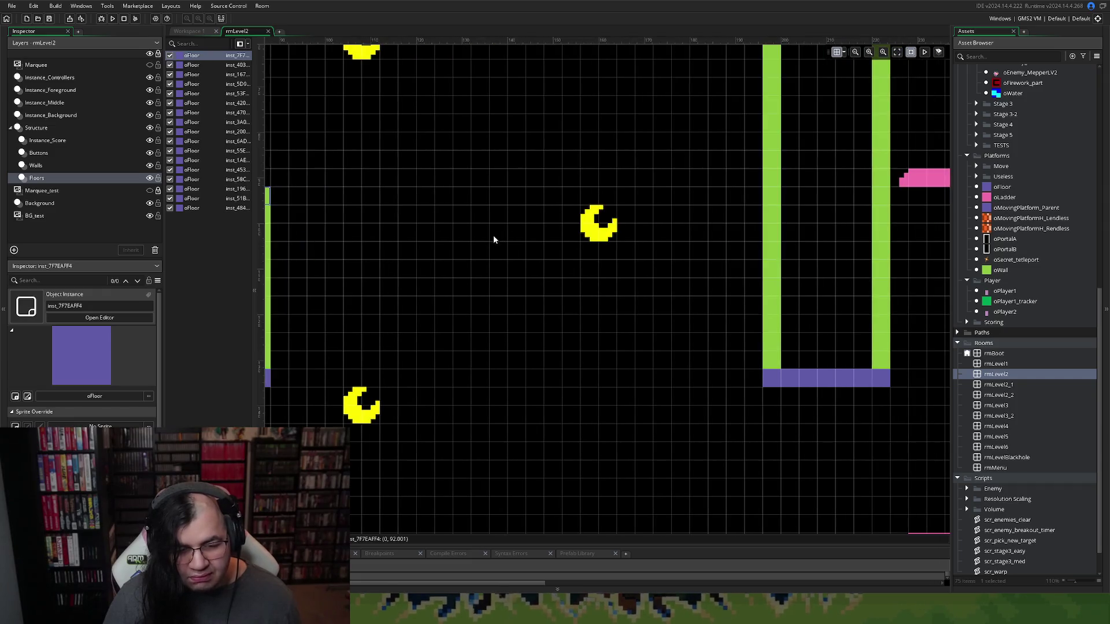
{"action": "scroll", "coordinate": [489, 242], "scroll_direction": "down", "scroll_amount": 3}
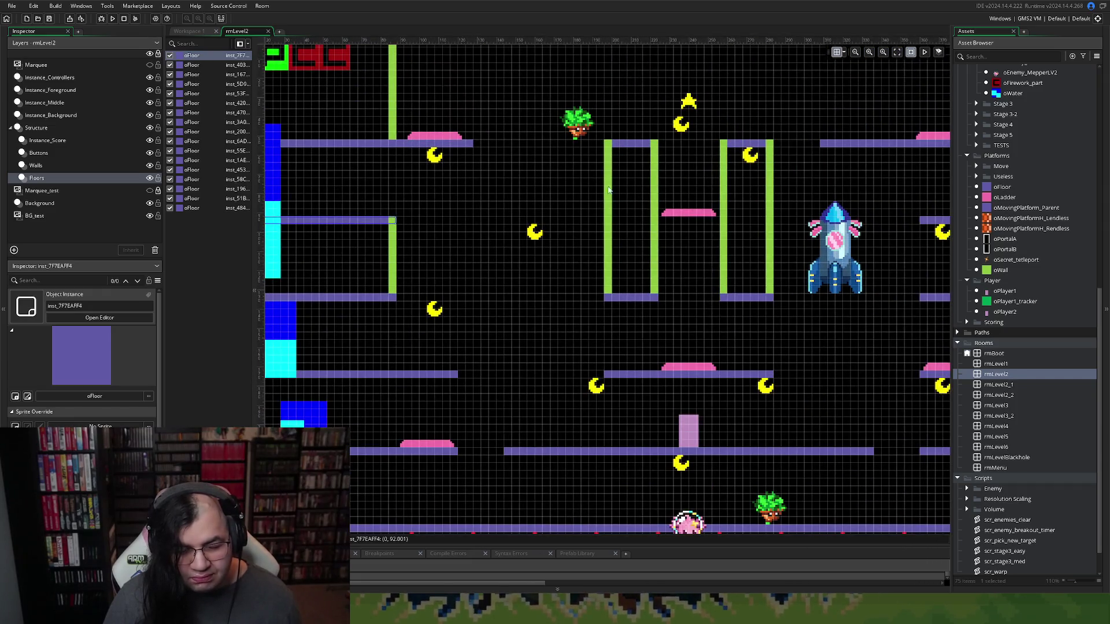
Copy the central box's top floor as a small step to its left, then nudge the original right 4 units
{"action": "left_click", "coordinate": [628, 145]}
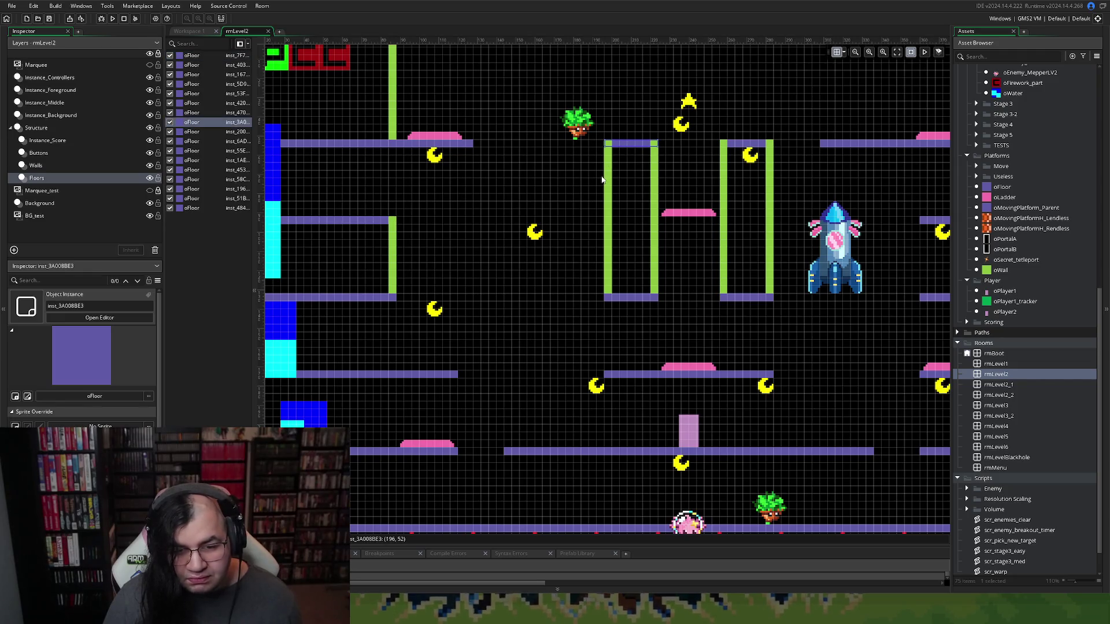
{"action": "mouse_move", "coordinate": [627, 152]}
{"action": "left_mouse_down"}
{"action": "mouse_move", "coordinate": [449, 233]}
{"action": "mouse_move", "coordinate": [539, 184]}
{"action": "mouse_move", "coordinate": [525, 183]}
{"action": "left_mouse_up"}
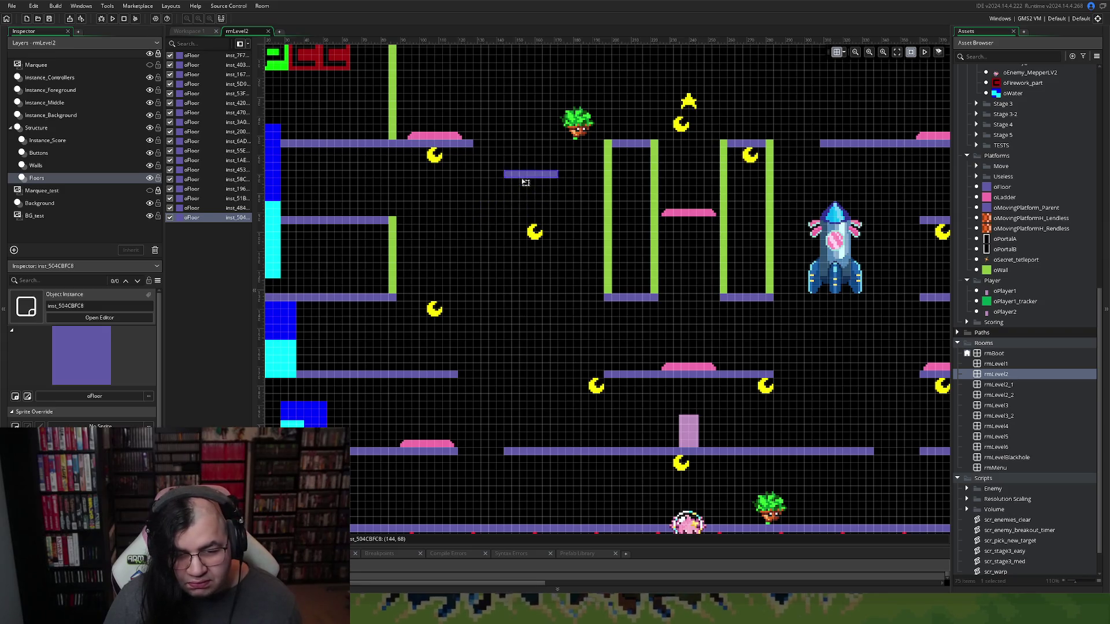
{"action": "left_click", "coordinate": [623, 145]}
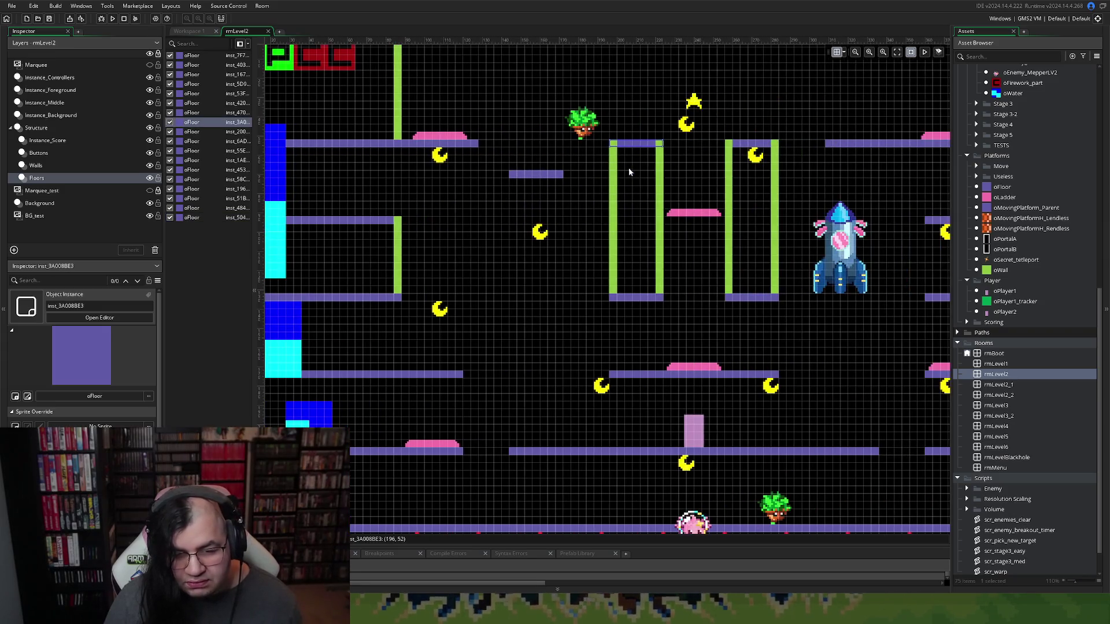
{"action": "scroll", "coordinate": [623, 167], "scroll_direction": "up", "scroll_amount": 2}
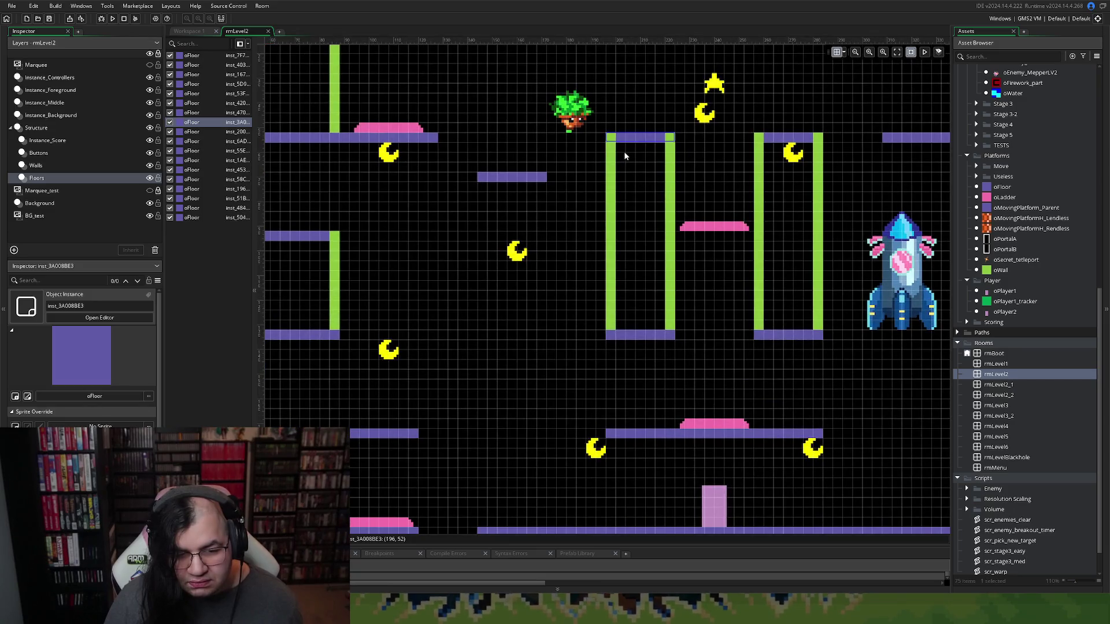
{"action": "key", "text": "Right"}
{"action": "key", "text": "Right"}
{"action": "key", "text": "Right"}
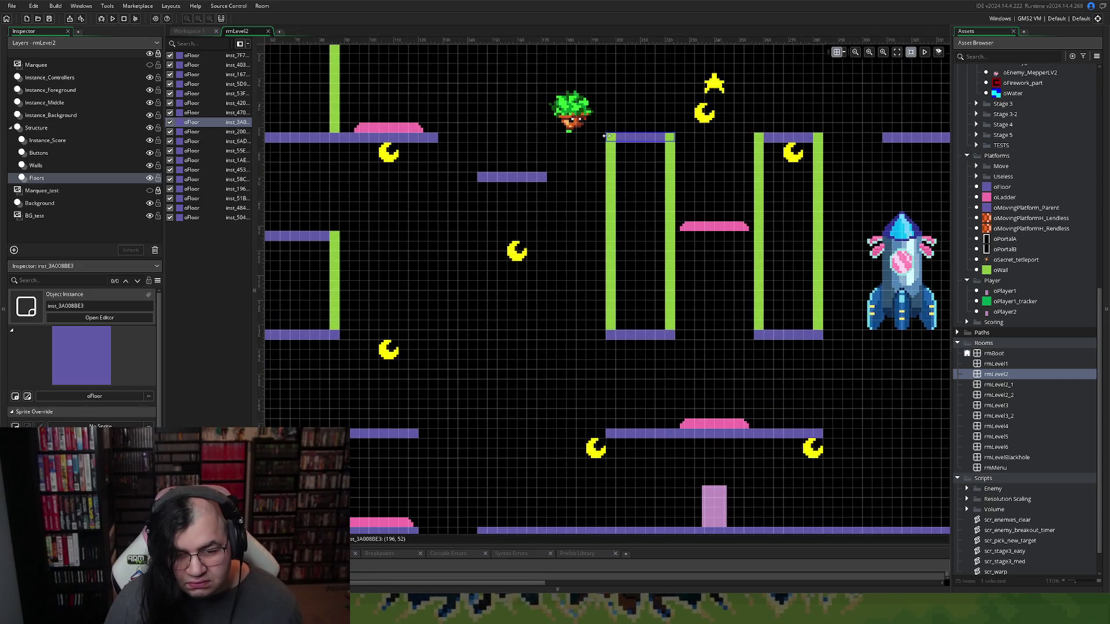
Trim the first pillar's base floor and the second pillar's top floor by one cell to meet the walls
{"action": "left_click", "coordinate": [607, 336]}
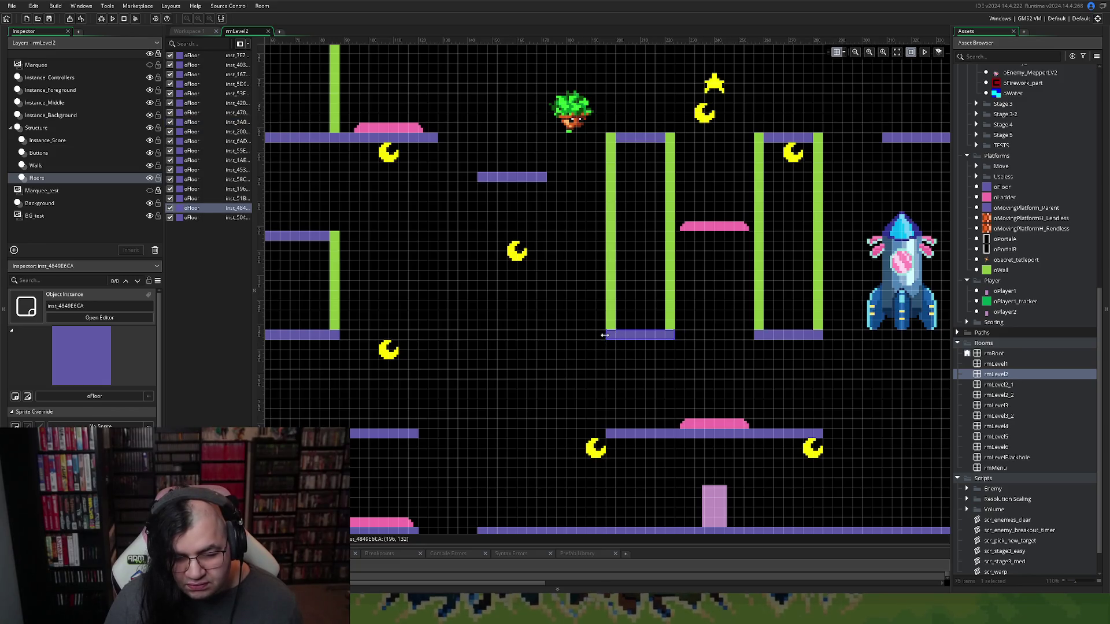
{"action": "left_click_drag", "start_coordinate": [611, 336], "coordinate": [613, 336]}
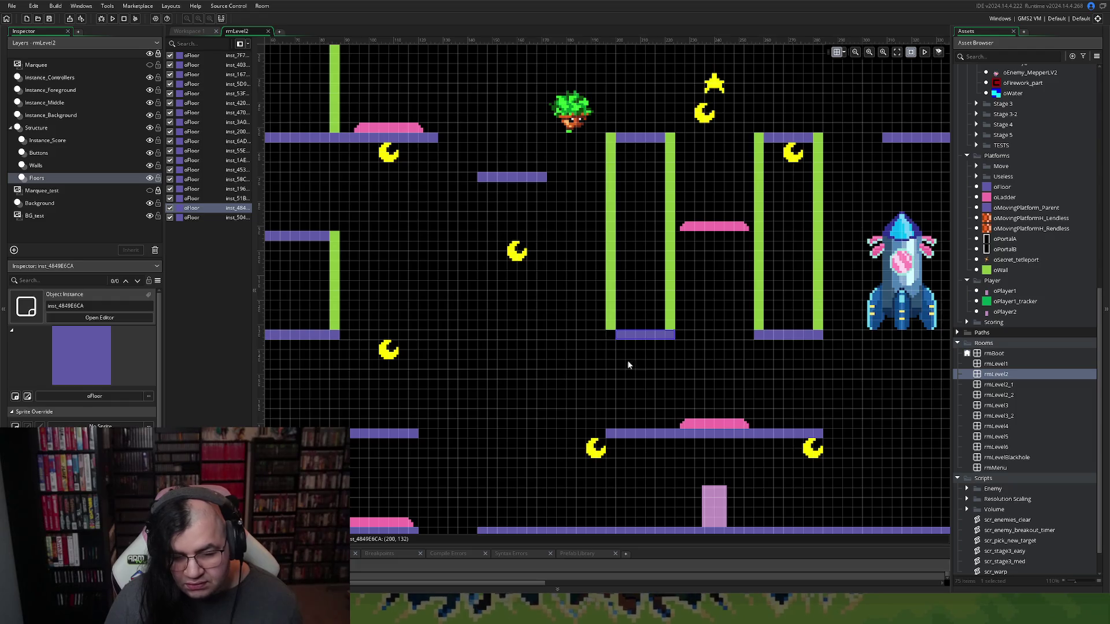
{"action": "left_click", "coordinate": [815, 336]}
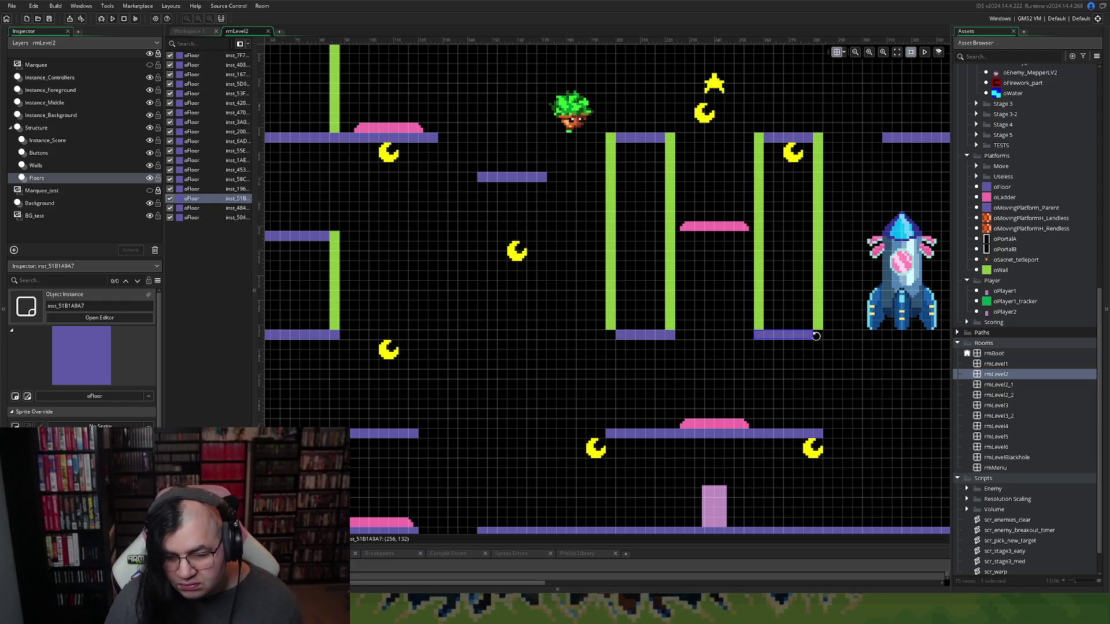
{"action": "left_click", "coordinate": [823, 140]}
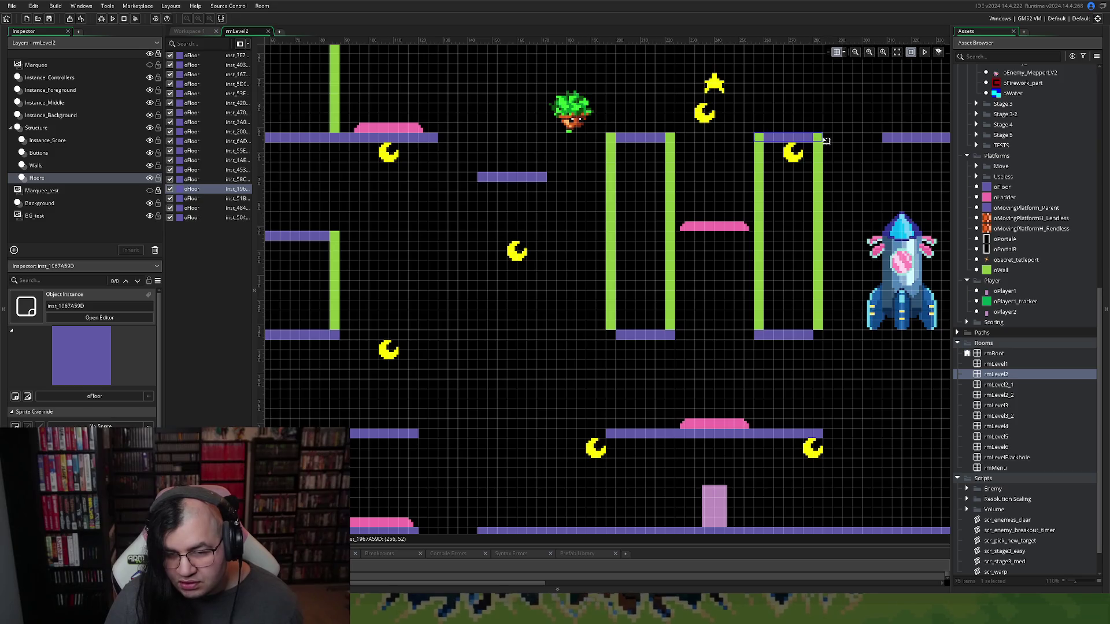
{"action": "left_click_drag", "start_coordinate": [825, 140], "coordinate": [815, 138]}
{"action": "left_click", "coordinate": [821, 150]}
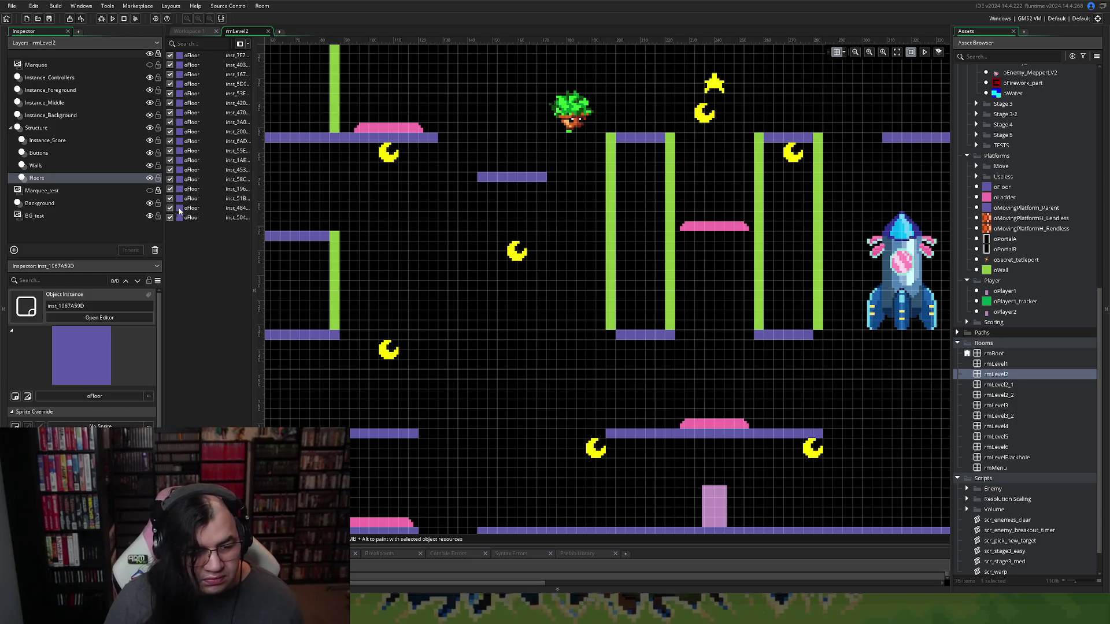
{"action": "left_click", "coordinate": [83, 167]}
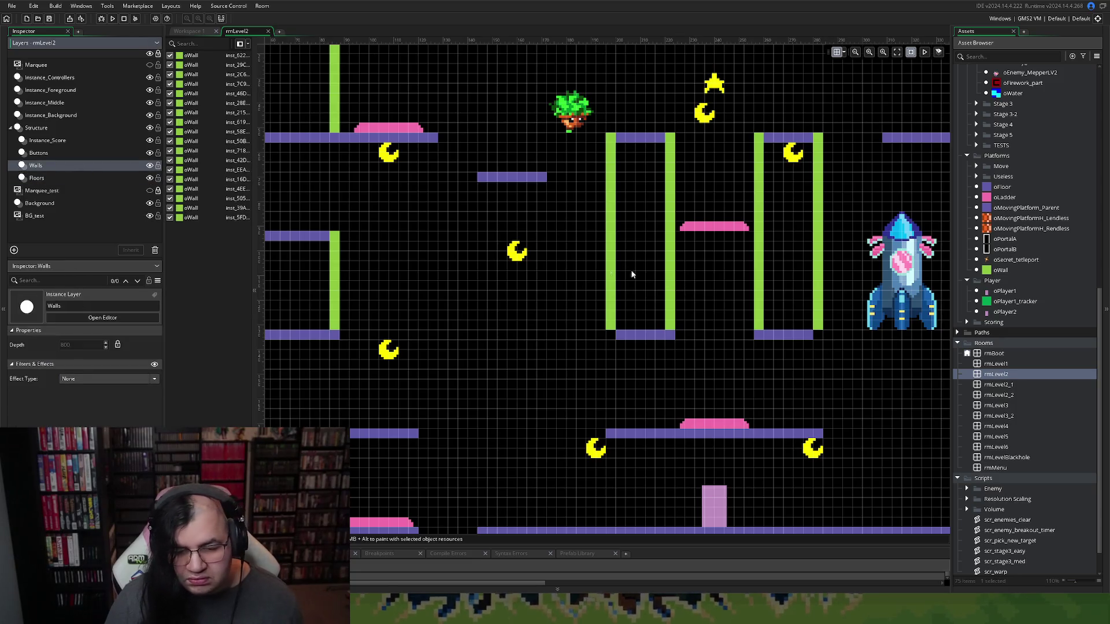
Nudge the first pillar's left wall right, then unlock and delete the Marquee_test layer
{"action": "left_click_drag", "start_coordinate": [610, 271], "coordinate": [621, 271]}
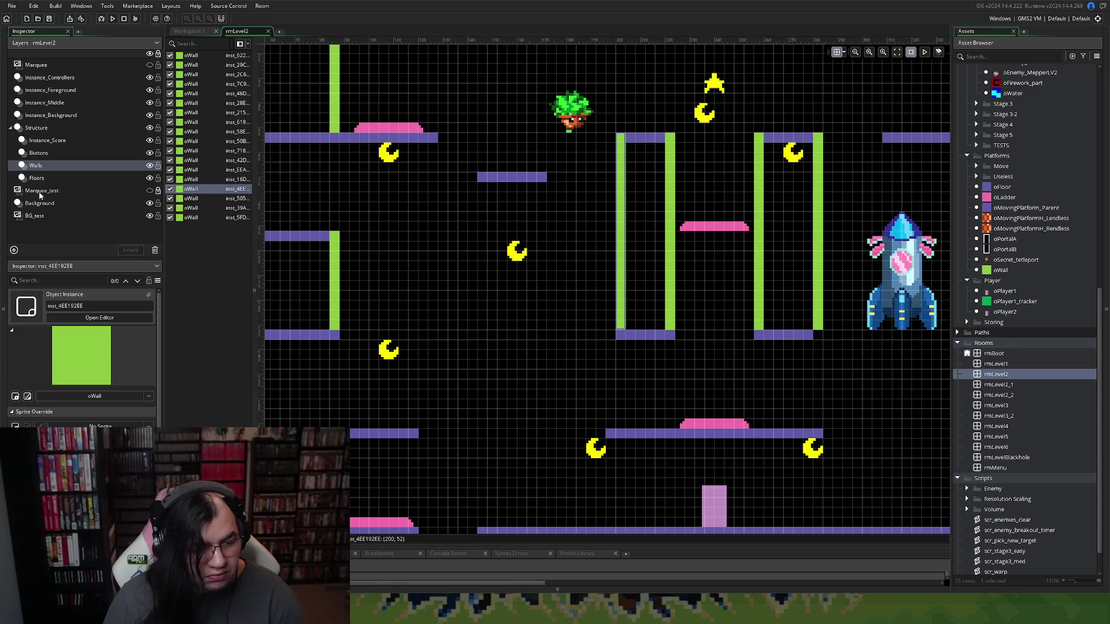
{"action": "left_click", "coordinate": [40, 192]}
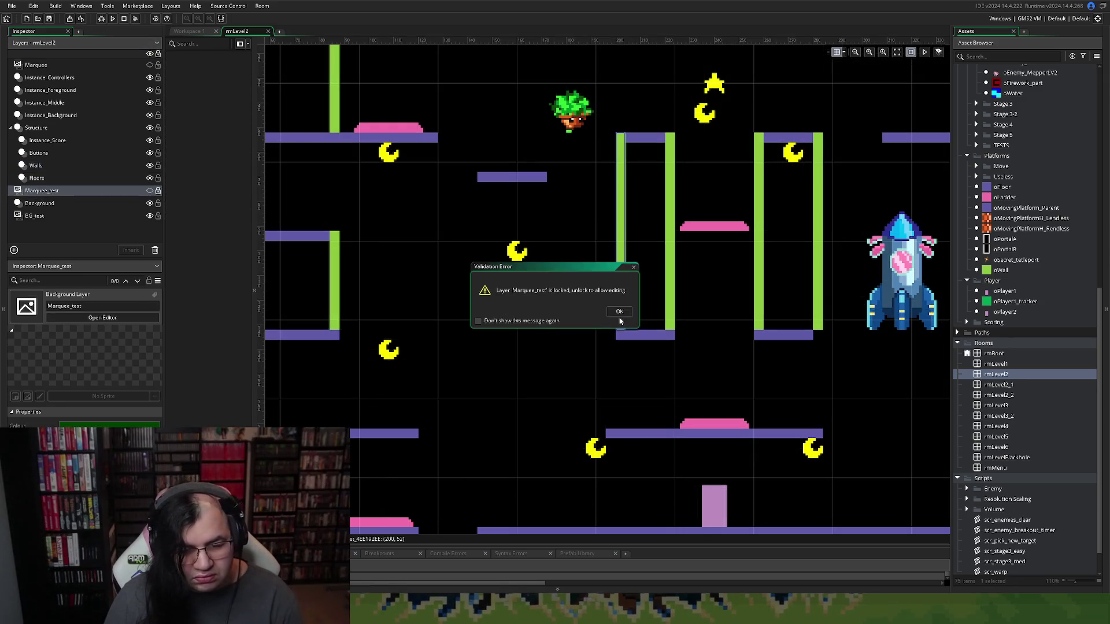
{"action": "left_click", "coordinate": [619, 312]}
{"action": "left_click", "coordinate": [157, 192]}
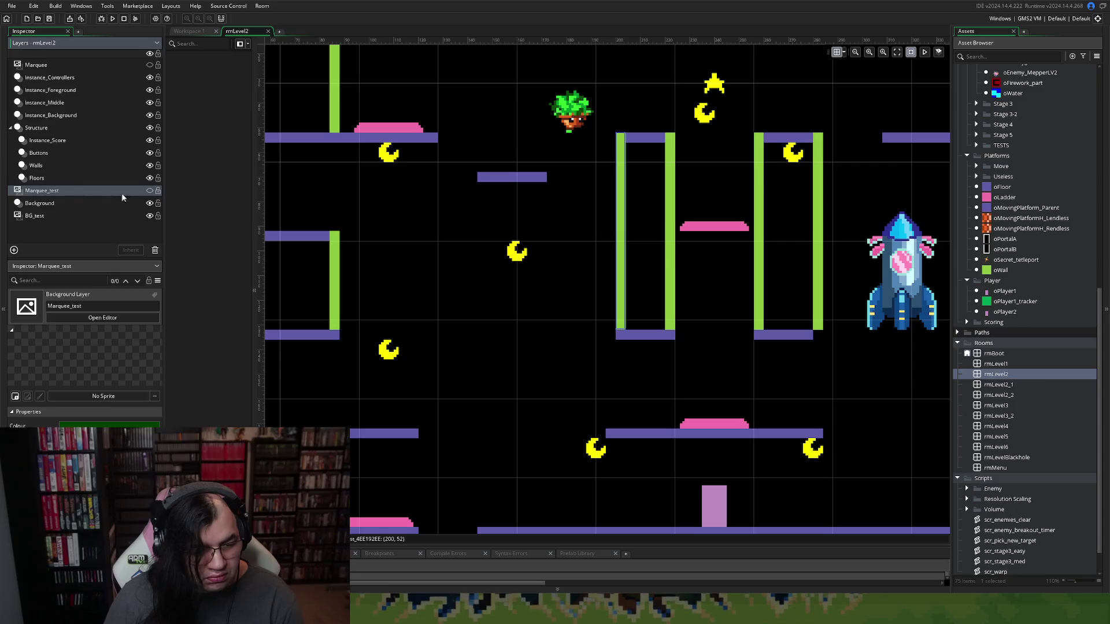
{"action": "key", "text": "Delete"}
Delete the BG_test layer, then select the Background layer and its name field
{"action": "left_click", "coordinate": [41, 203]}
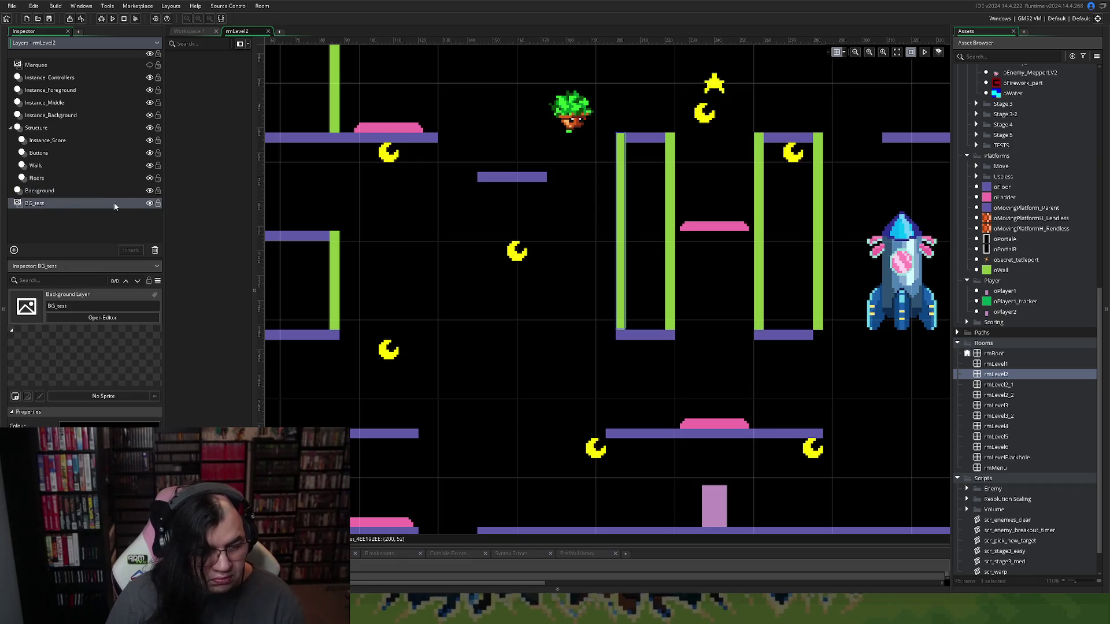
{"action": "key", "text": "Delete"}
{"action": "left_click", "coordinate": [63, 179]}
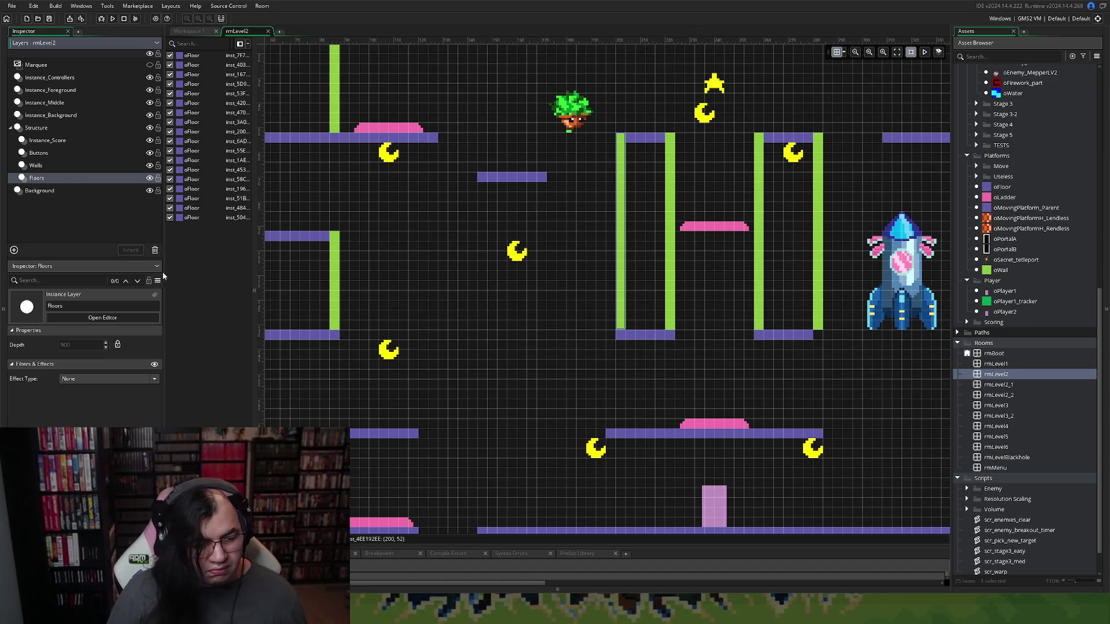
{"action": "left_click", "coordinate": [46, 193]}
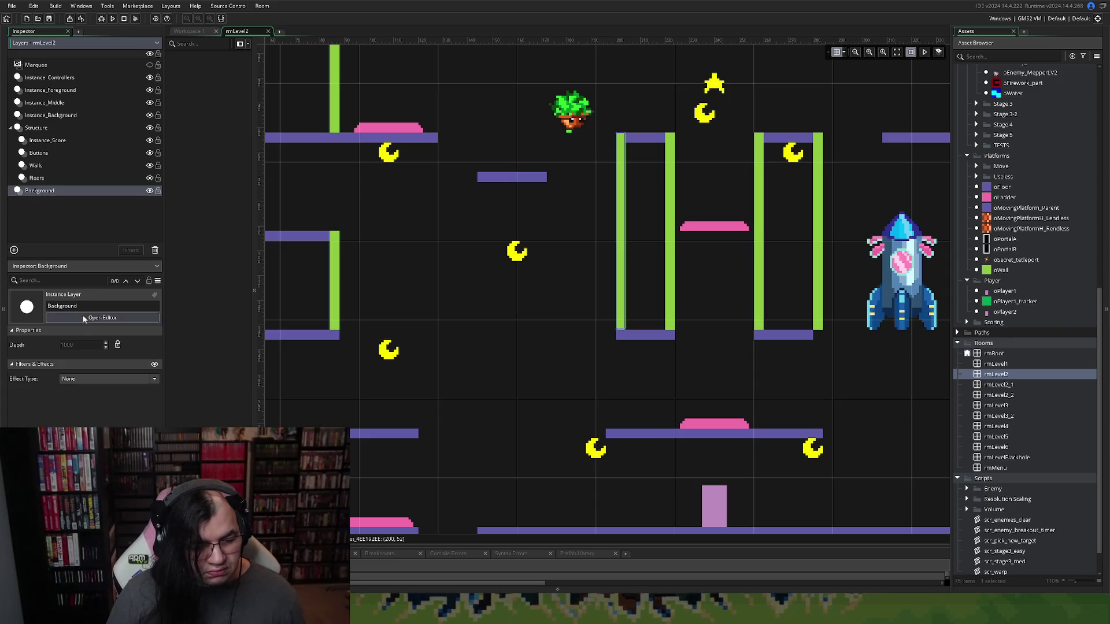
{"action": "left_click", "coordinate": [100, 320]}
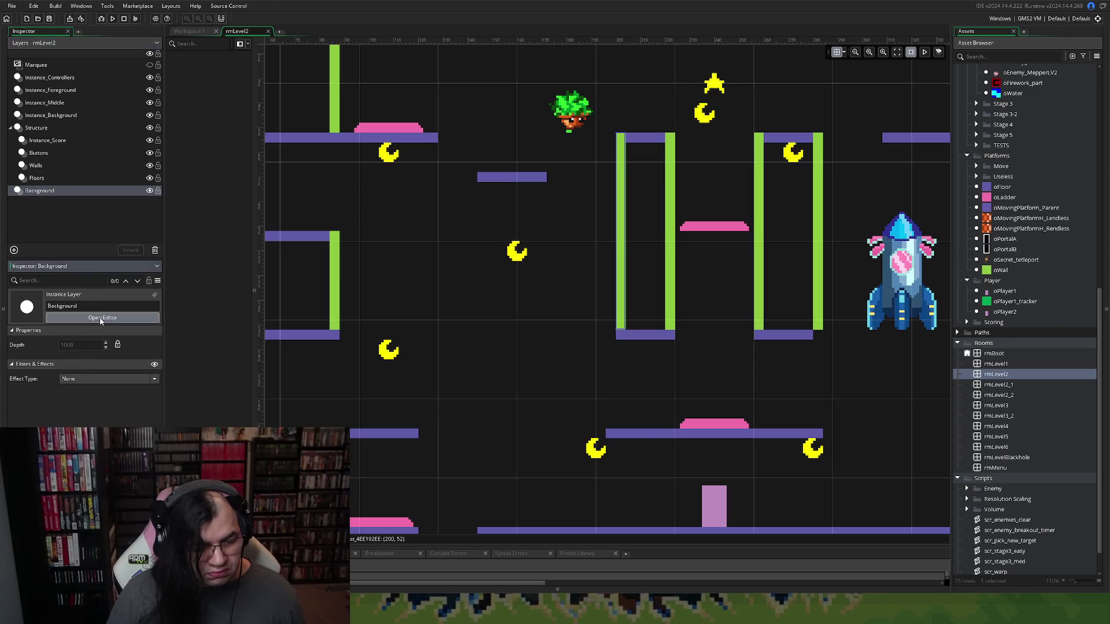
{"action": "left_click", "coordinate": [108, 301]}
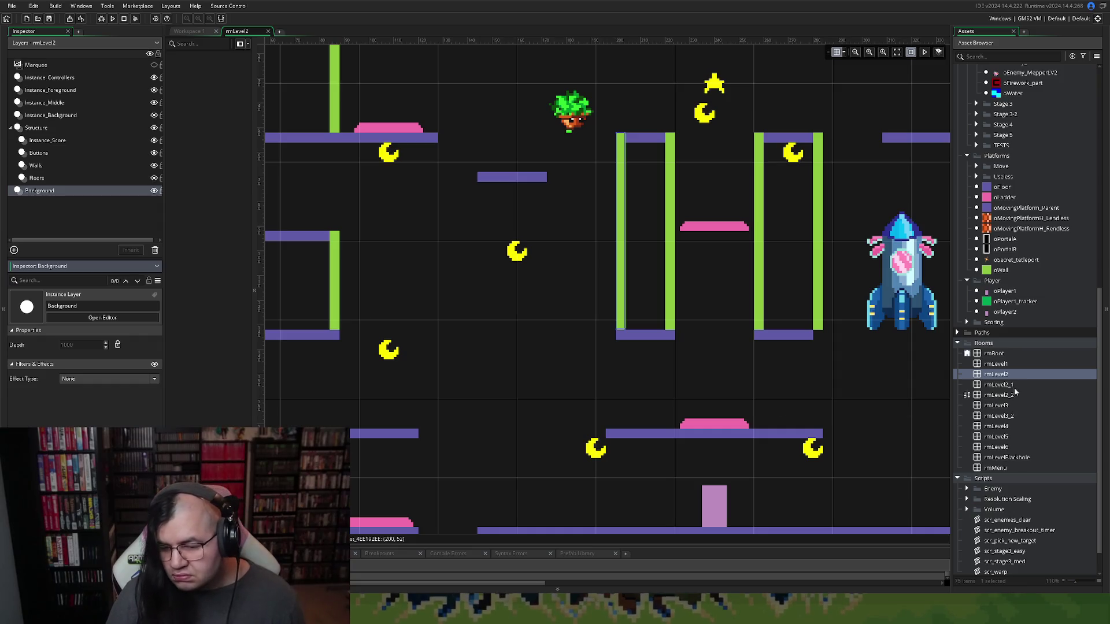
{"action": "double_click", "coordinate": [956, 363]}
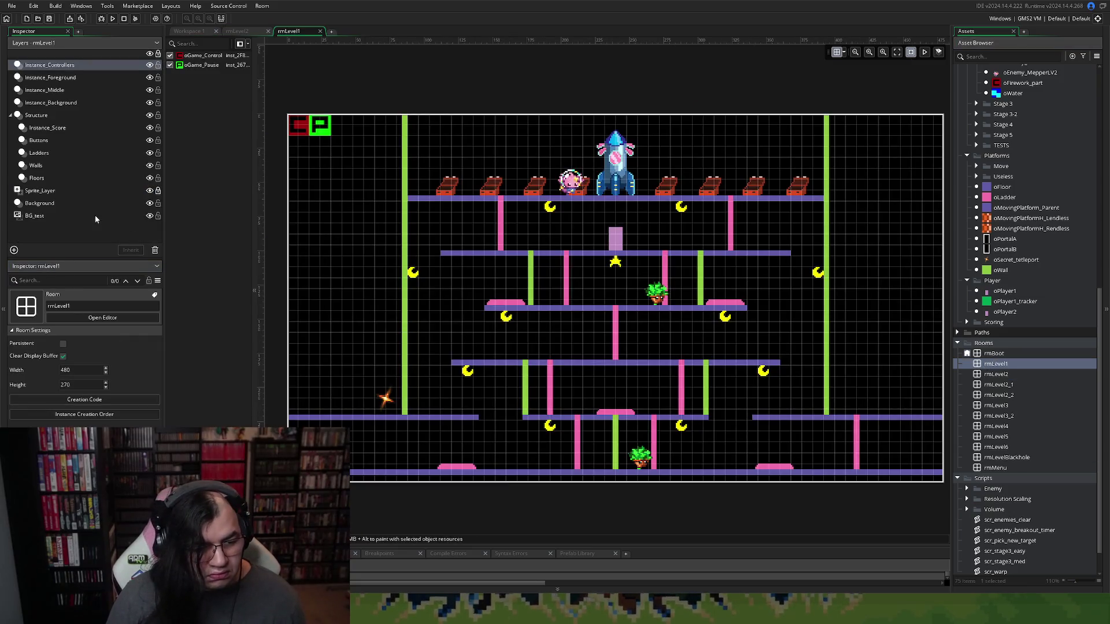
{"action": "left_click", "coordinate": [49, 215]}
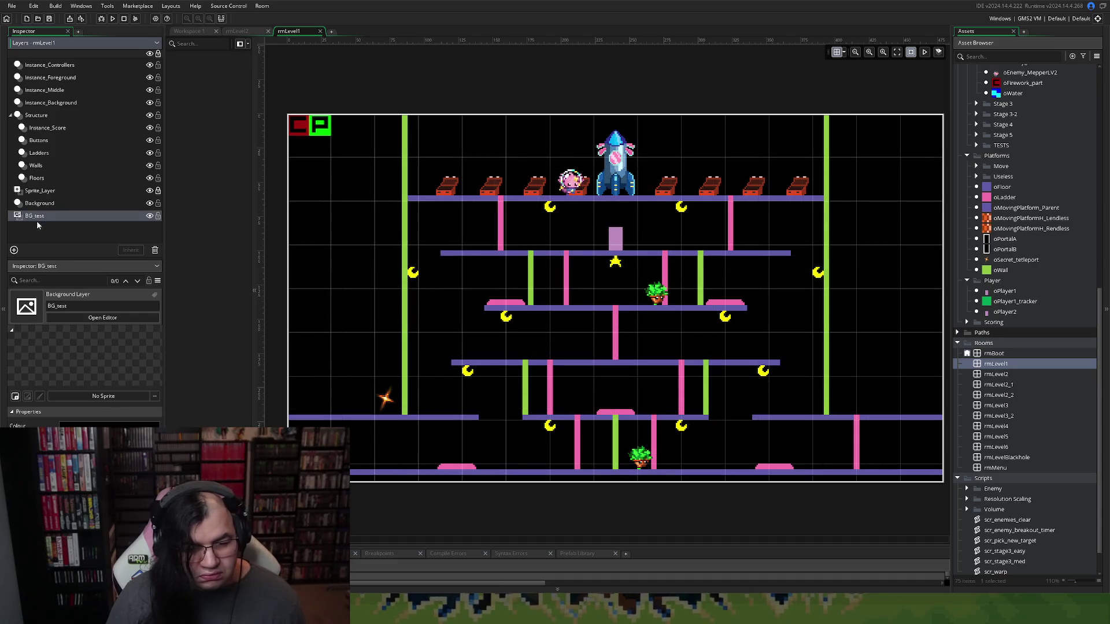
{"action": "left_click", "coordinate": [34, 207]}
{"action": "left_click", "coordinate": [34, 217]}
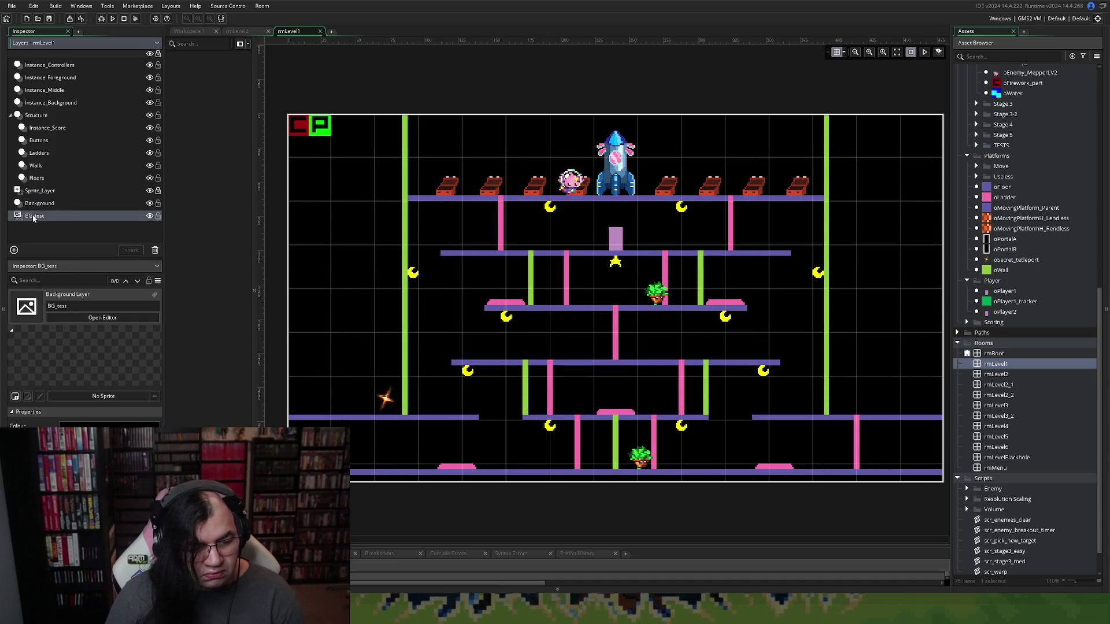
{"action": "left_click", "coordinate": [36, 209]}
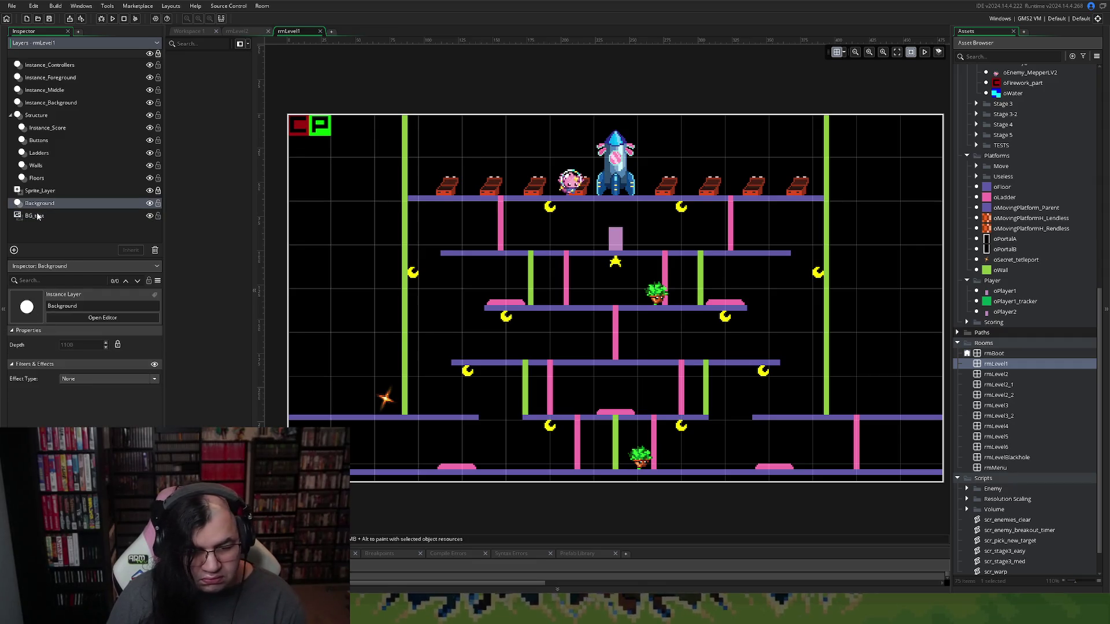
{"action": "left_click", "coordinate": [88, 216]}
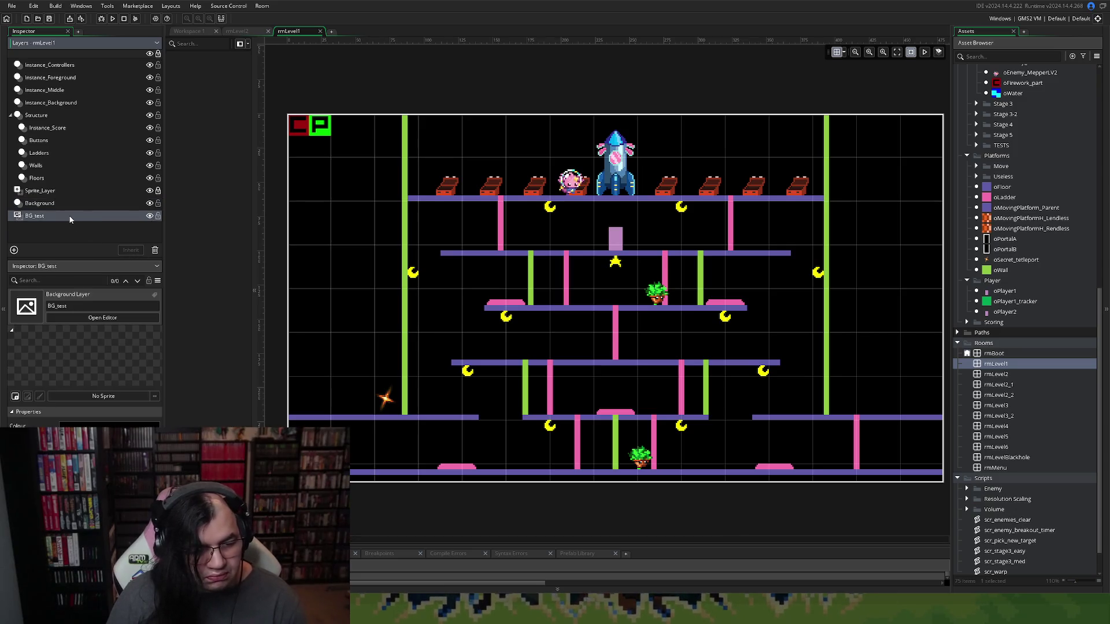
{"action": "right_click", "coordinate": [70, 216]}
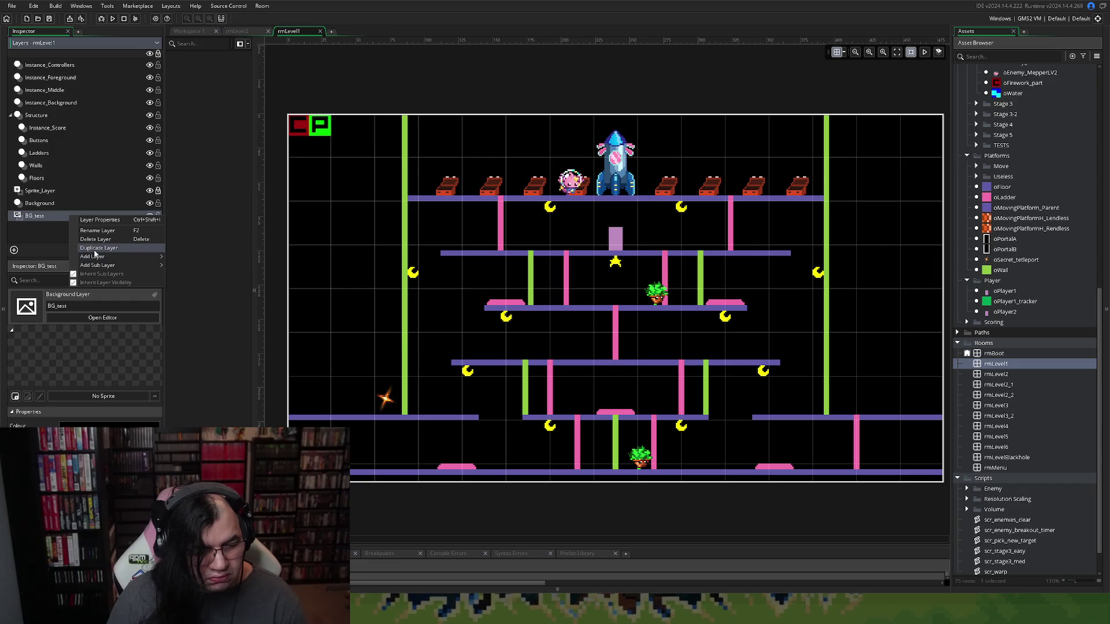
{"action": "mouse_move", "coordinate": [96, 258]}
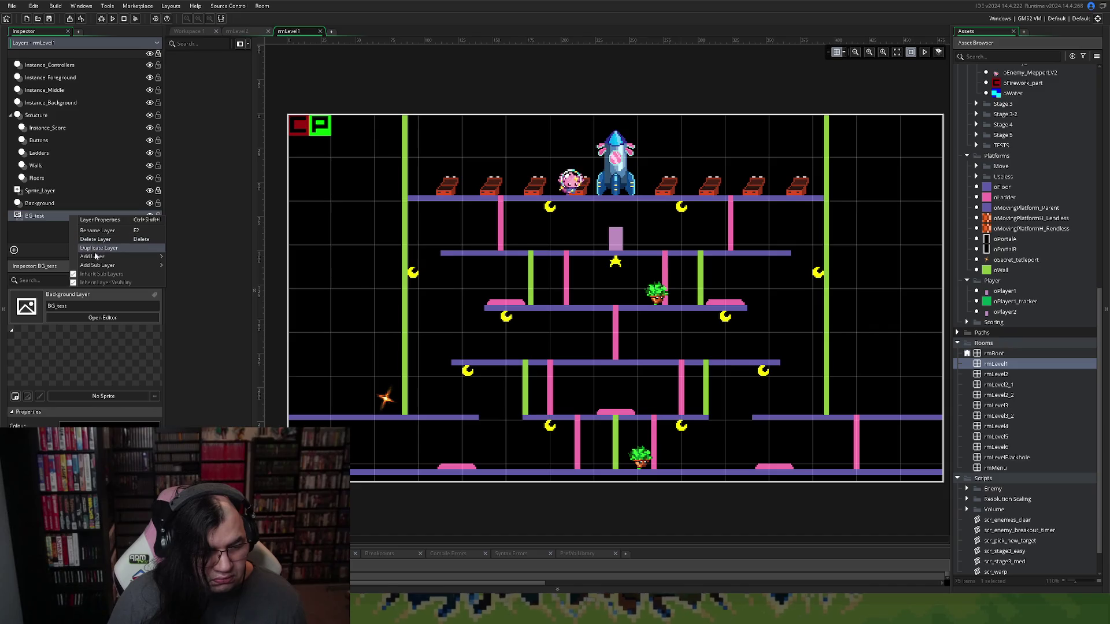
{"action": "left_click", "coordinate": [52, 233]}
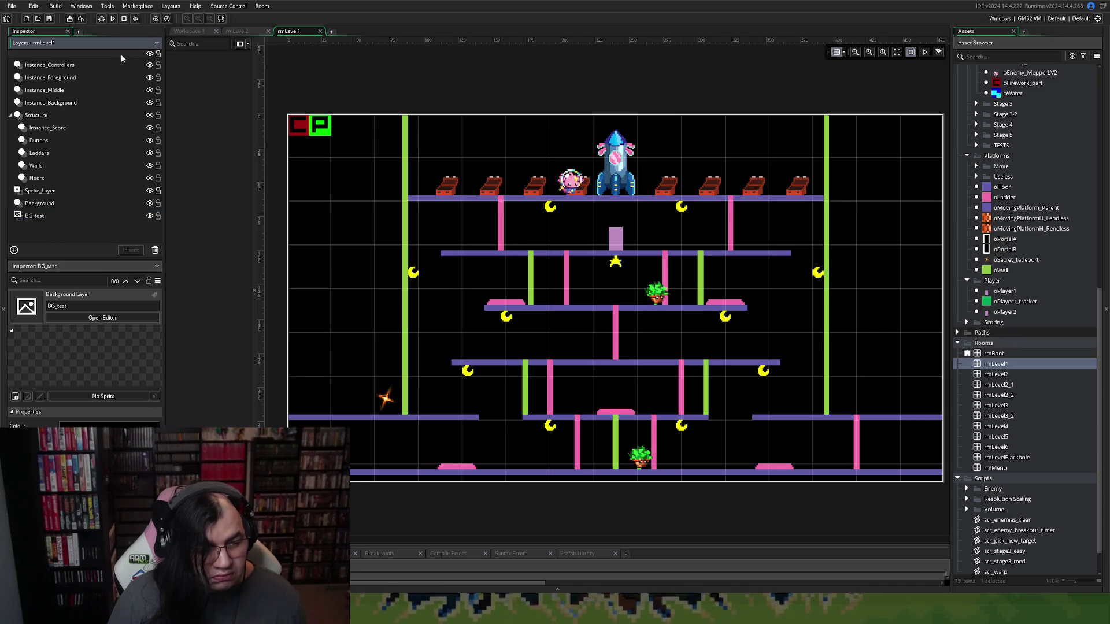
{"action": "left_click", "coordinate": [237, 32]}
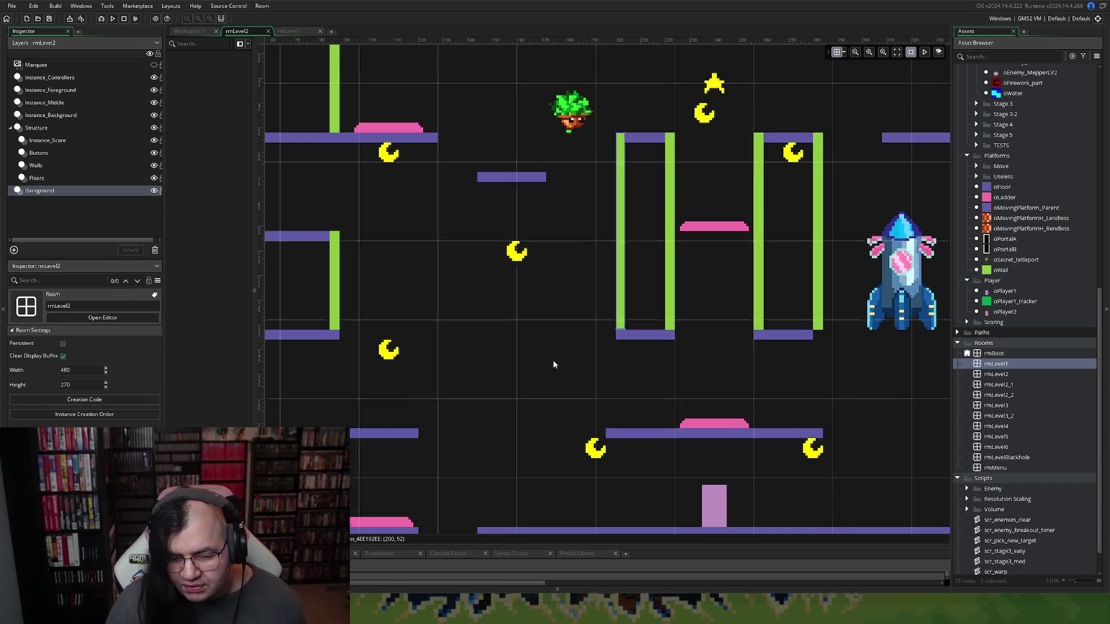
Add a new background layer, Backgrounds_1, and move it to the bottom of the layer list
{"action": "scroll", "coordinate": [554, 361], "scroll_direction": "down", "scroll_amount": 1}
{"action": "scroll", "coordinate": [554, 361], "scroll_direction": "down", "scroll_amount": 1}
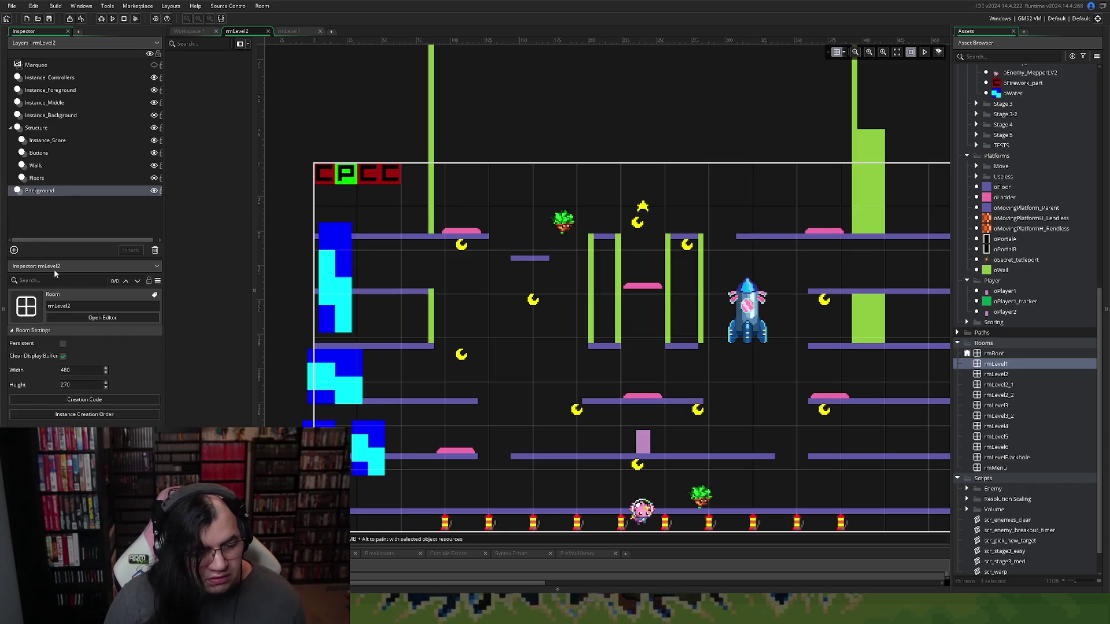
{"action": "right_click", "coordinate": [51, 213]}
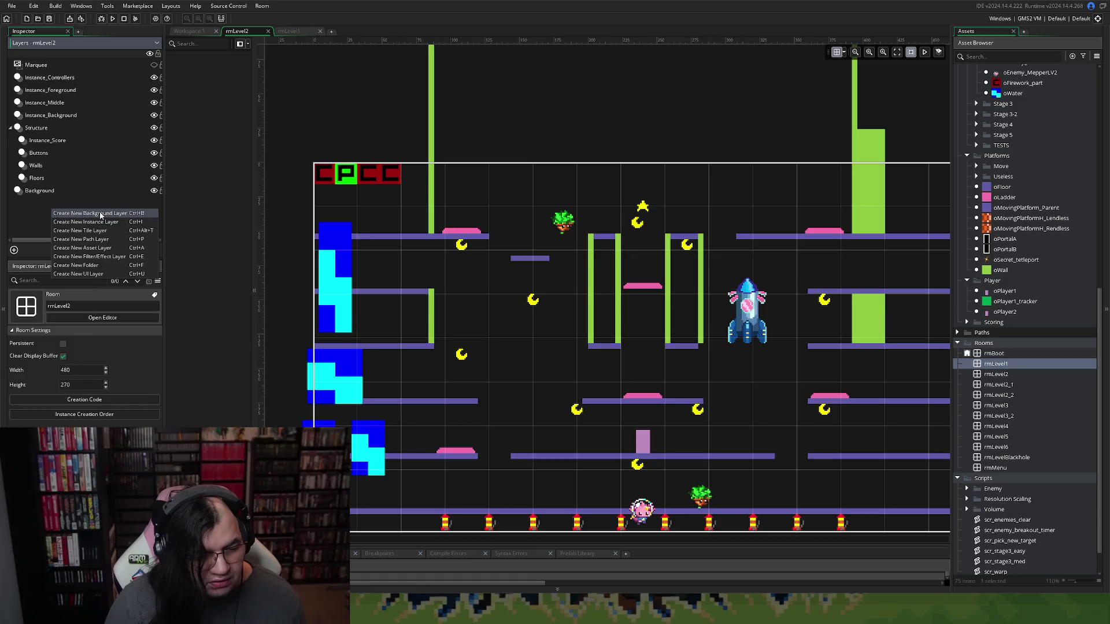
{"action": "left_click", "coordinate": [87, 215]}
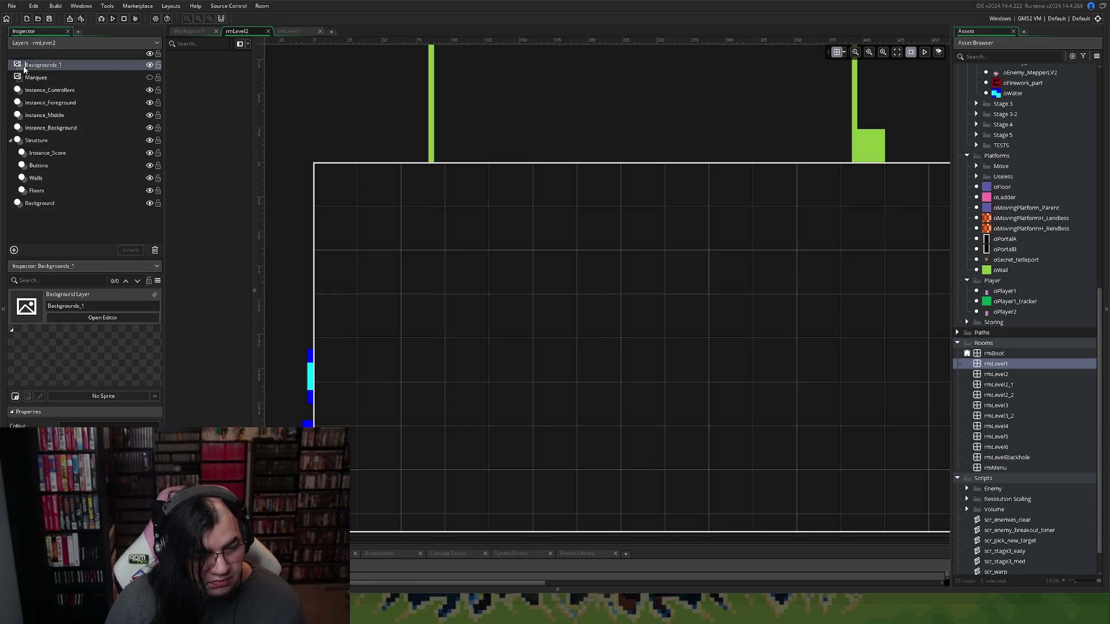
{"action": "mouse_move", "coordinate": [31, 65]}
{"action": "left_mouse_down"}
{"action": "mouse_move", "coordinate": [46, 154]}
{"action": "mouse_move", "coordinate": [40, 218]}
{"action": "mouse_move", "coordinate": [52, 213]}
{"action": "left_mouse_up"}
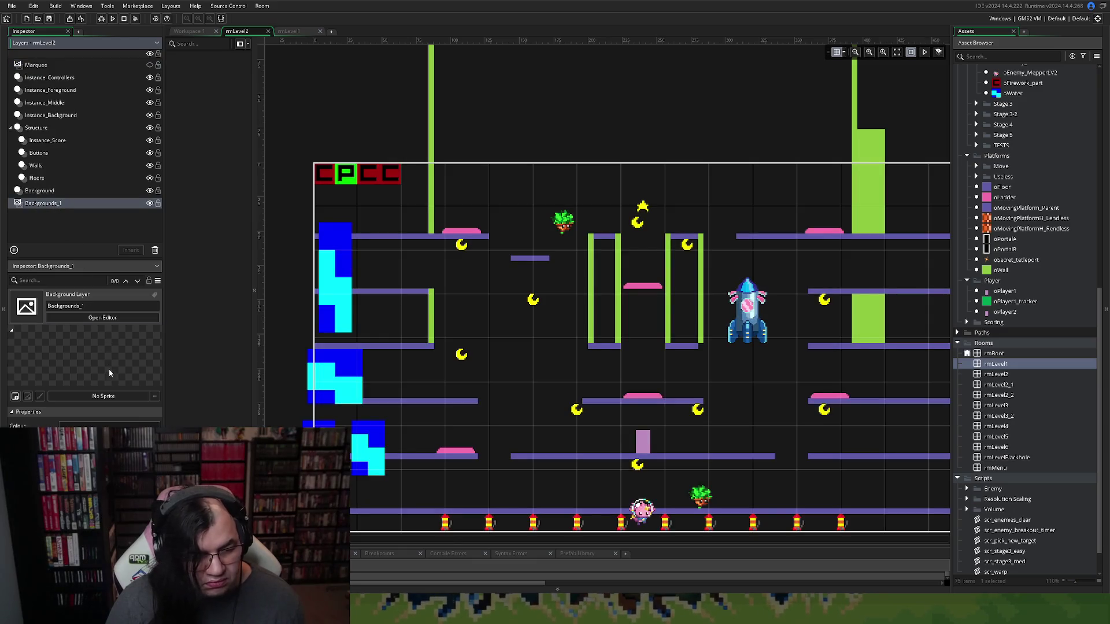
Try pure black as its colour, cancel the change, and select the Floors layer
{"action": "left_click", "coordinate": [102, 426]}
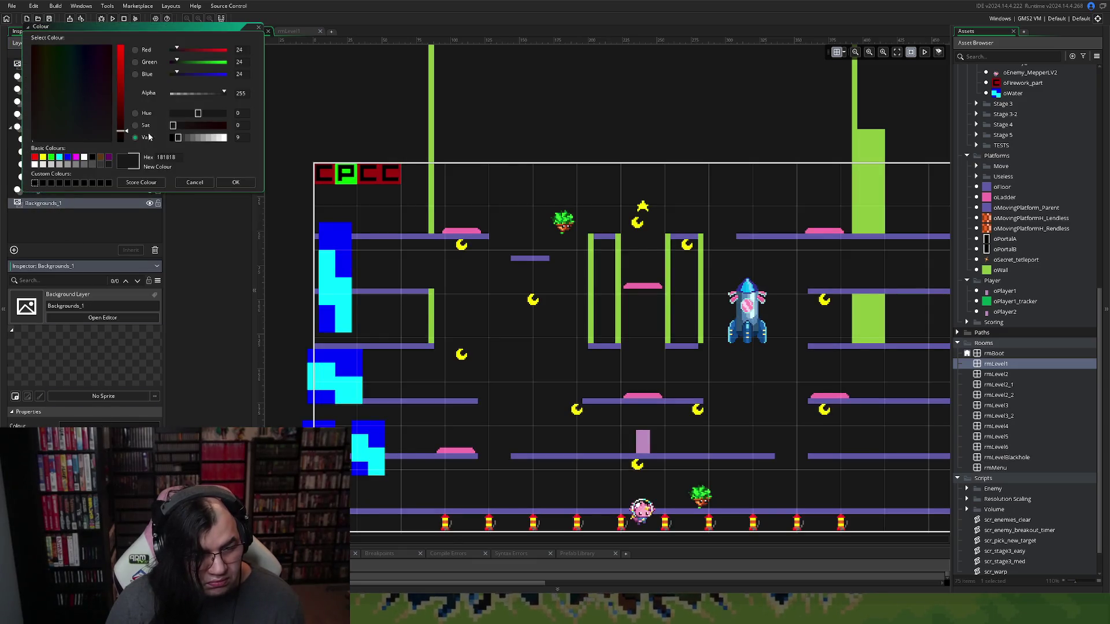
{"action": "left_click_drag", "start_coordinate": [192, 129], "coordinate": [173, 139]}
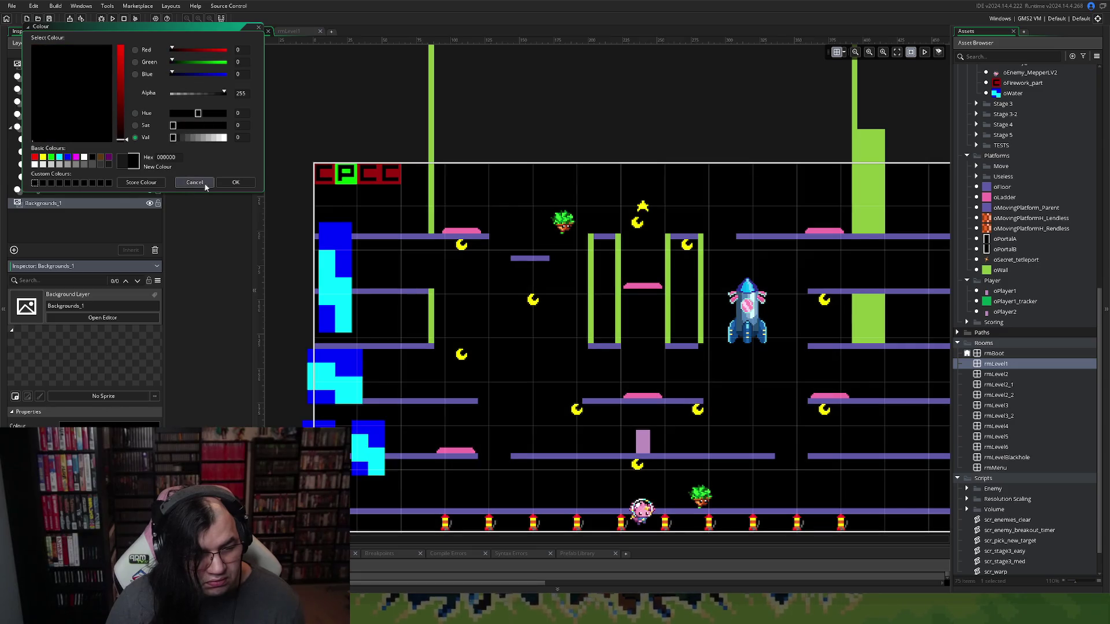
{"action": "left_click", "coordinate": [206, 183]}
{"action": "left_click", "coordinate": [49, 192]}
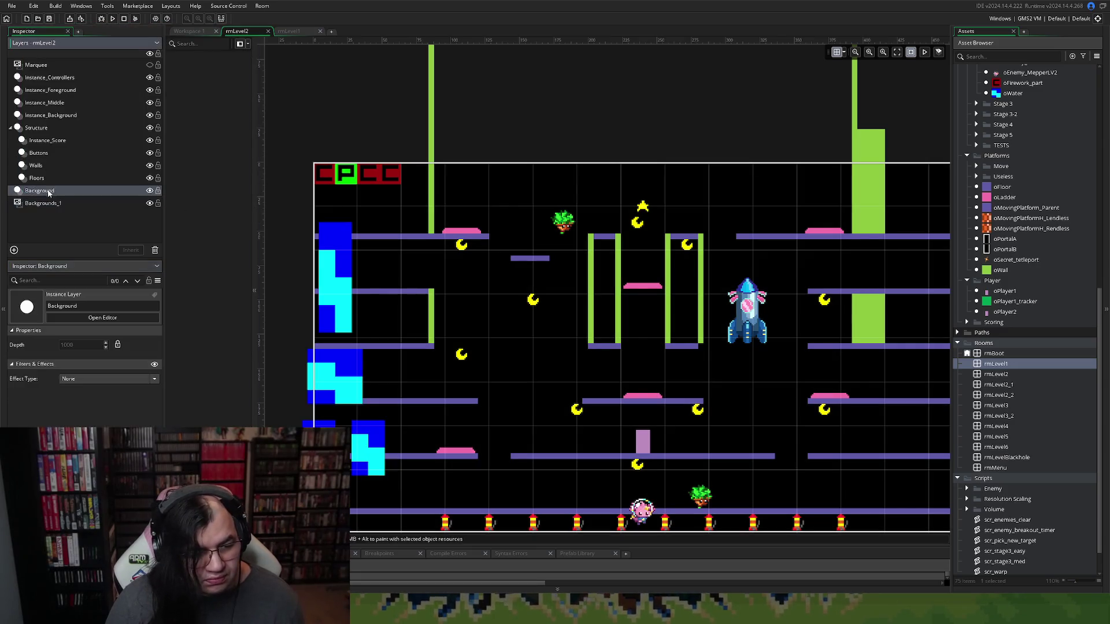
{"action": "left_click", "coordinate": [50, 180]}
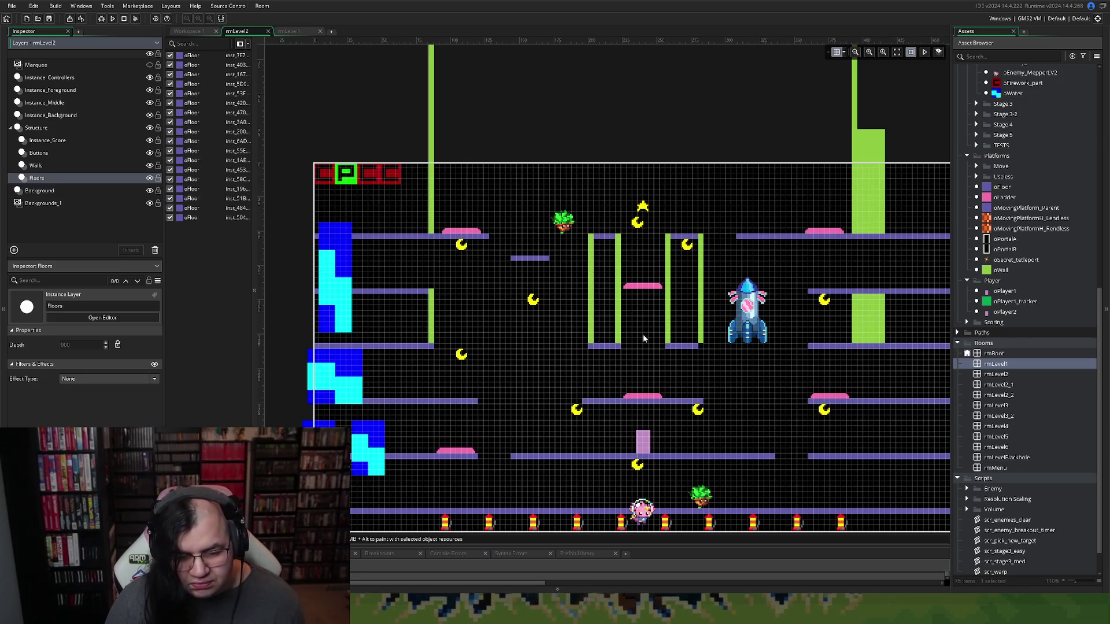
On the Walls layer, shift the right green pillar slightly left
{"action": "scroll", "coordinate": [642, 335], "scroll_direction": "right", "scroll_amount": 2}
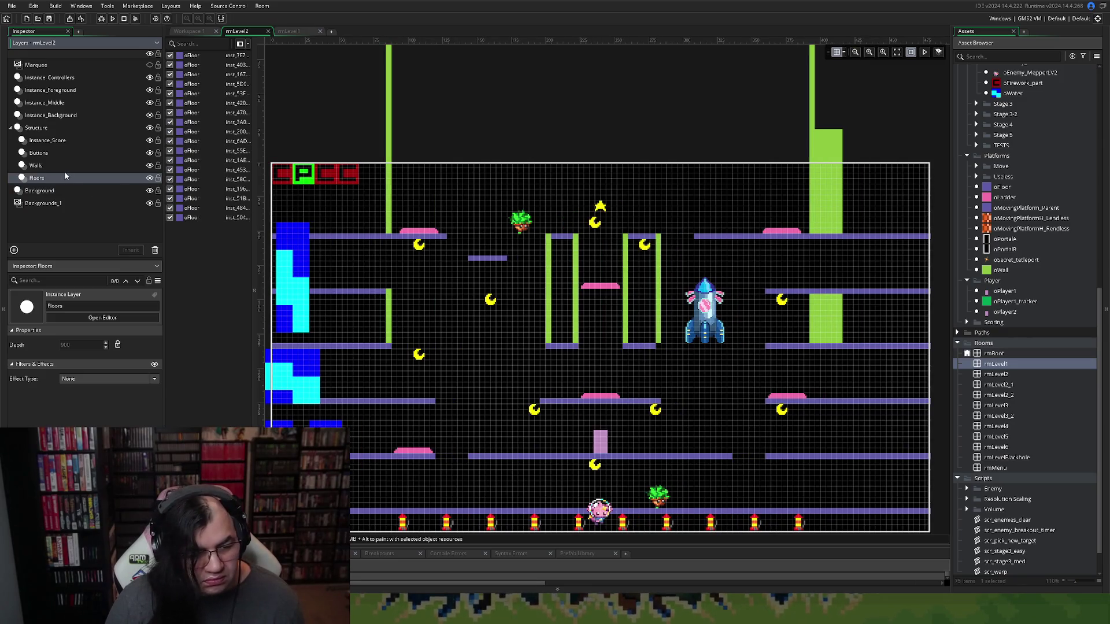
{"action": "left_click", "coordinate": [36, 165]}
{"action": "scroll", "coordinate": [636, 347], "scroll_direction": "up", "scroll_amount": 4}
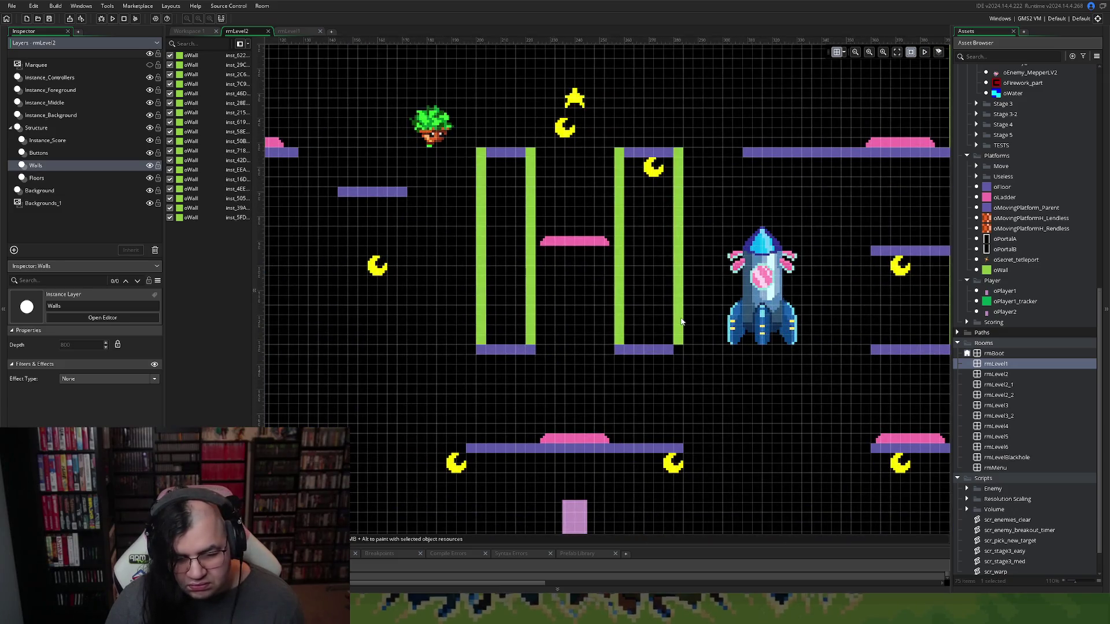
{"action": "left_click_drag", "start_coordinate": [681, 320], "coordinate": [671, 320]}
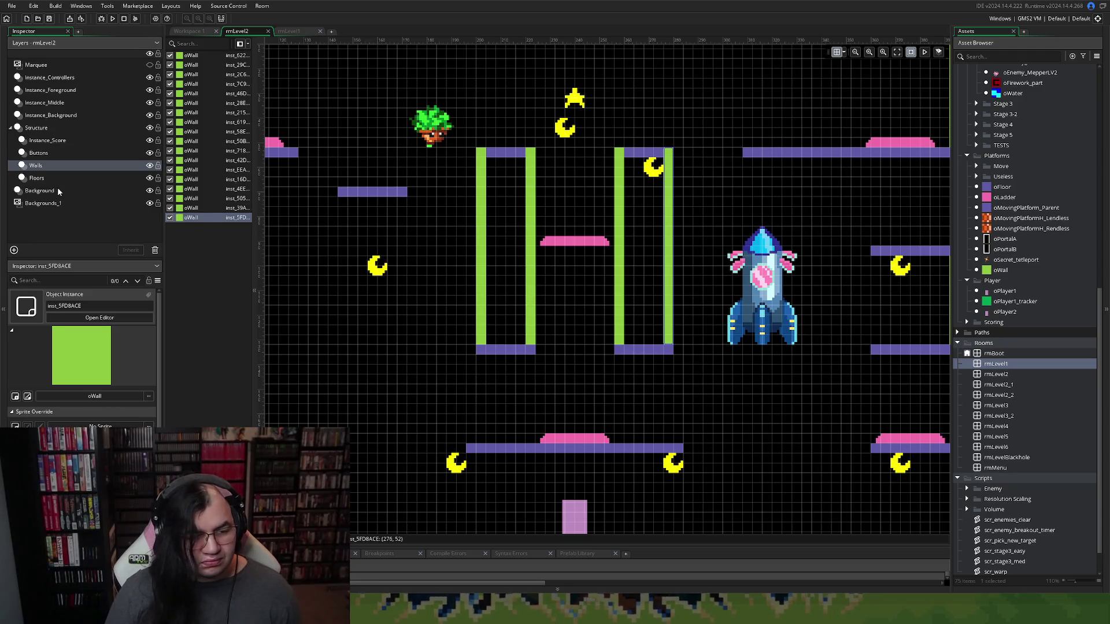
{"action": "scroll", "coordinate": [266, 234], "scroll_direction": "down", "scroll_amount": 3}
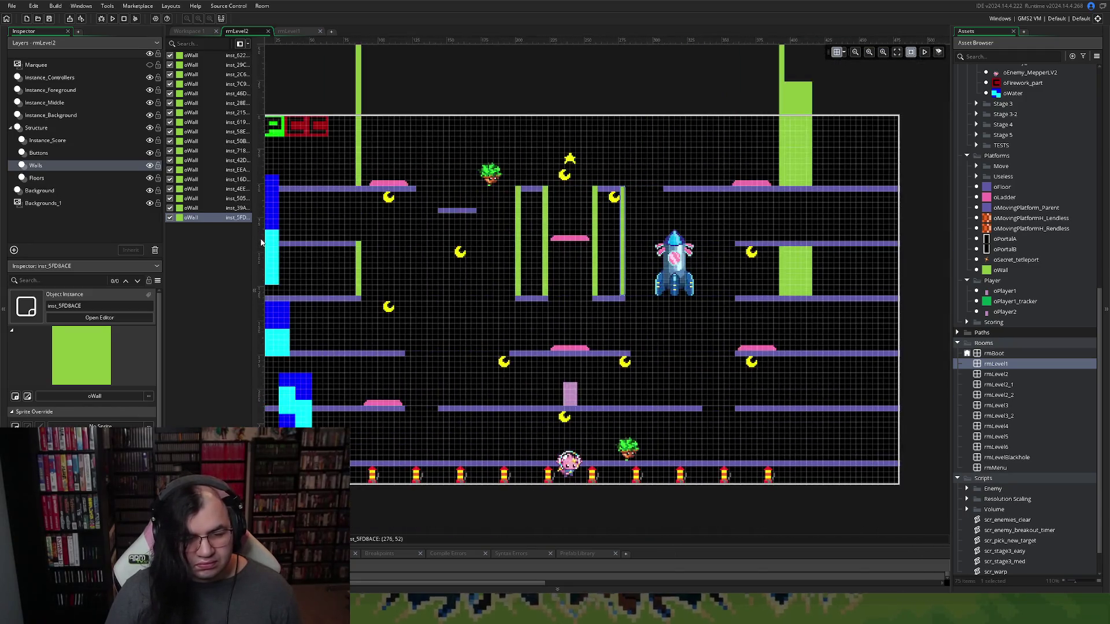
On the Buttons layer, move four pink charge pads into a step stack at the upper-left corner
{"action": "left_click", "coordinate": [46, 154]}
{"action": "mouse_move", "coordinate": [798, 187]}
{"action": "left_mouse_down"}
{"action": "mouse_move", "coordinate": [383, 211]}
{"action": "mouse_move", "coordinate": [334, 179]}
{"action": "left_mouse_up"}
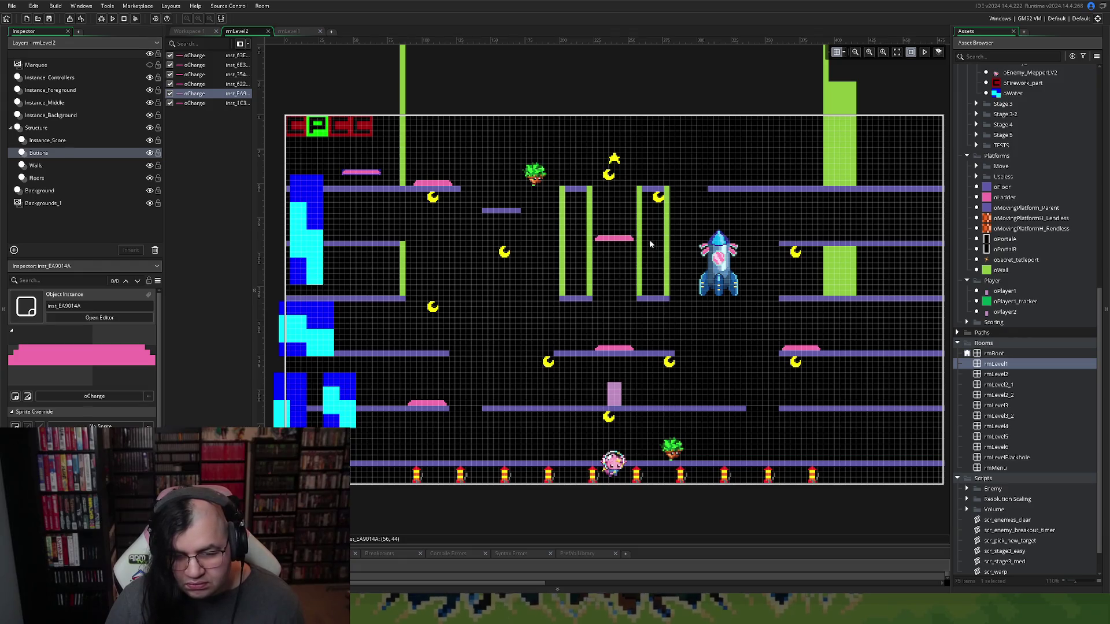
{"action": "mouse_move", "coordinate": [626, 238]}
{"action": "left_mouse_down"}
{"action": "mouse_move", "coordinate": [395, 208]}
{"action": "mouse_move", "coordinate": [373, 183]}
{"action": "left_mouse_up"}
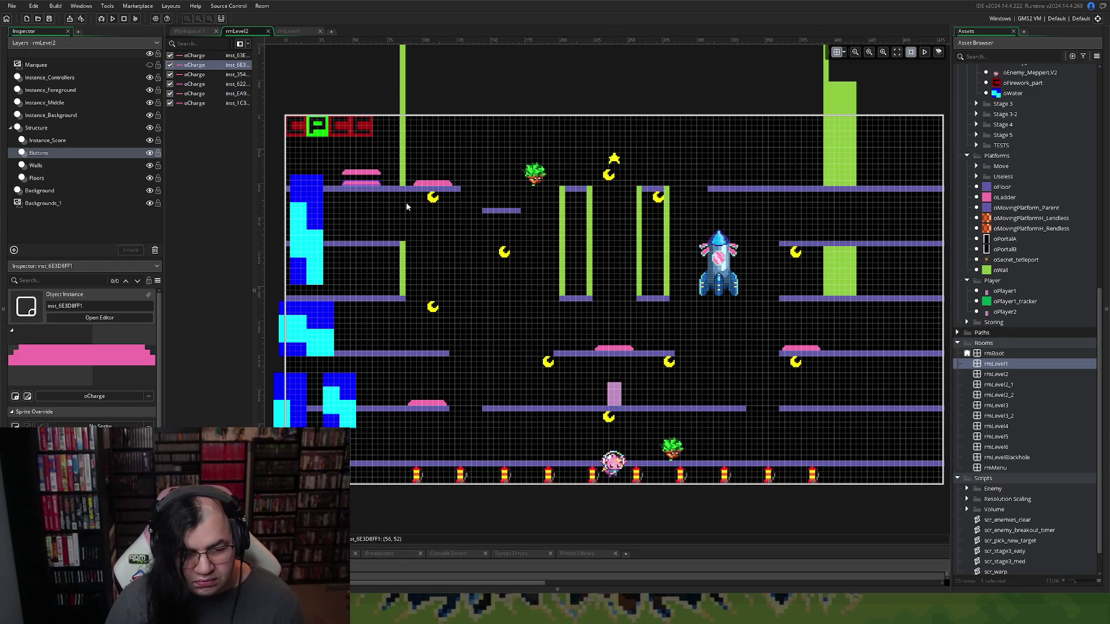
{"action": "left_click_drag", "start_coordinate": [792, 345], "coordinate": [352, 158]}
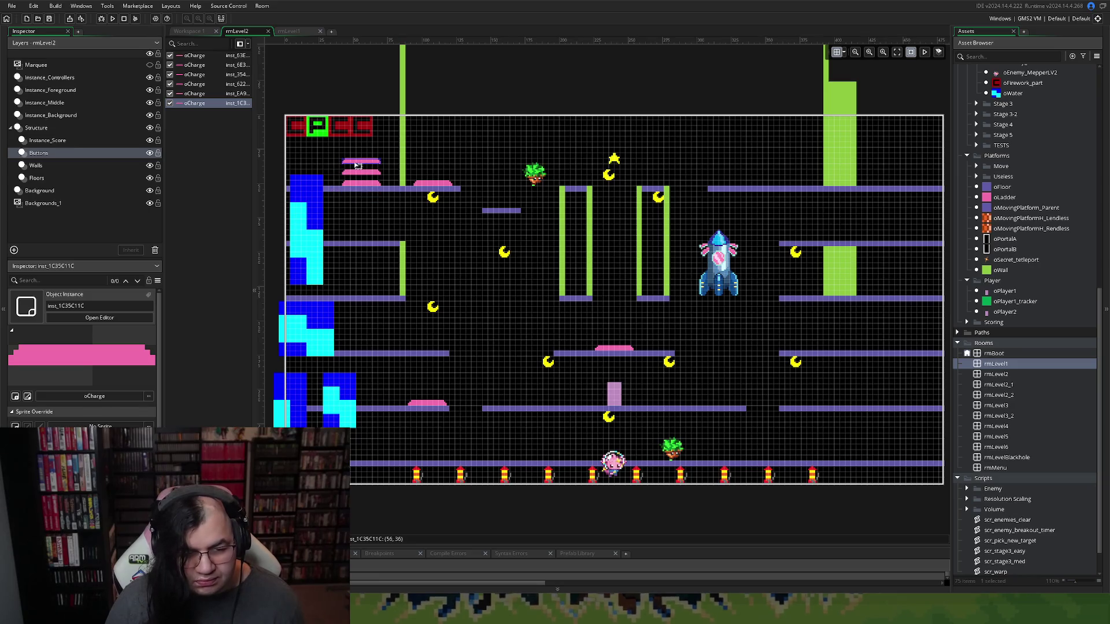
{"action": "left_click", "coordinate": [610, 349]}
{"action": "mouse_move", "coordinate": [609, 349]}
{"action": "left_mouse_down"}
{"action": "mouse_move", "coordinate": [380, 154]}
{"action": "mouse_move", "coordinate": [359, 151]}
{"action": "left_mouse_up"}
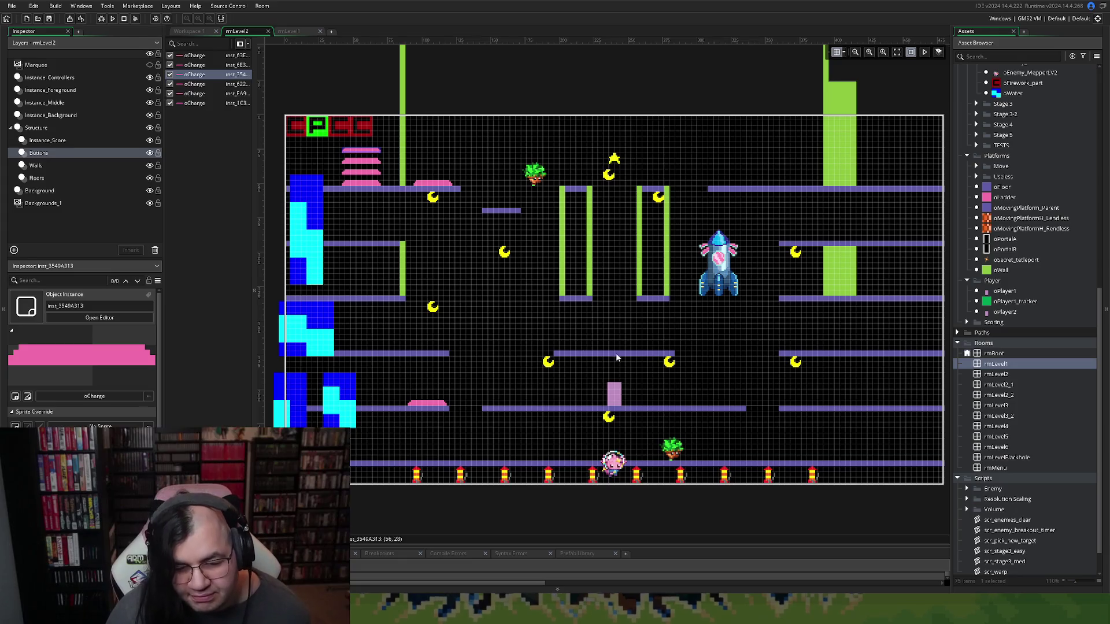
{"action": "left_click", "coordinate": [722, 270]}
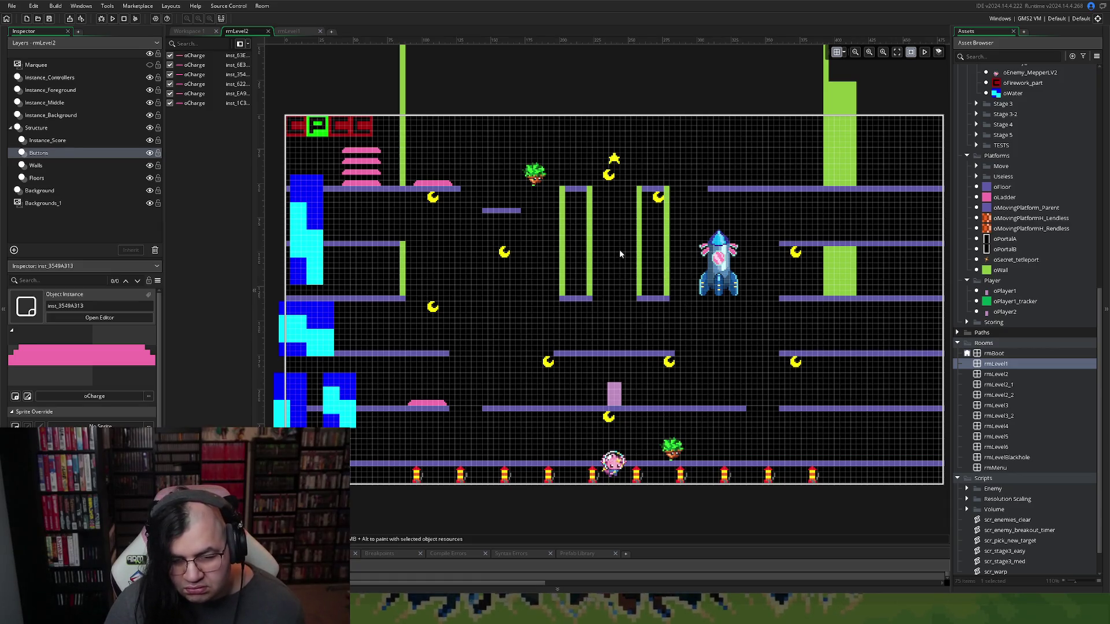
On Instance_Background, drag the oRocket from the right side to between the two green pillars
{"action": "scroll", "coordinate": [619, 250], "scroll_direction": "up", "scroll_amount": 2}
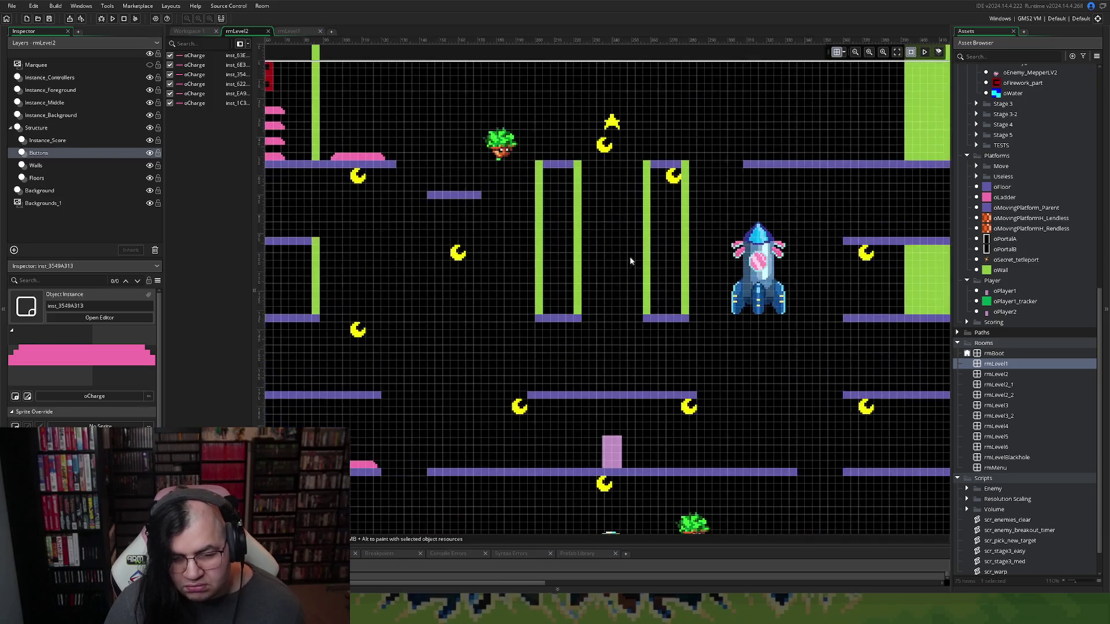
{"action": "left_click", "coordinate": [37, 166]}
{"action": "left_click", "coordinate": [41, 141]}
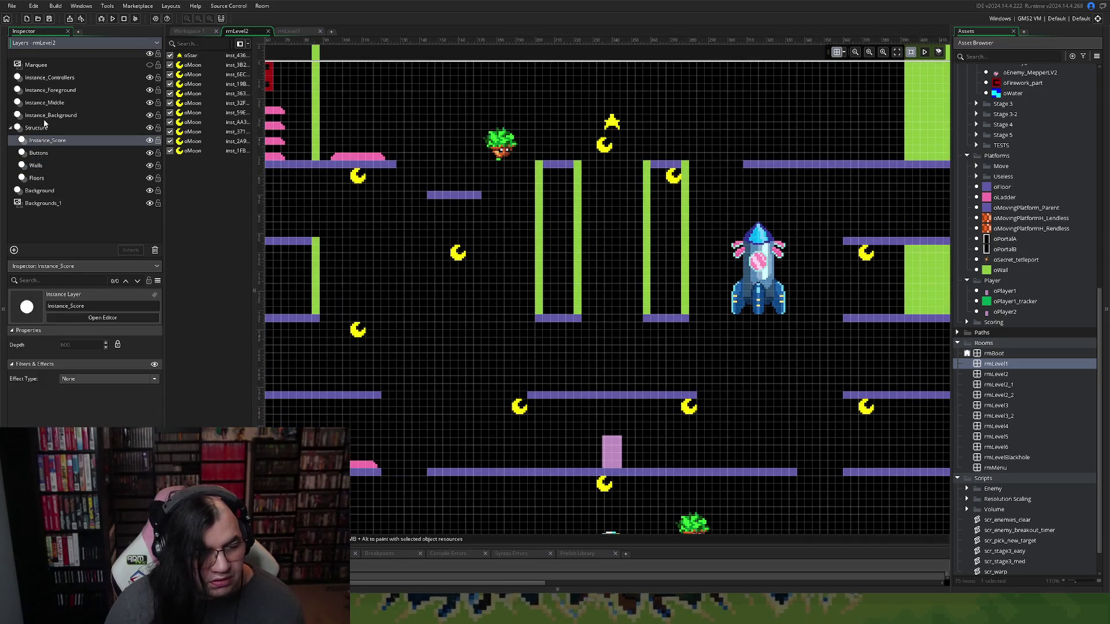
{"action": "left_click", "coordinate": [55, 116]}
{"action": "mouse_move", "coordinate": [727, 258]}
{"action": "left_mouse_down"}
{"action": "mouse_move", "coordinate": [582, 209]}
{"action": "mouse_move", "coordinate": [598, 165]}
{"action": "left_mouse_up"}
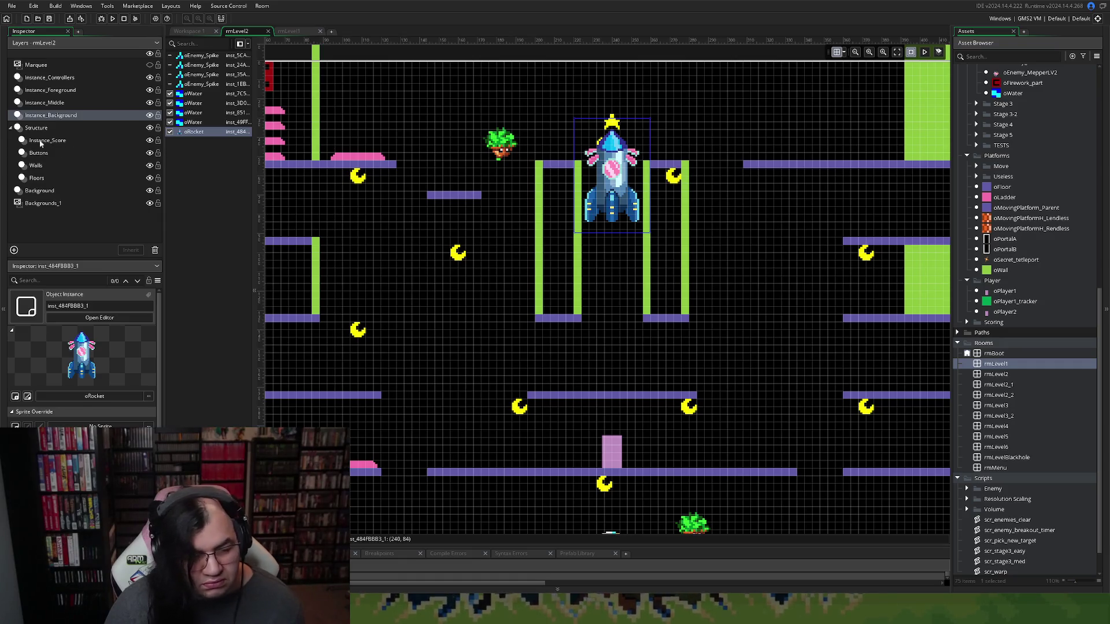
{"action": "left_click", "coordinate": [376, 397]}
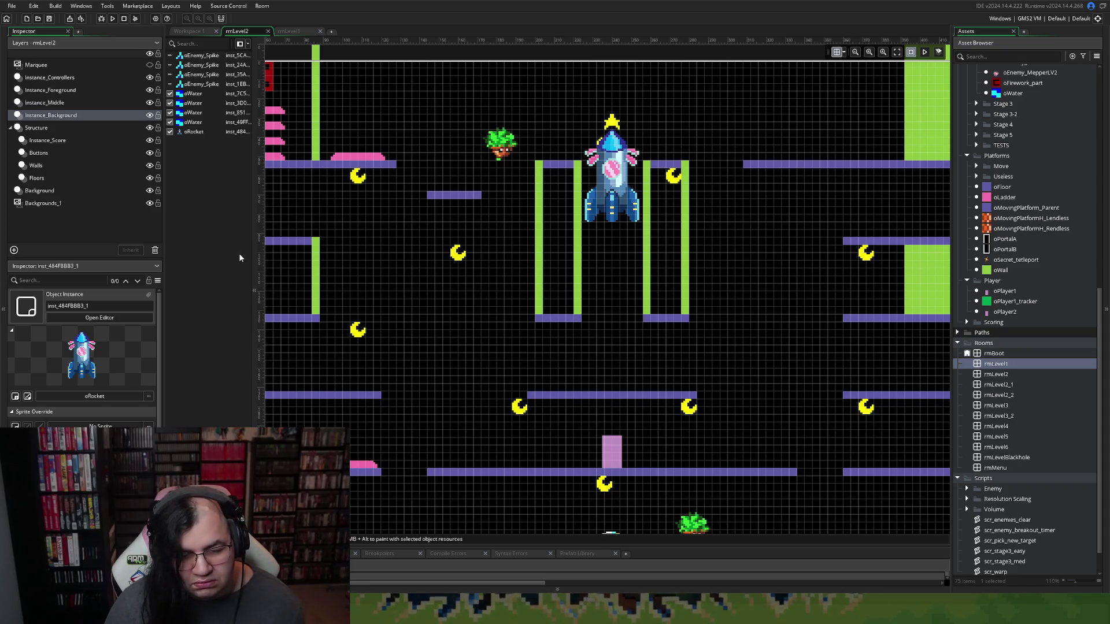
Fine-tune the rocket's height between the pillars, undoing the final lowering move
{"action": "left_click_drag", "start_coordinate": [603, 201], "coordinate": [609, 178]}
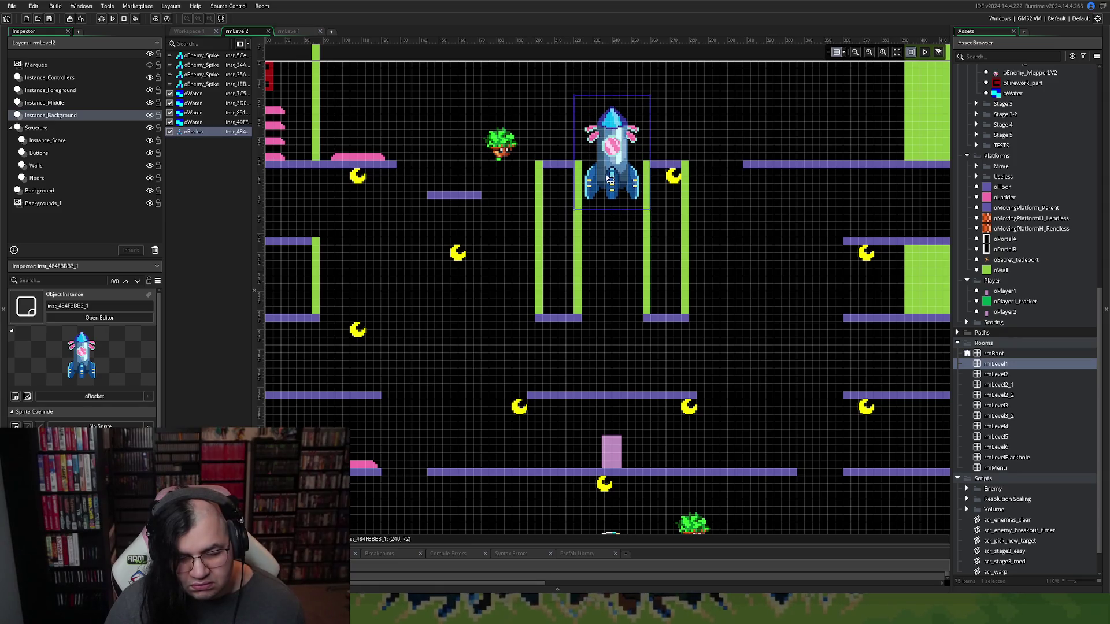
{"action": "left_click_drag", "start_coordinate": [608, 178], "coordinate": [609, 220]}
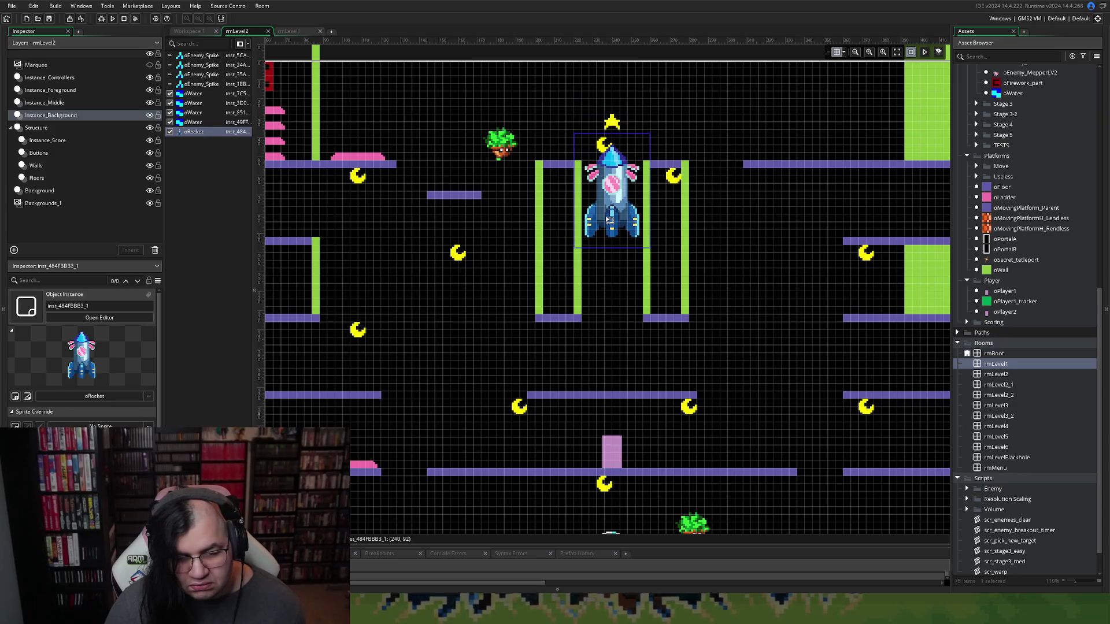
{"action": "key", "text": "ctrl+z"}
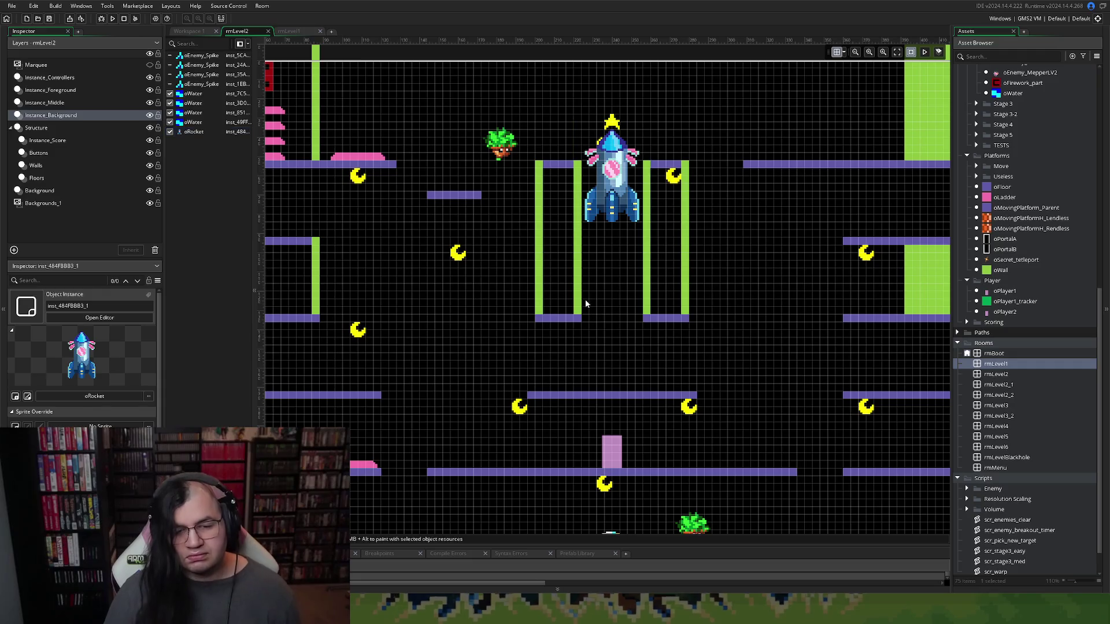
{"action": "scroll", "coordinate": [332, 318], "scroll_direction": "right", "scroll_amount": 1}
{"action": "scroll", "coordinate": [332, 319], "scroll_direction": "left", "scroll_amount": 3}
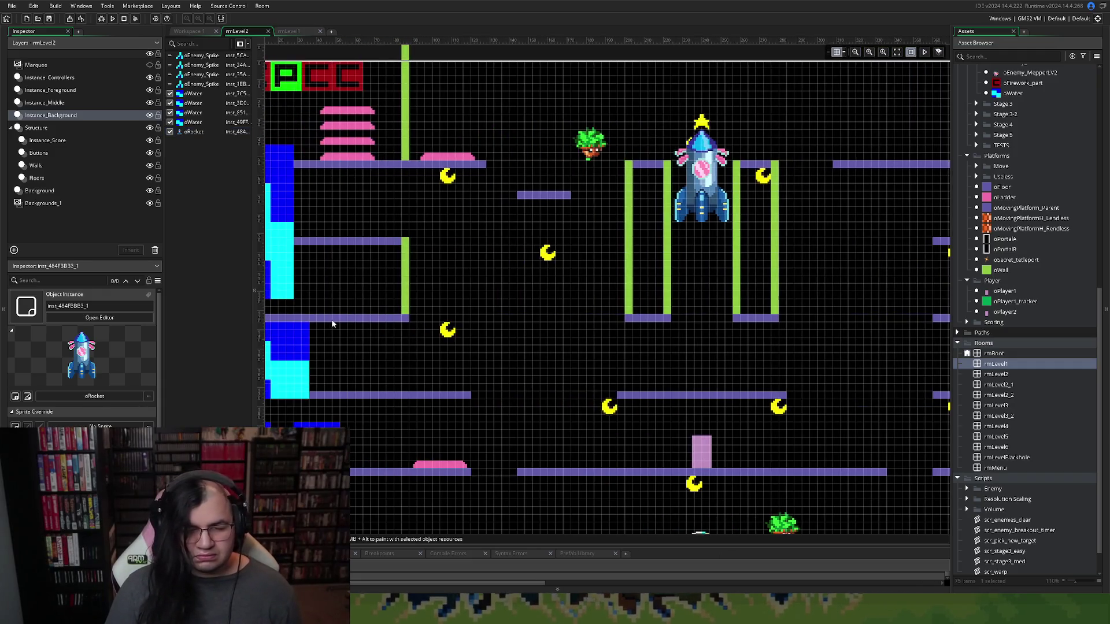
{"action": "scroll", "coordinate": [333, 328], "scroll_direction": "down", "scroll_amount": 2}
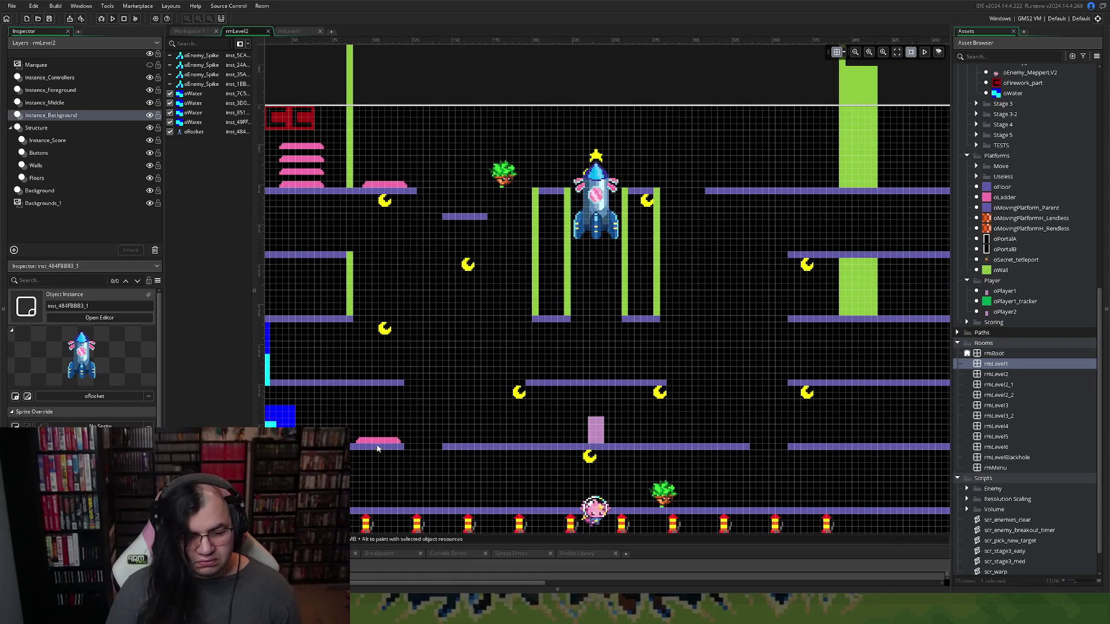
{"action": "left_click", "coordinate": [46, 154]}
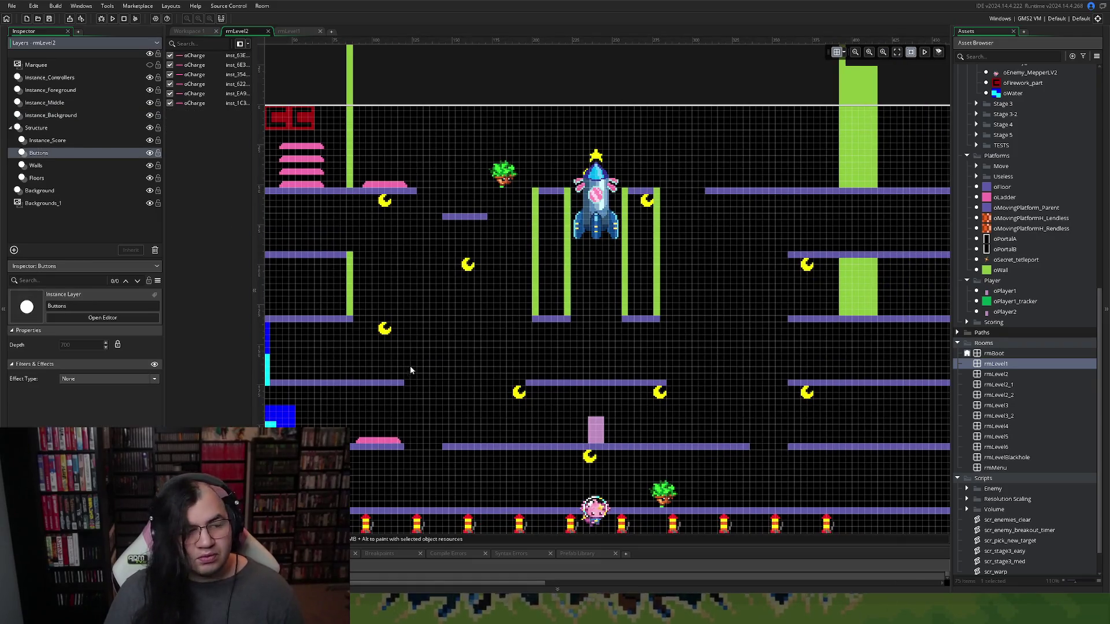
Move the lower-left pink charge pad onto the middle platform
{"action": "mouse_move", "coordinate": [374, 443]}
{"action": "left_mouse_down"}
{"action": "mouse_move", "coordinate": [609, 348]}
{"action": "mouse_move", "coordinate": [593, 380]}
{"action": "left_mouse_up"}
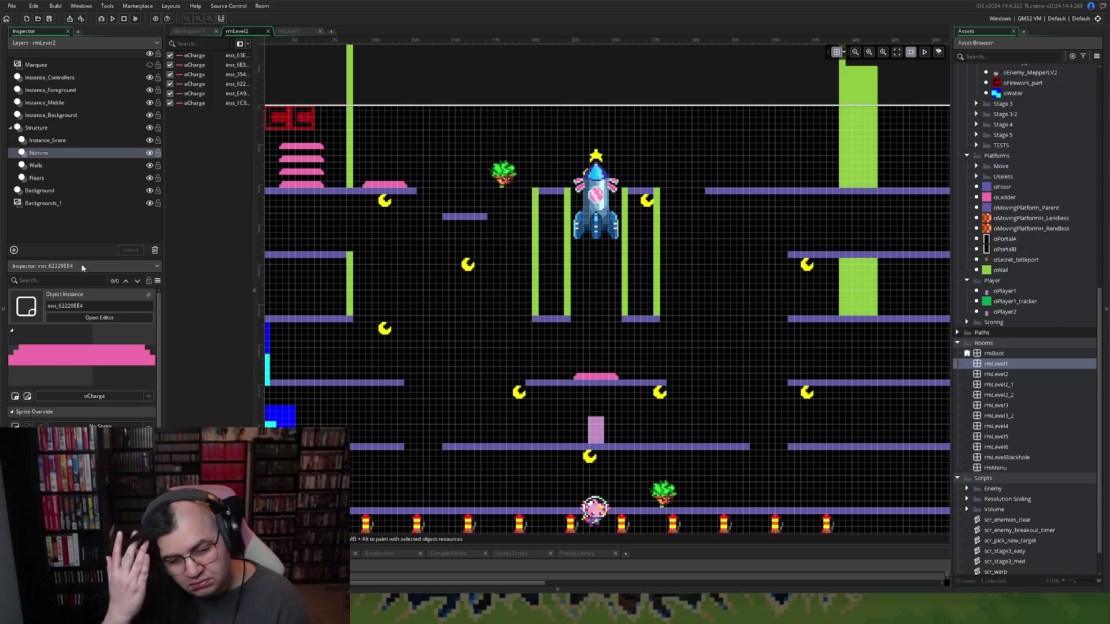
{"action": "left_click", "coordinate": [52, 140]}
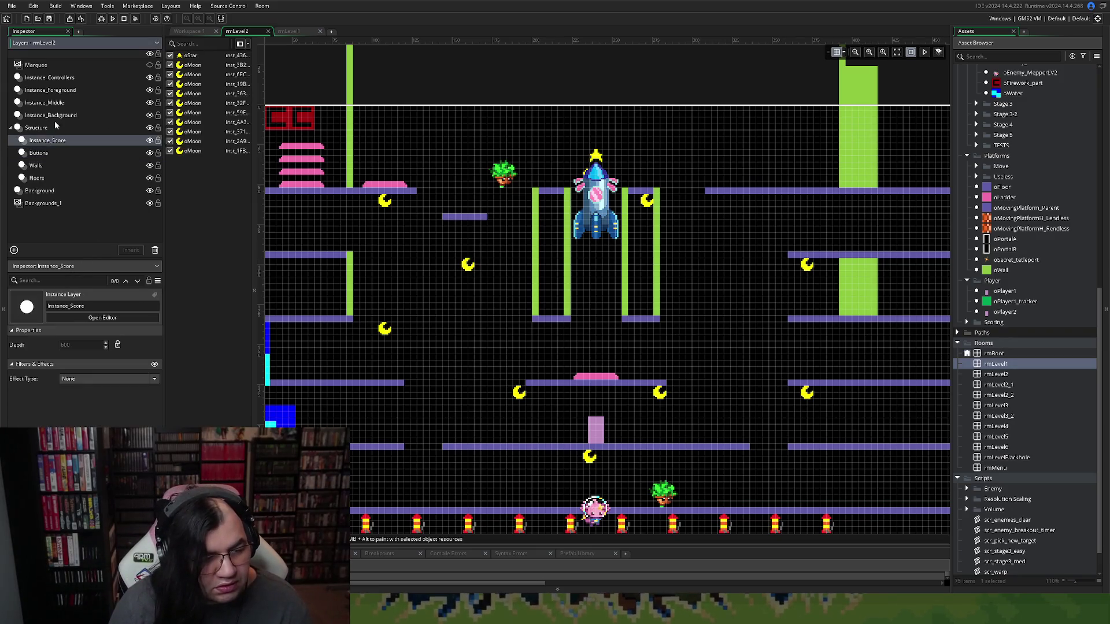
{"action": "left_click", "coordinate": [58, 116]}
Move the oRocket out of the pillar gap up to the top-left, above the uppermost floor
{"action": "left_click", "coordinate": [193, 132]}
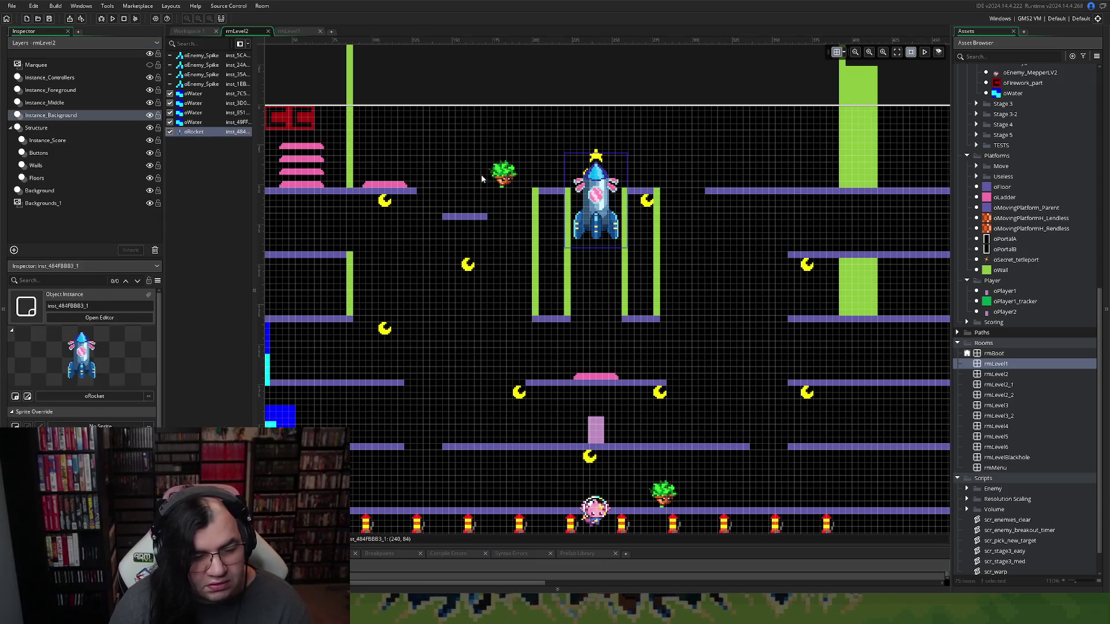
{"action": "mouse_move", "coordinate": [595, 196]}
{"action": "left_mouse_down"}
{"action": "mouse_move", "coordinate": [372, 147]}
{"action": "mouse_move", "coordinate": [302, 230]}
{"action": "mouse_move", "coordinate": [305, 250]}
{"action": "mouse_move", "coordinate": [394, 63]}
{"action": "mouse_move", "coordinate": [375, 75]}
{"action": "left_mouse_up"}
{"action": "scroll", "coordinate": [425, 203], "scroll_direction": "down", "scroll_amount": 3}
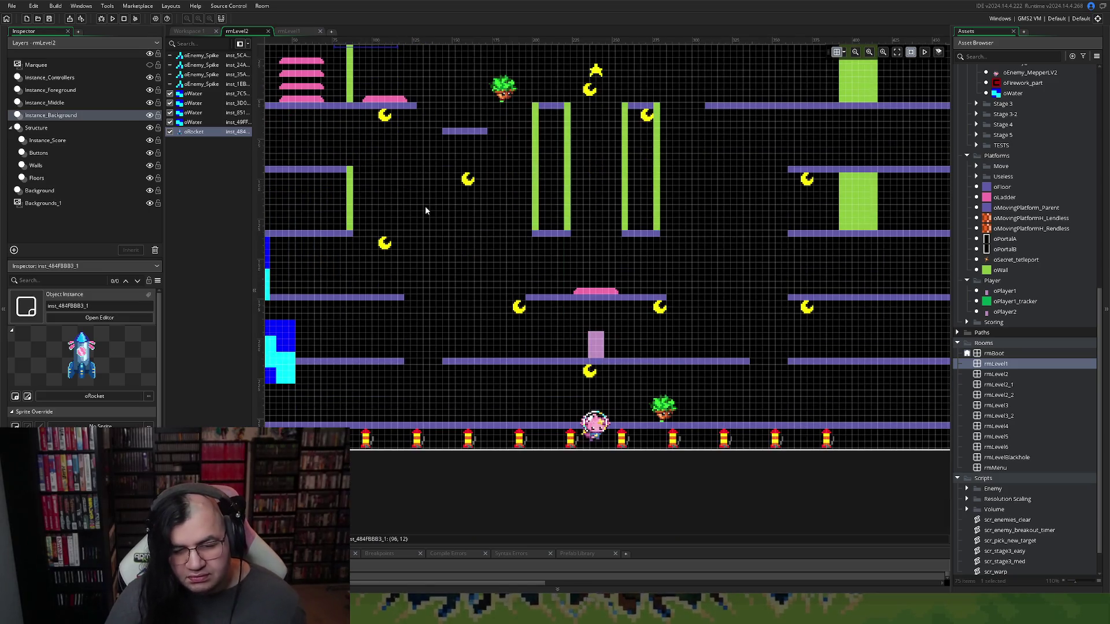
{"action": "scroll", "coordinate": [426, 207], "scroll_direction": "left", "scroll_amount": 2}
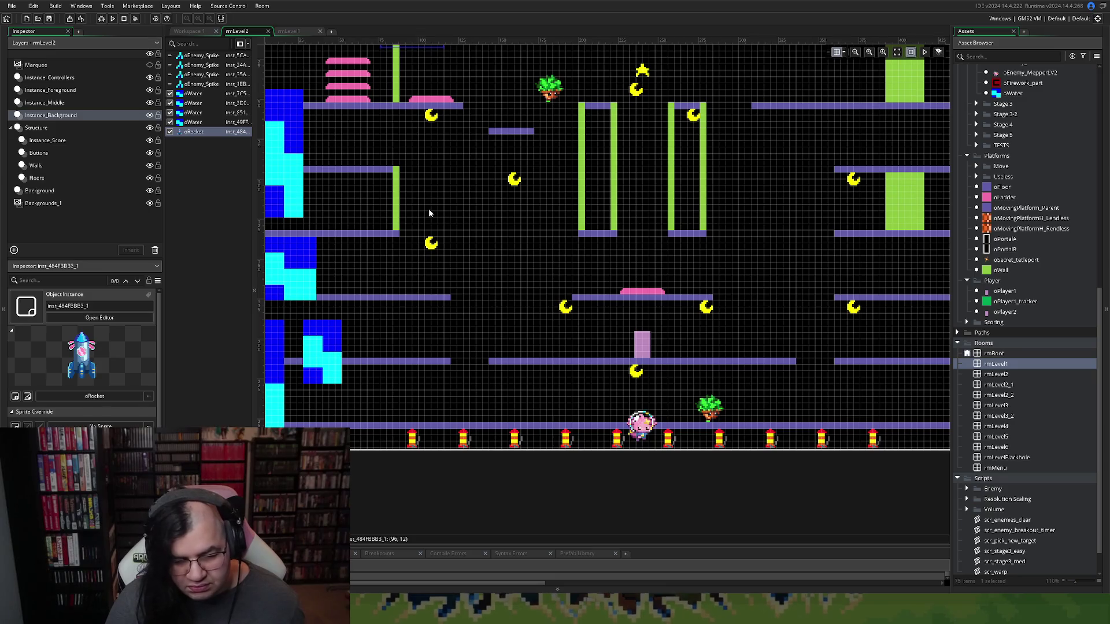
{"action": "left_click", "coordinate": [499, 363]}
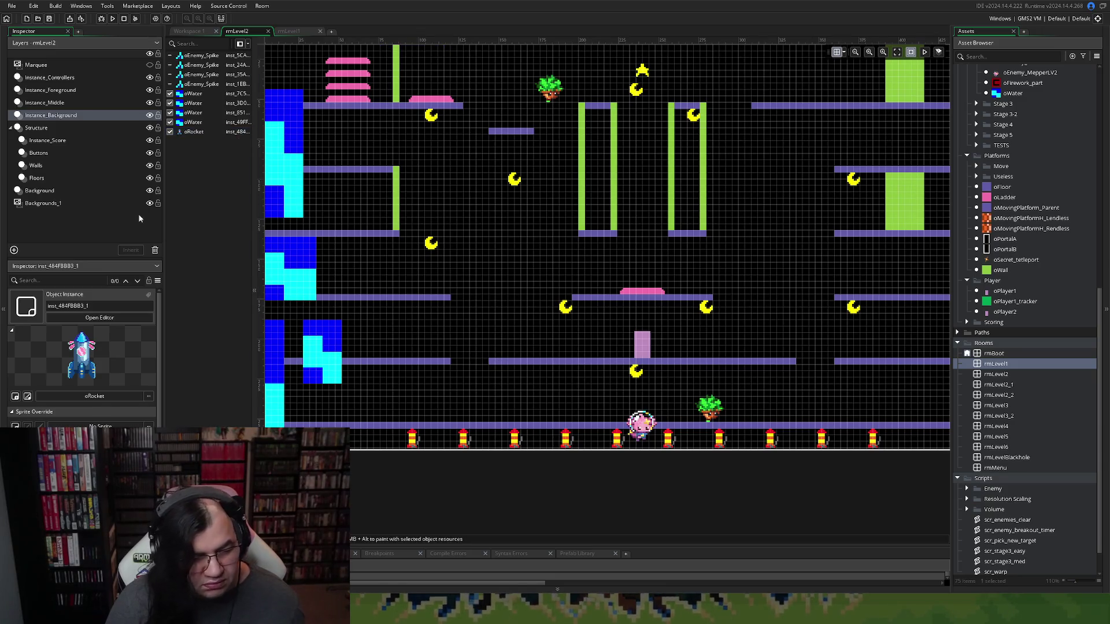
{"action": "left_click", "coordinate": [39, 154]}
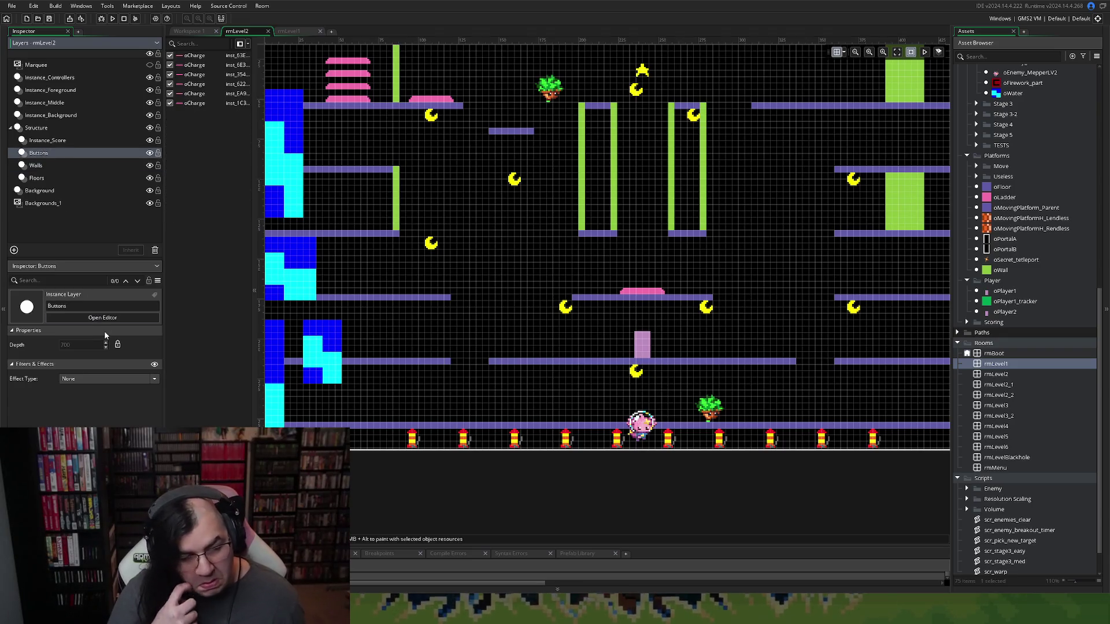
{"action": "left_click", "coordinate": [40, 178]}
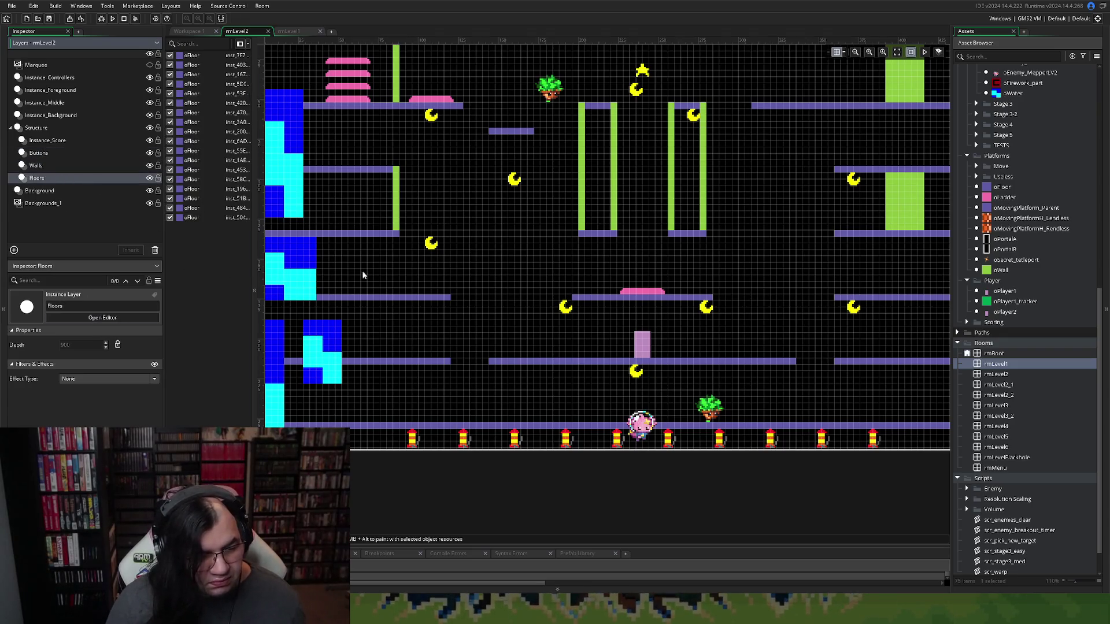
Trim both ends of the long lower-middle floor to shorten it
{"action": "left_click", "coordinate": [507, 363]}
{"action": "left_click_drag", "start_coordinate": [490, 363], "coordinate": [575, 365]}
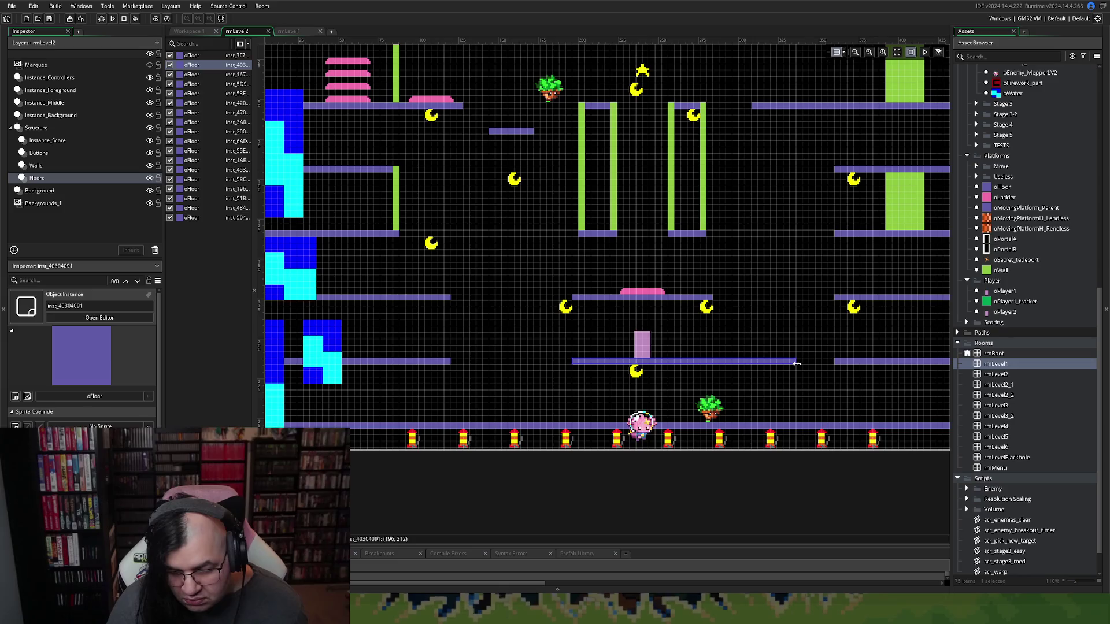
{"action": "left_click_drag", "start_coordinate": [797, 364], "coordinate": [715, 361]}
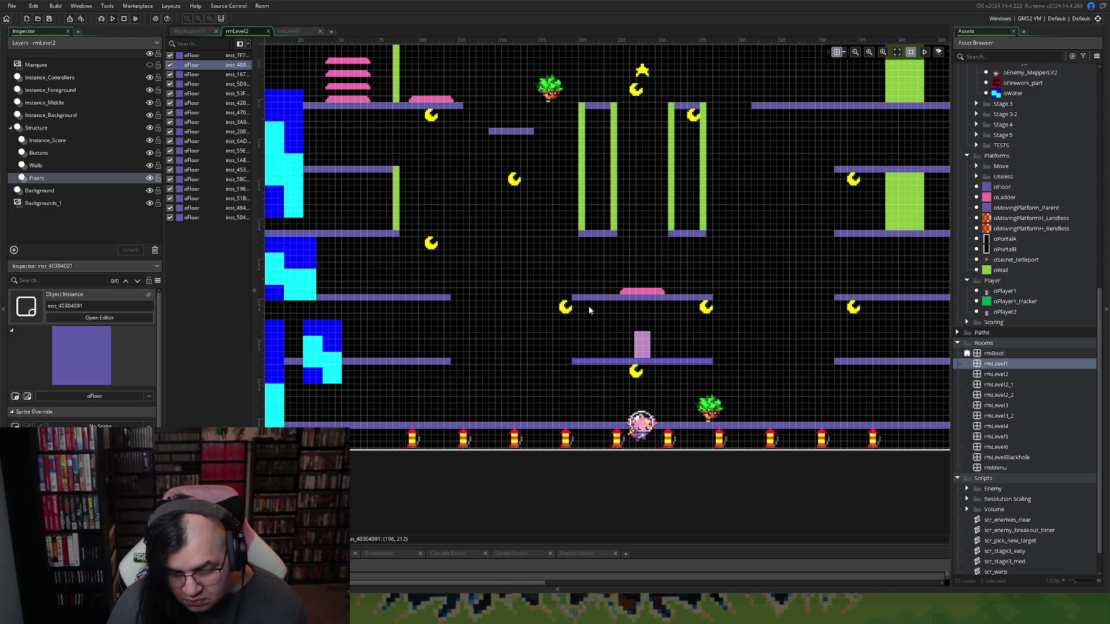
{"action": "left_click", "coordinate": [573, 317]}
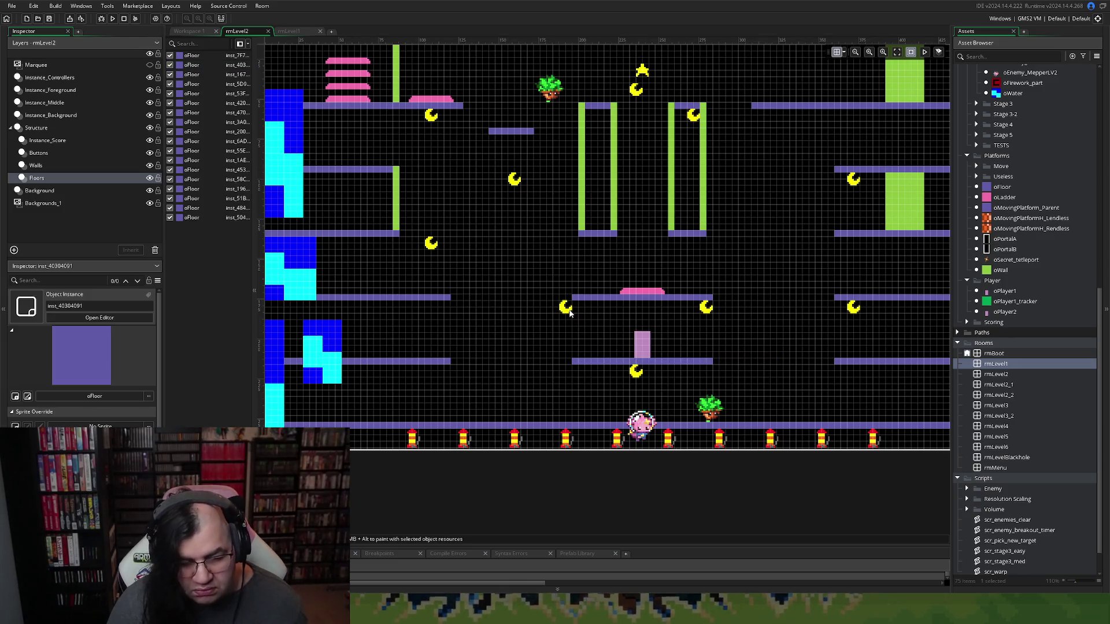
Reposition the moons so two flank the pink pad on the middle platform and one sits below
{"action": "left_click", "coordinate": [51, 164]}
{"action": "left_click", "coordinate": [52, 152]}
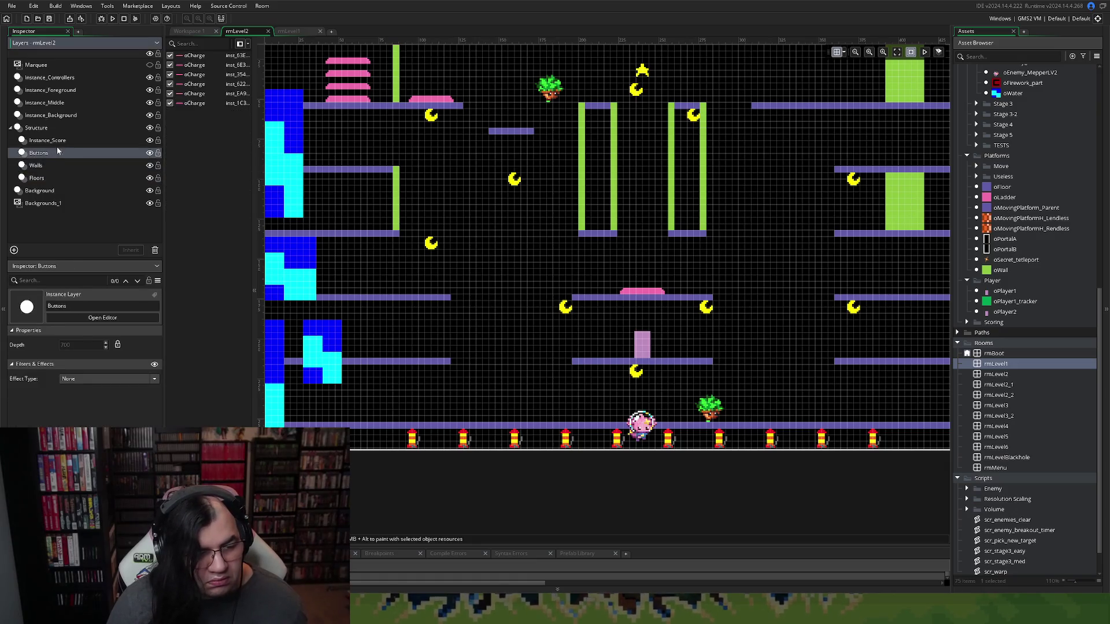
{"action": "left_click", "coordinate": [55, 141]}
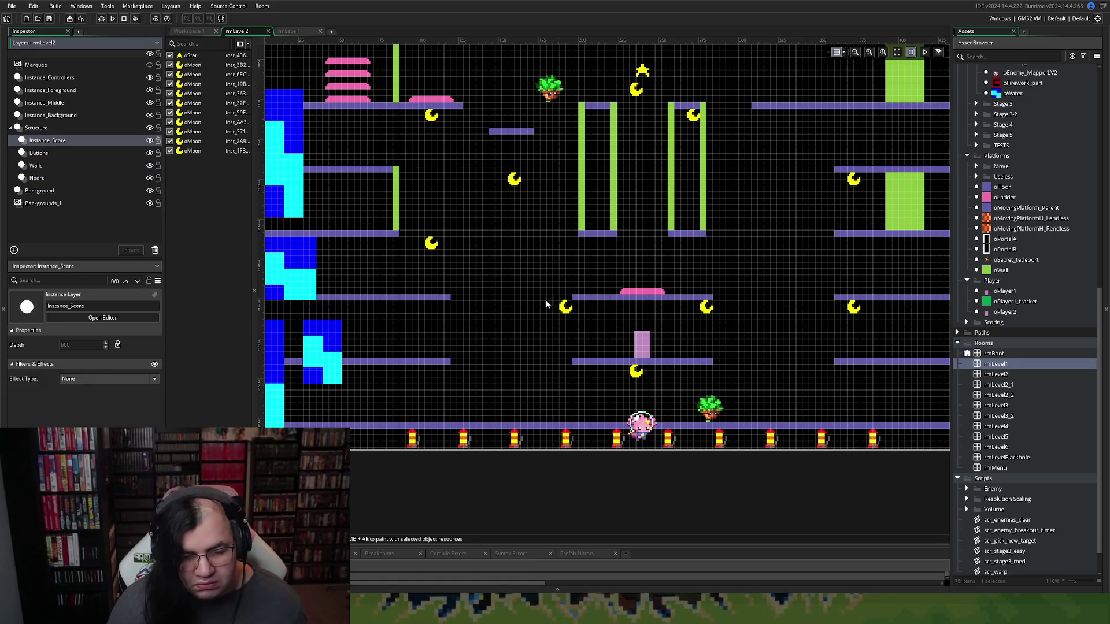
{"action": "mouse_move", "coordinate": [573, 313]}
{"action": "left_mouse_down"}
{"action": "mouse_move", "coordinate": [596, 311]}
{"action": "mouse_move", "coordinate": [603, 247]}
{"action": "mouse_move", "coordinate": [602, 313]}
{"action": "left_mouse_up"}
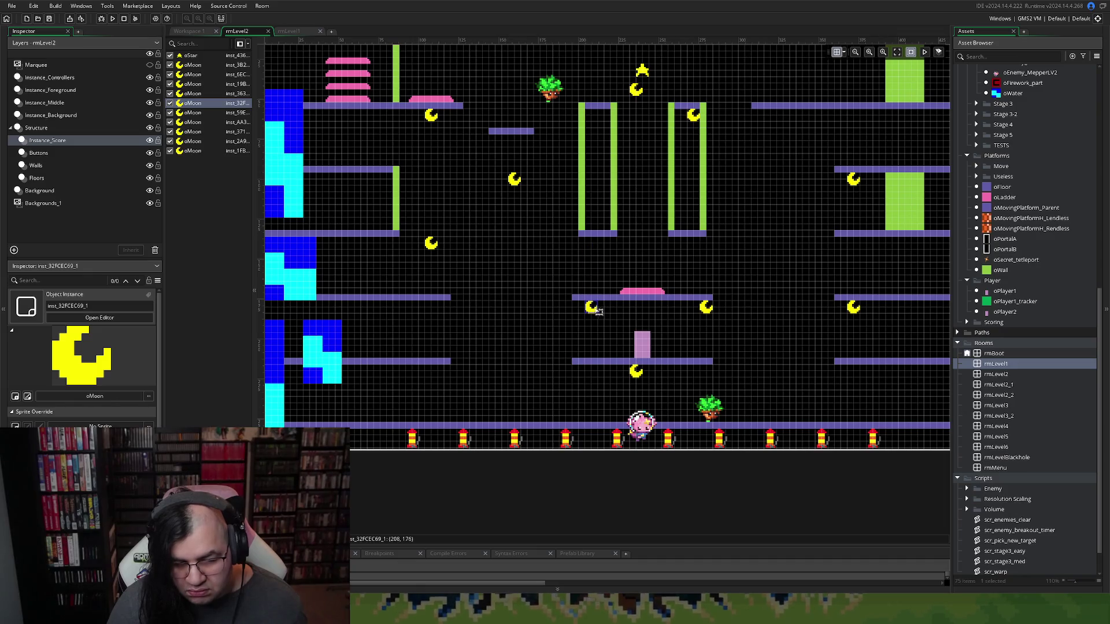
{"action": "left_click_drag", "start_coordinate": [700, 312], "coordinate": [689, 312]}
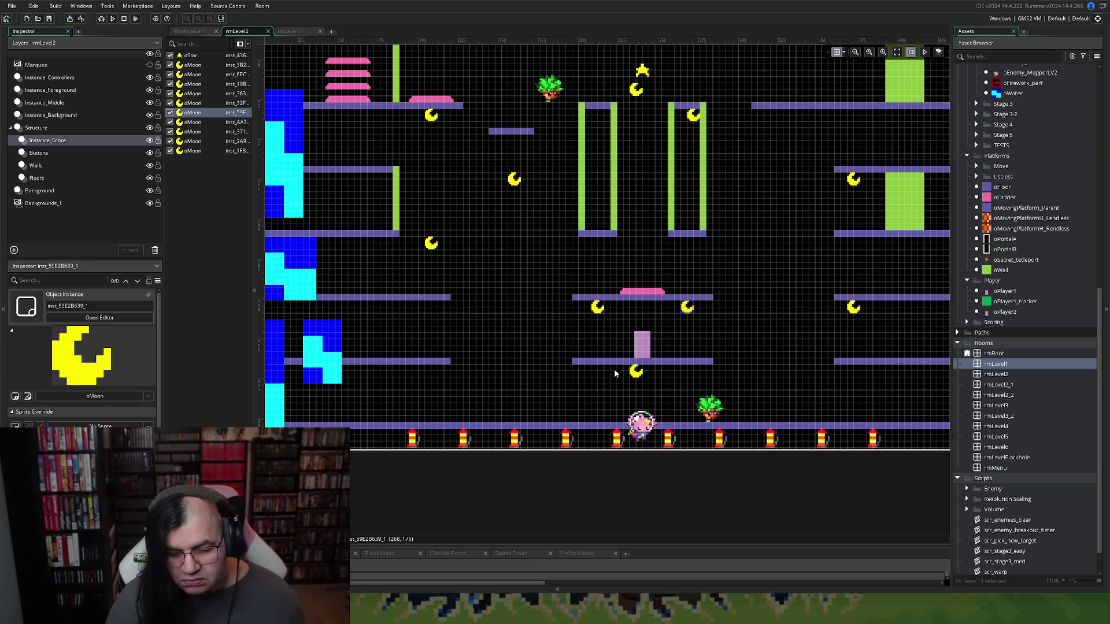
{"action": "scroll", "coordinate": [613, 369], "scroll_direction": "down", "scroll_amount": 2}
{"action": "scroll", "coordinate": [611, 370], "scroll_direction": "up", "scroll_amount": 2}
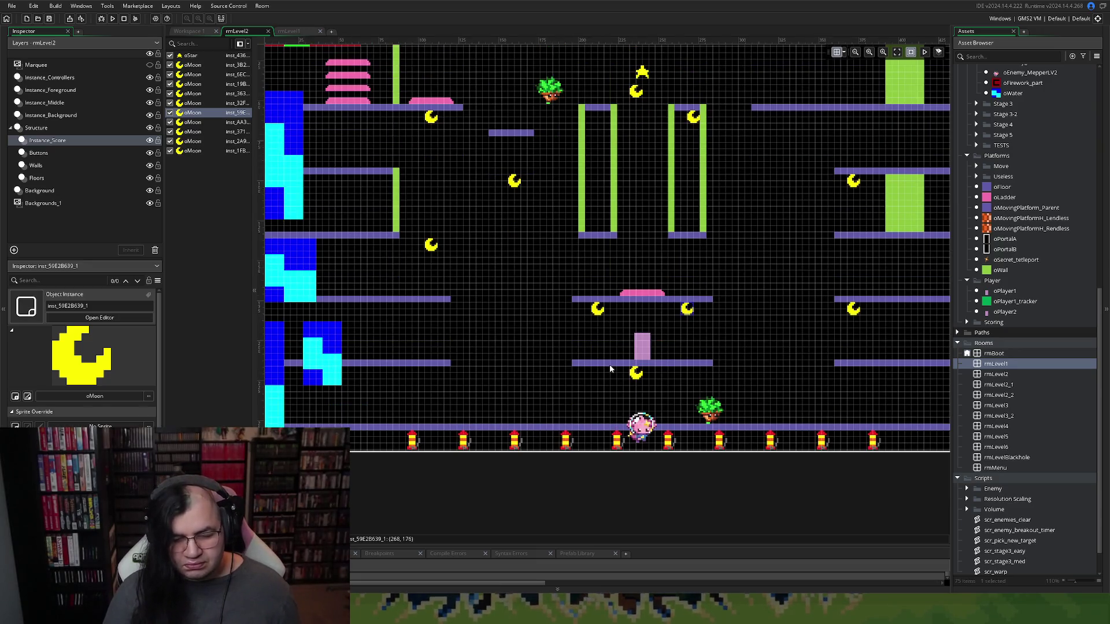
{"action": "scroll", "coordinate": [610, 370], "scroll_direction": "down", "scroll_amount": 2}
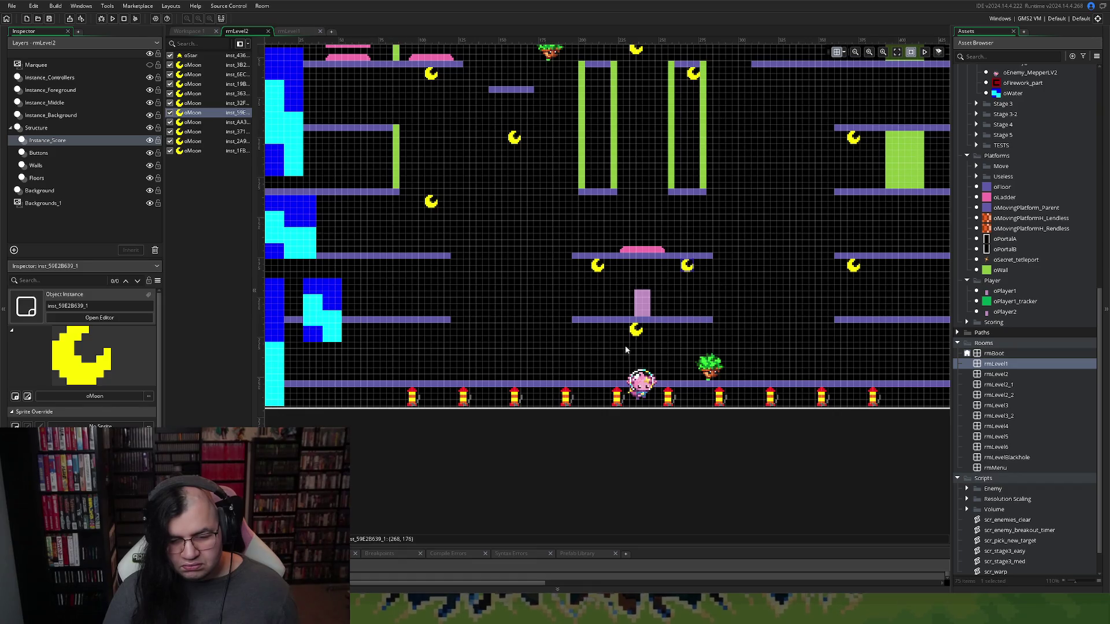
{"action": "left_click_drag", "start_coordinate": [631, 332], "coordinate": [640, 335]}
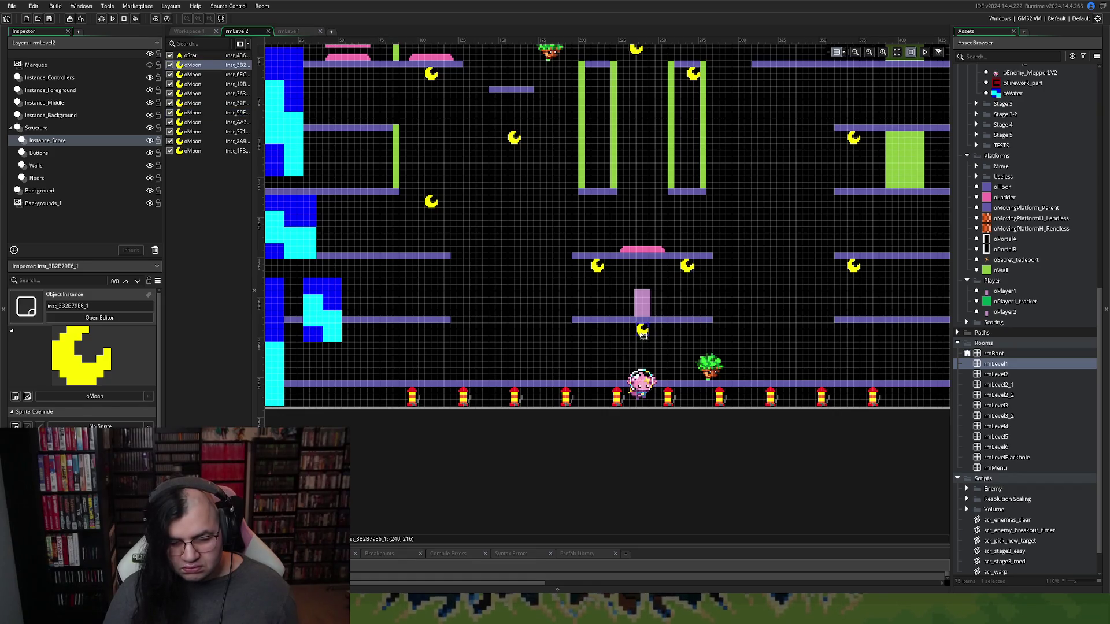
{"action": "scroll", "coordinate": [348, 309], "scroll_direction": "left", "scroll_amount": 6}
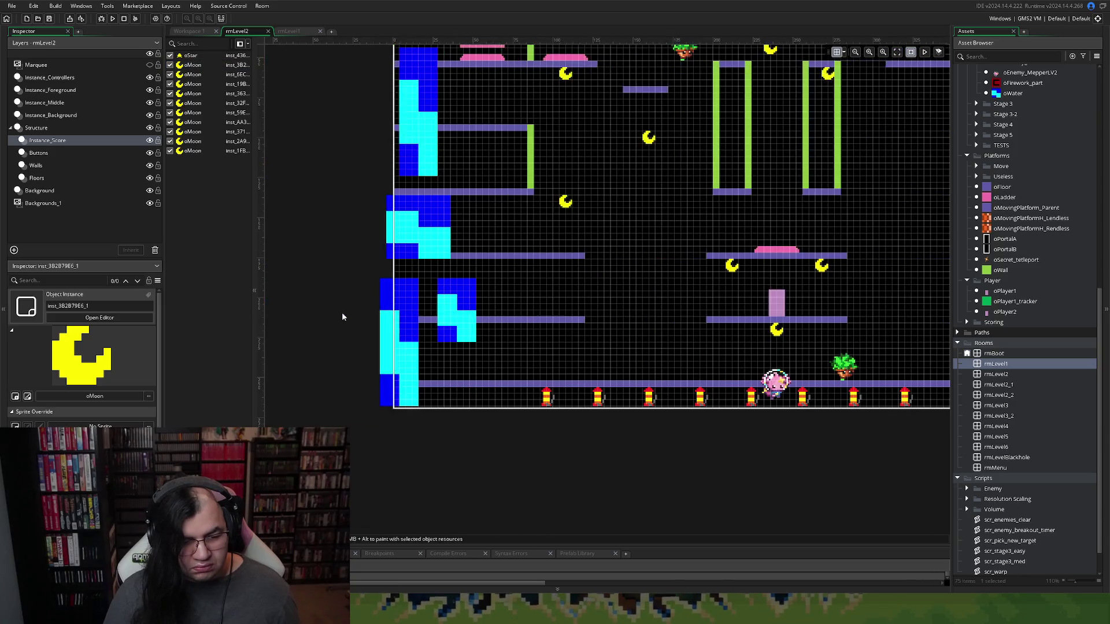
{"action": "left_click", "coordinate": [51, 115]}
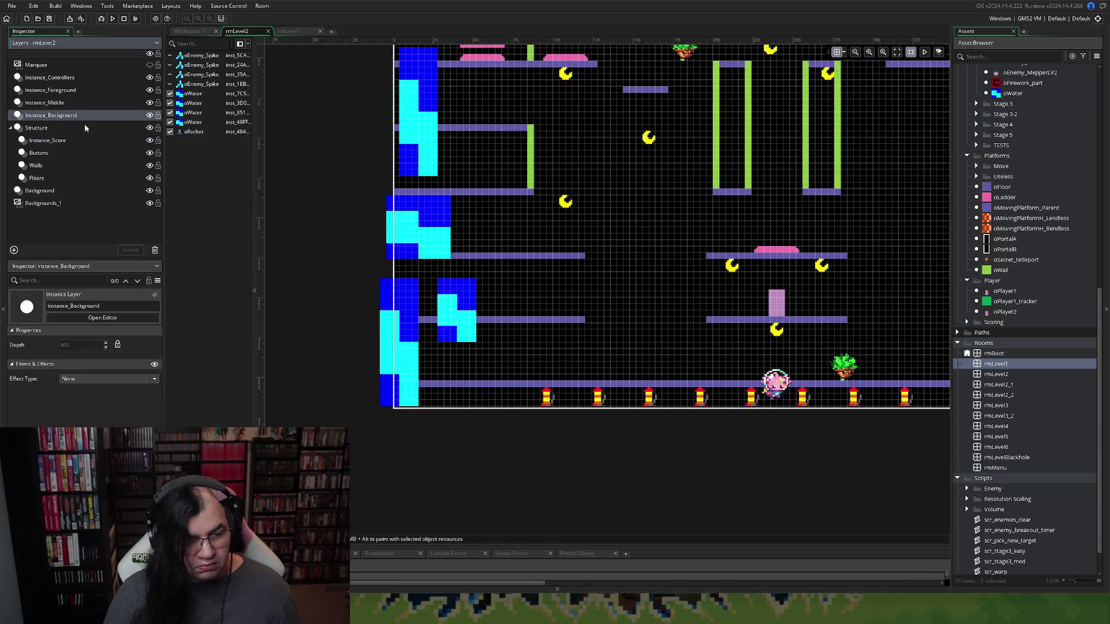
Move an oWater block from the room's left edge to beside the player near the bottom
{"action": "mouse_move", "coordinate": [447, 238]}
{"action": "left_mouse_down"}
{"action": "mouse_move", "coordinate": [766, 360]}
{"action": "mouse_move", "coordinate": [798, 361]}
{"action": "left_mouse_up"}
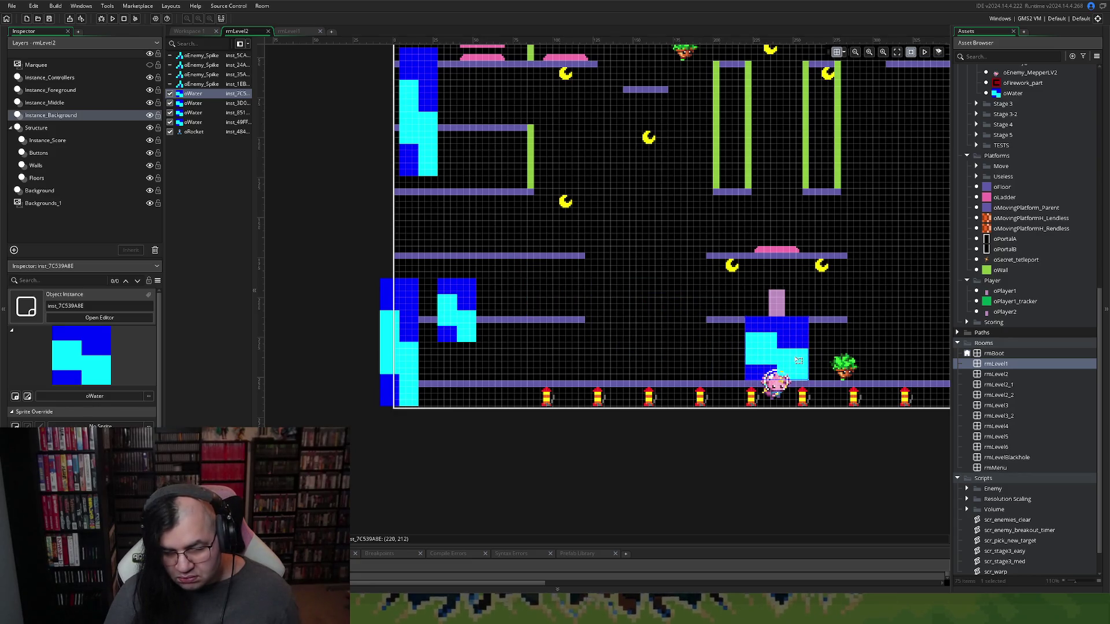
{"action": "scroll", "coordinate": [671, 362], "scroll_direction": "left", "scroll_amount": 2}
{"action": "scroll", "coordinate": [672, 361], "scroll_direction": "right", "scroll_amount": 4}
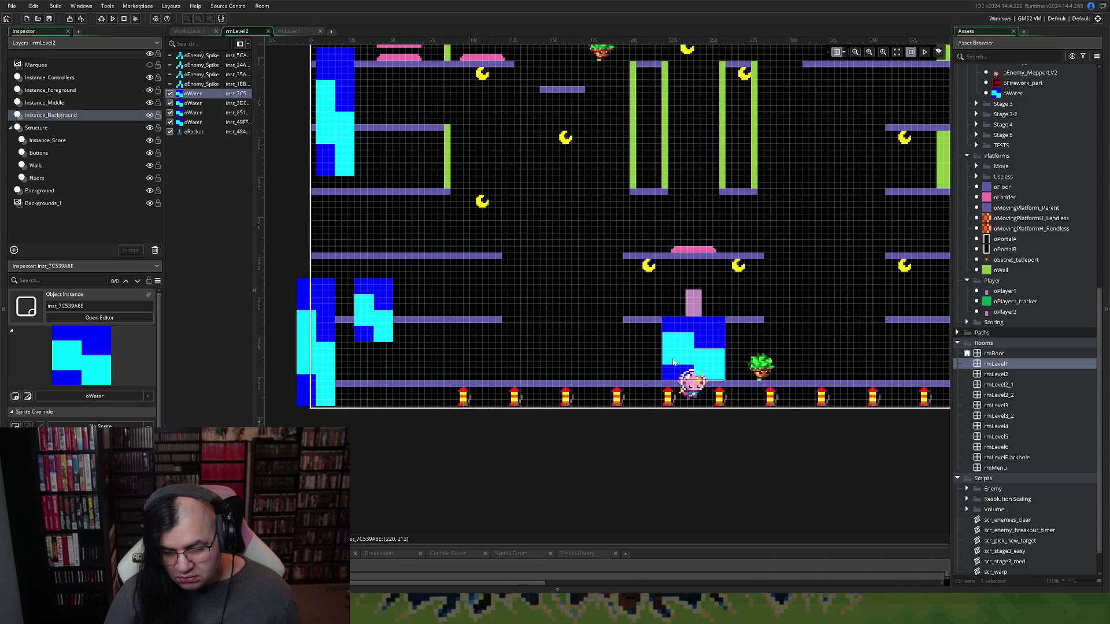
{"action": "scroll", "coordinate": [677, 362], "scroll_direction": "down", "scroll_amount": 2}
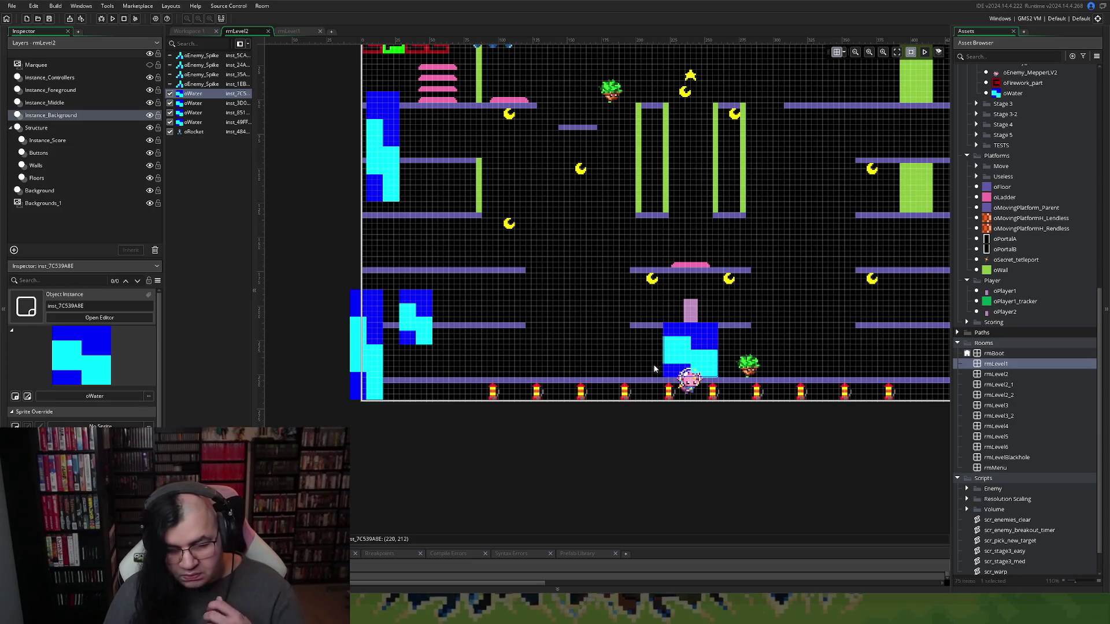
{"action": "scroll", "coordinate": [655, 368], "scroll_direction": "up", "scroll_amount": 1}
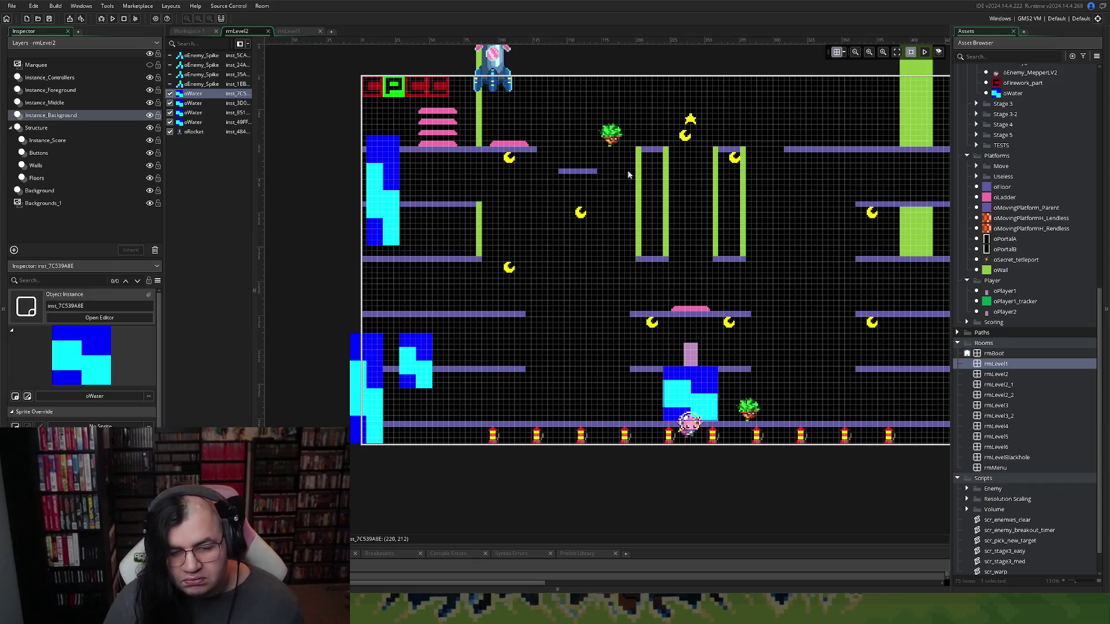
{"action": "left_click", "coordinate": [659, 157]}
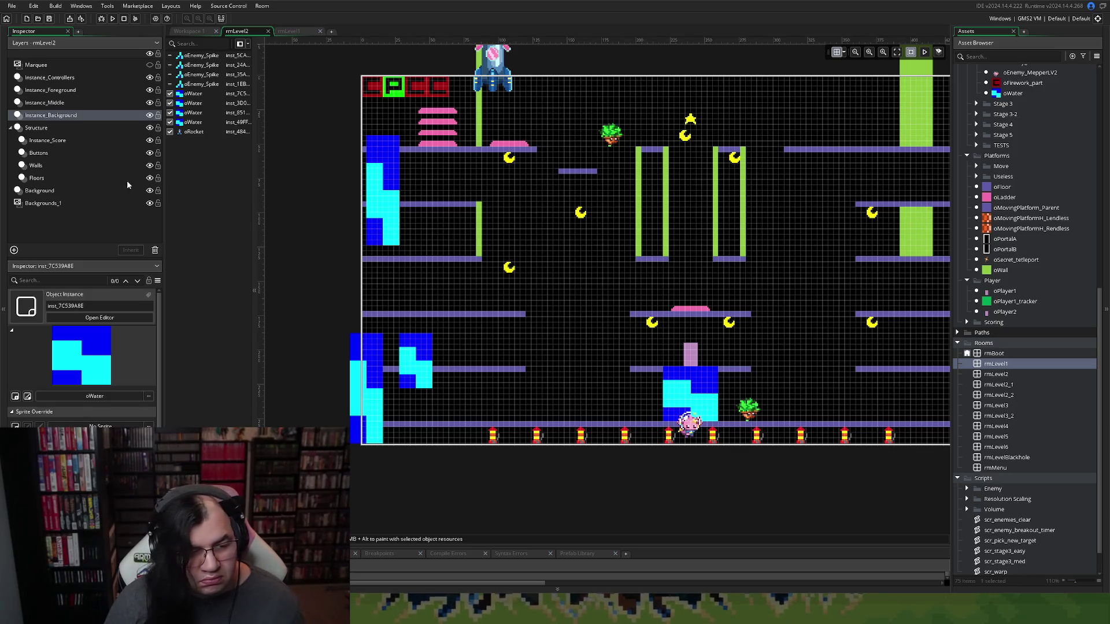
{"action": "left_click", "coordinate": [40, 168]}
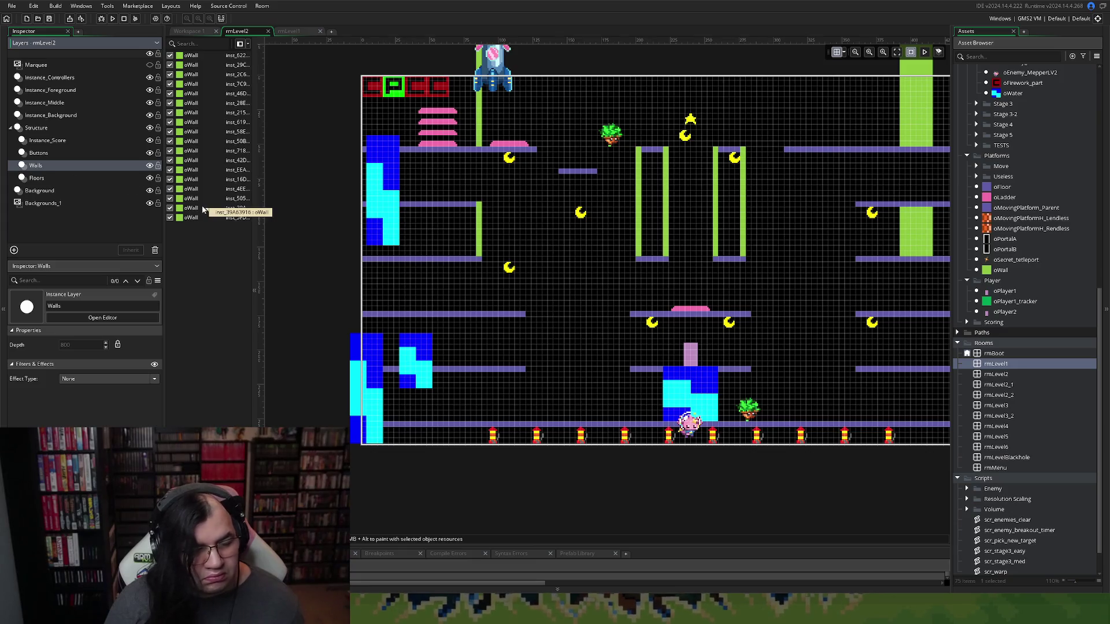
{"action": "left_click", "coordinate": [45, 178]}
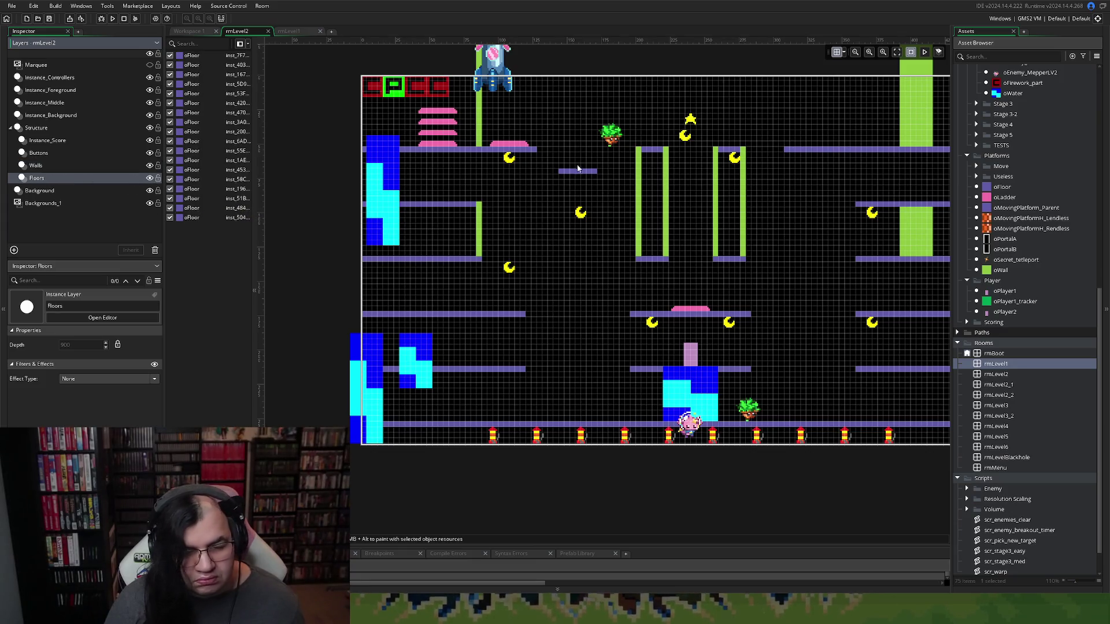
Copy the small top floor piece twice and stack the copies one row apart in the right-side gap
{"action": "left_click", "coordinate": [659, 153]}
{"action": "key", "text": "ctrl+c"}
{"action": "key", "text": "ctrl+v"}
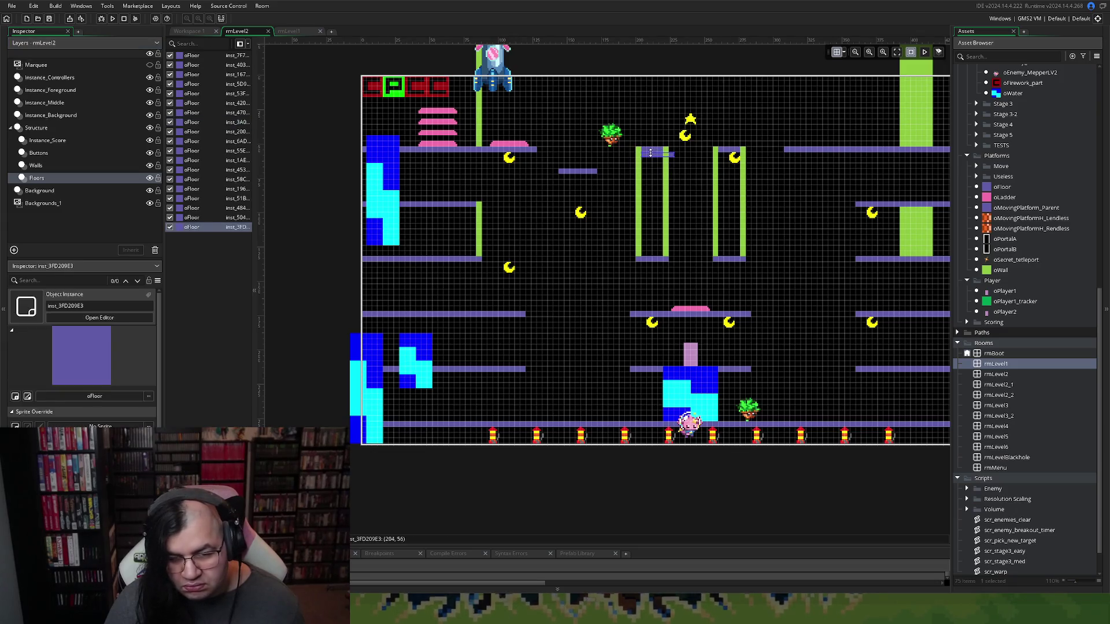
{"action": "left_click_drag", "start_coordinate": [655, 159], "coordinate": [684, 269]}
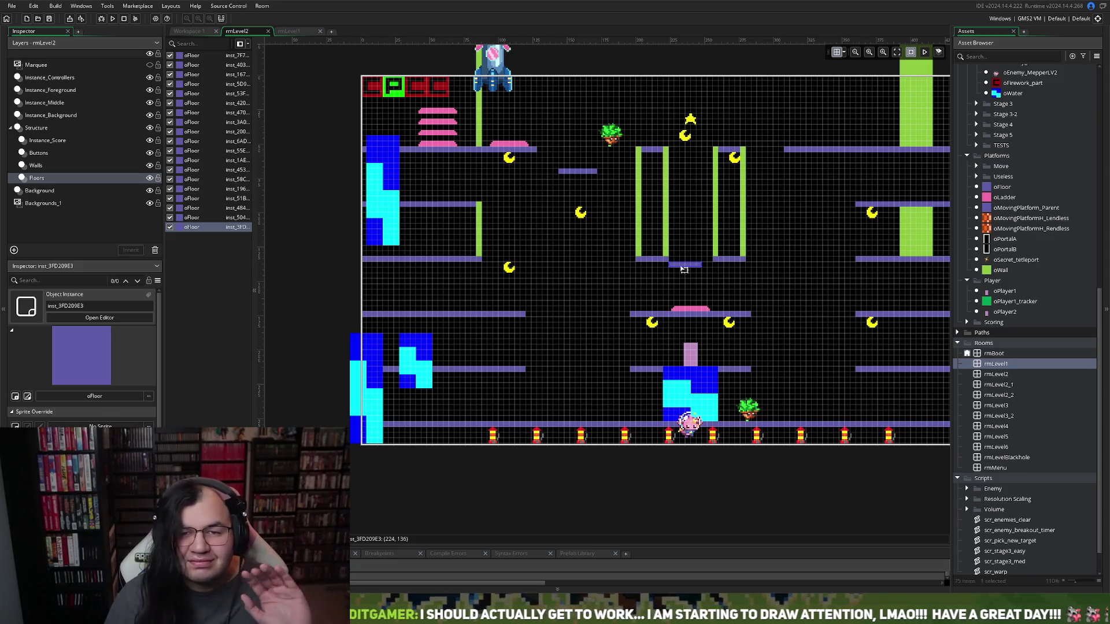
{"action": "mouse_move", "coordinate": [684, 270]}
{"action": "left_mouse_down"}
{"action": "mouse_move", "coordinate": [771, 288]}
{"action": "mouse_move", "coordinate": [820, 352]}
{"action": "mouse_move", "coordinate": [816, 386]}
{"action": "mouse_move", "coordinate": [833, 377]}
{"action": "mouse_move", "coordinate": [804, 373]}
{"action": "left_mouse_up"}
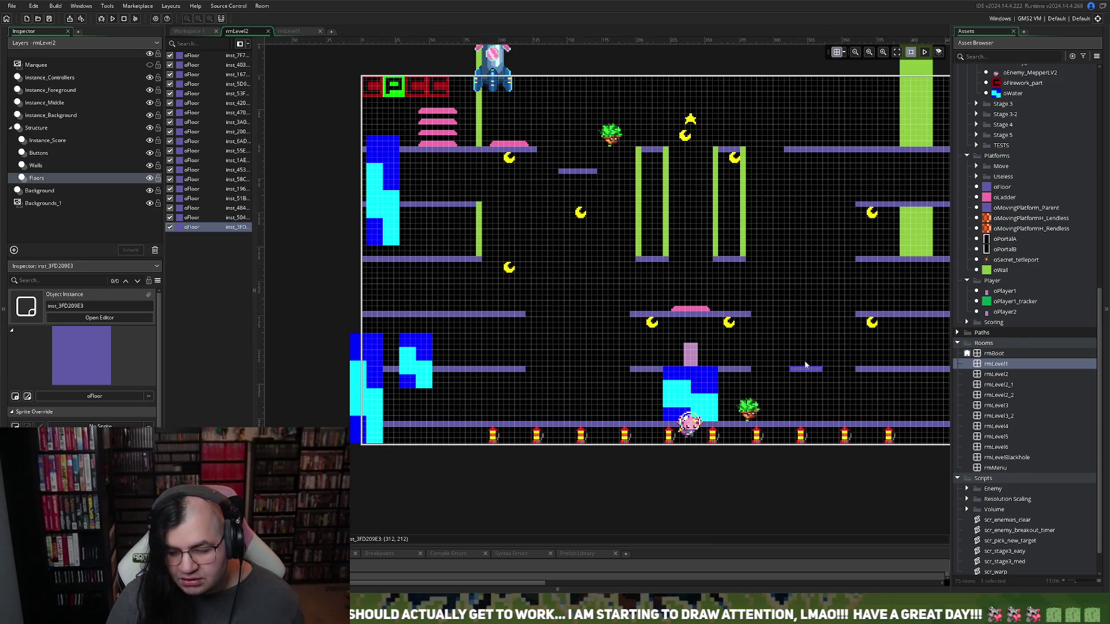
{"action": "key", "text": "ctrl+v"}
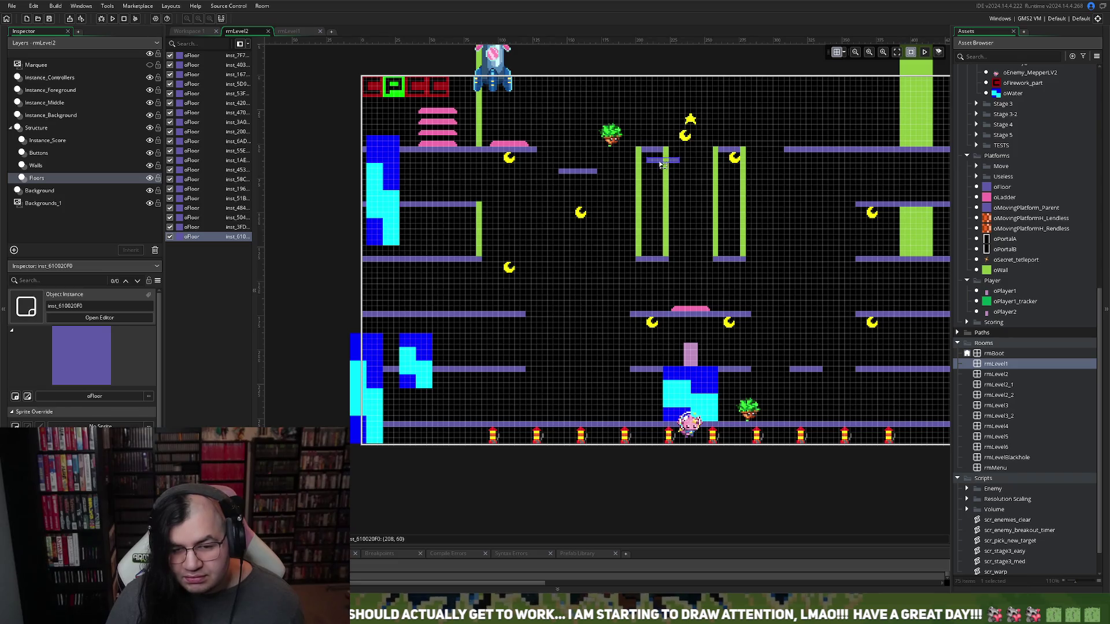
{"action": "mouse_move", "coordinate": [662, 163]}
{"action": "left_mouse_down"}
{"action": "mouse_move", "coordinate": [814, 345]}
{"action": "mouse_move", "coordinate": [804, 267]}
{"action": "left_mouse_up"}
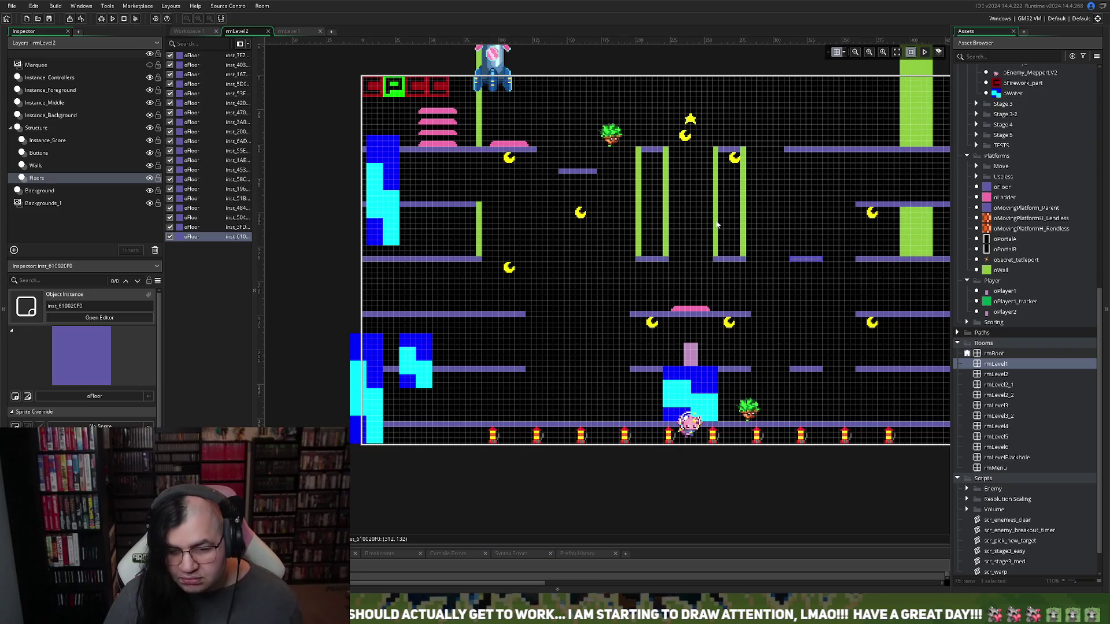
{"action": "left_click", "coordinate": [732, 251]}
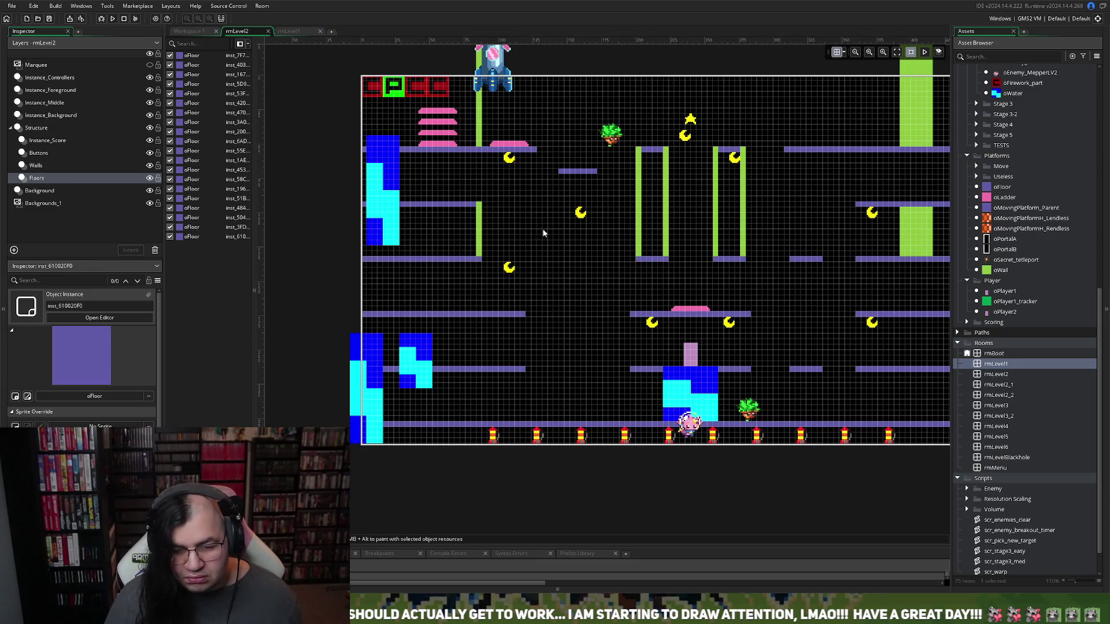
{"action": "left_click", "coordinate": [36, 165]}
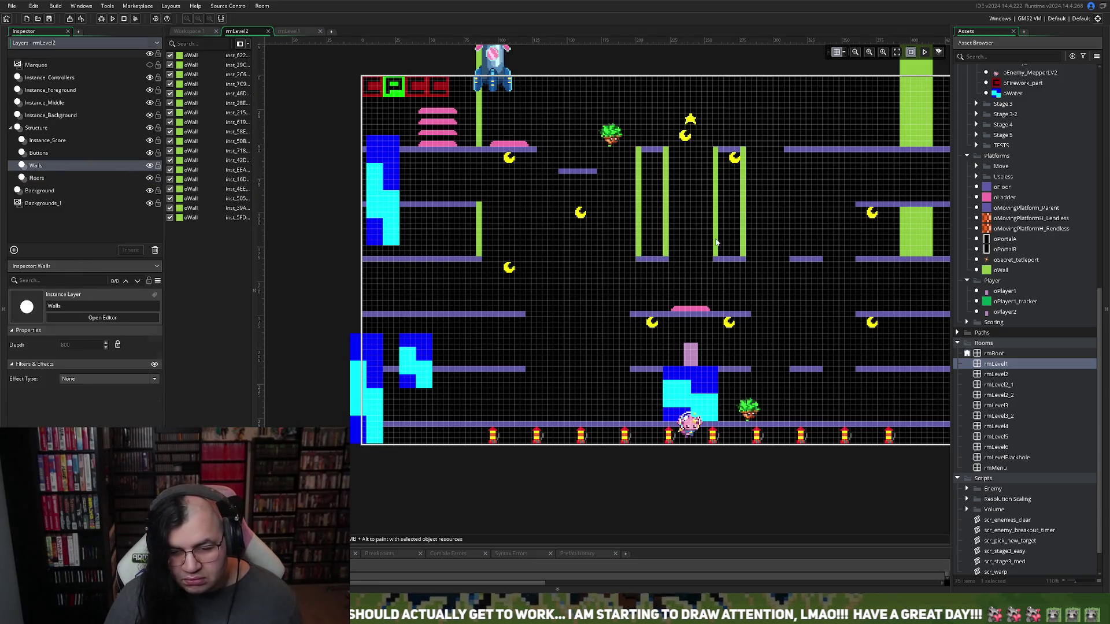
Place two copied tall green oWall pieces side by side, forming a pillar on the right
{"action": "mouse_move", "coordinate": [716, 243]}
{"action": "left_mouse_down"}
{"action": "mouse_move", "coordinate": [800, 336]}
{"action": "mouse_move", "coordinate": [797, 347]}
{"action": "left_mouse_up"}
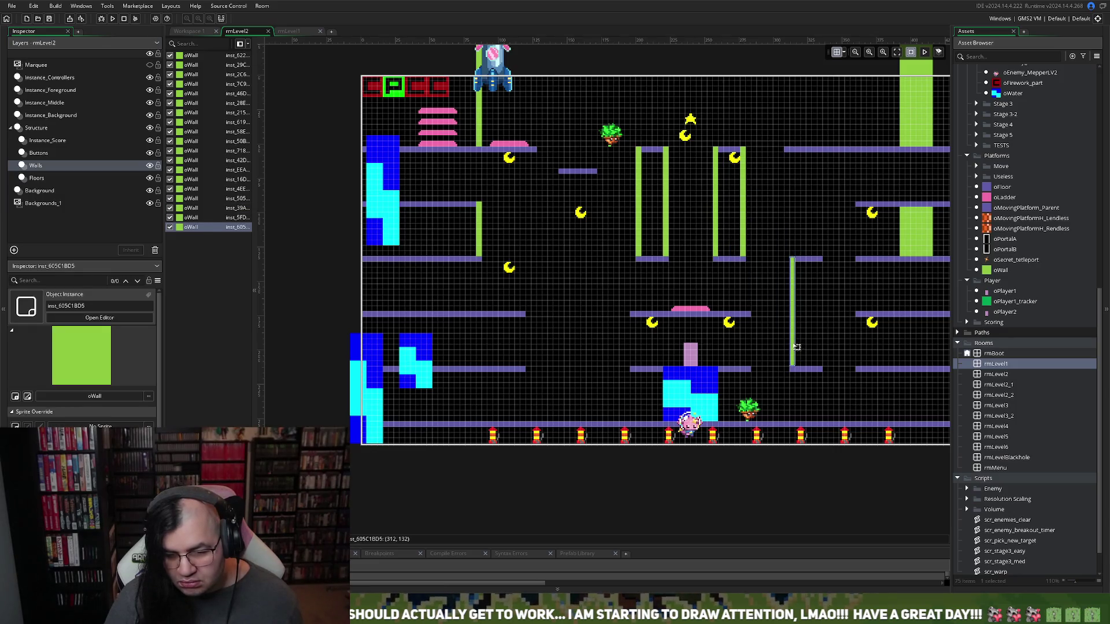
{"action": "key", "text": "ctrl+v"}
{"action": "left_click_drag", "start_coordinate": [733, 231], "coordinate": [826, 331]}
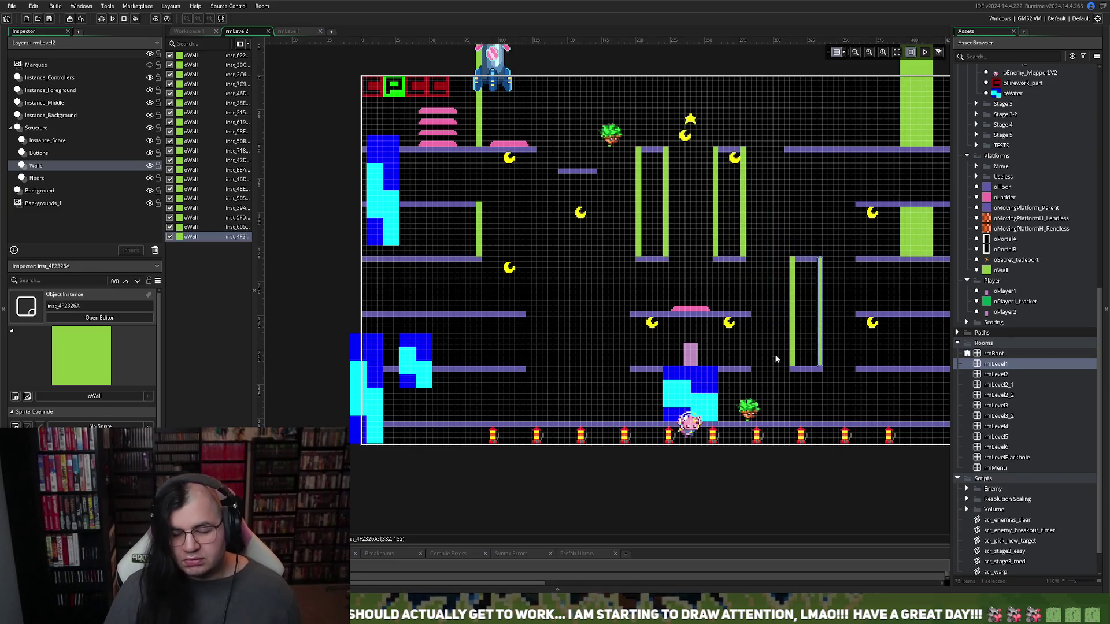
{"action": "scroll", "coordinate": [776, 353], "scroll_direction": "right", "scroll_amount": 2}
{"action": "scroll", "coordinate": [775, 352], "scroll_direction": "left", "scroll_amount": 4}
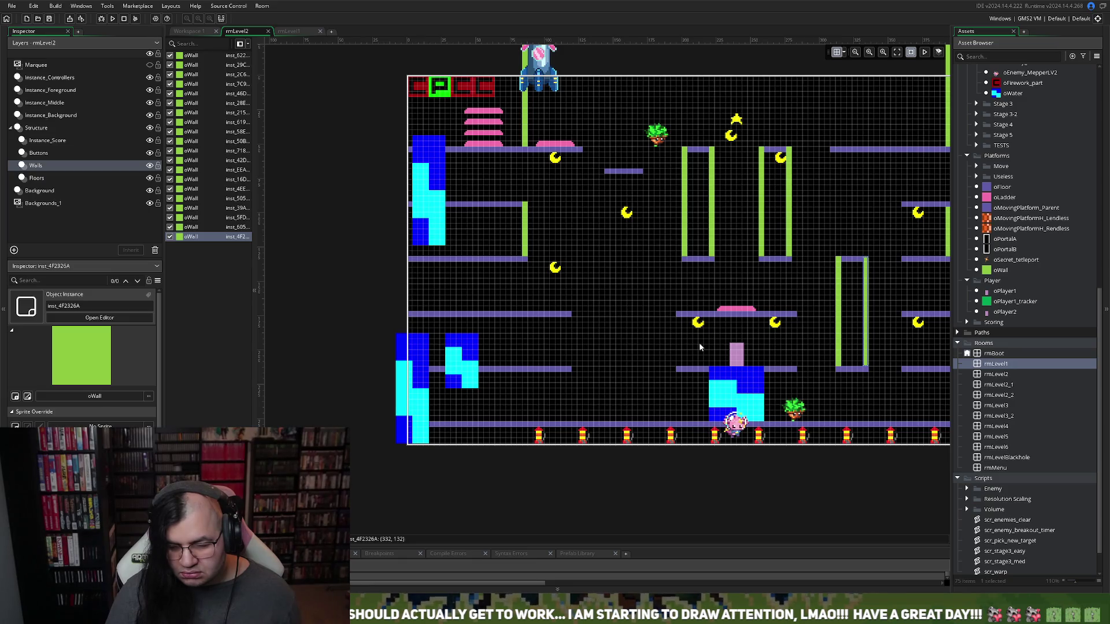
{"action": "scroll", "coordinate": [882, 387], "scroll_direction": "right", "scroll_amount": 2}
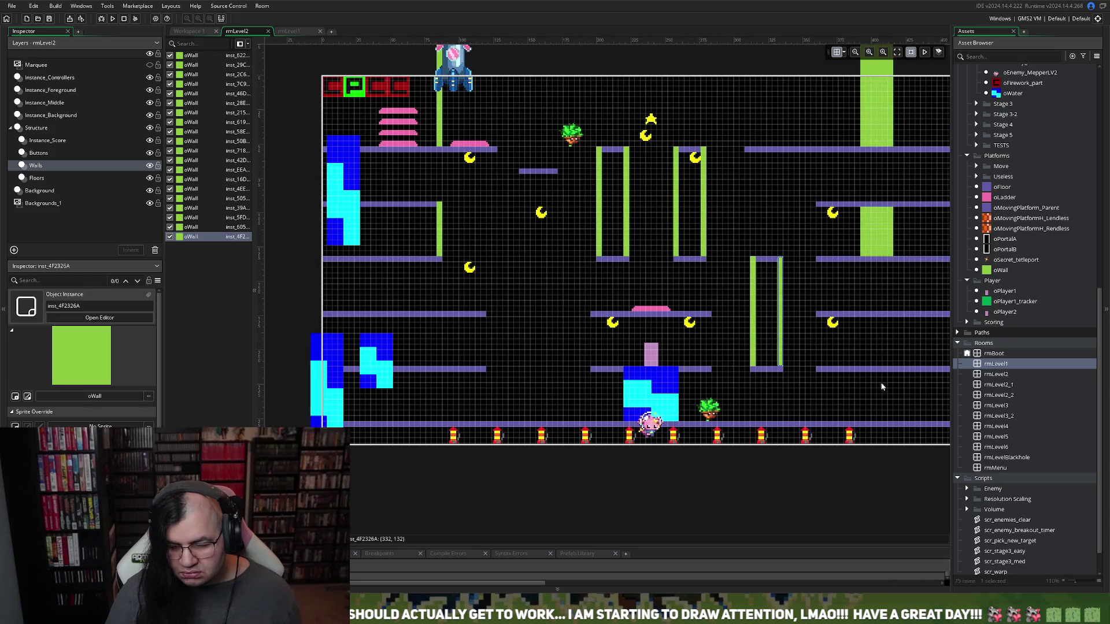
{"action": "scroll", "coordinate": [882, 386], "scroll_direction": "right", "scroll_amount": 2}
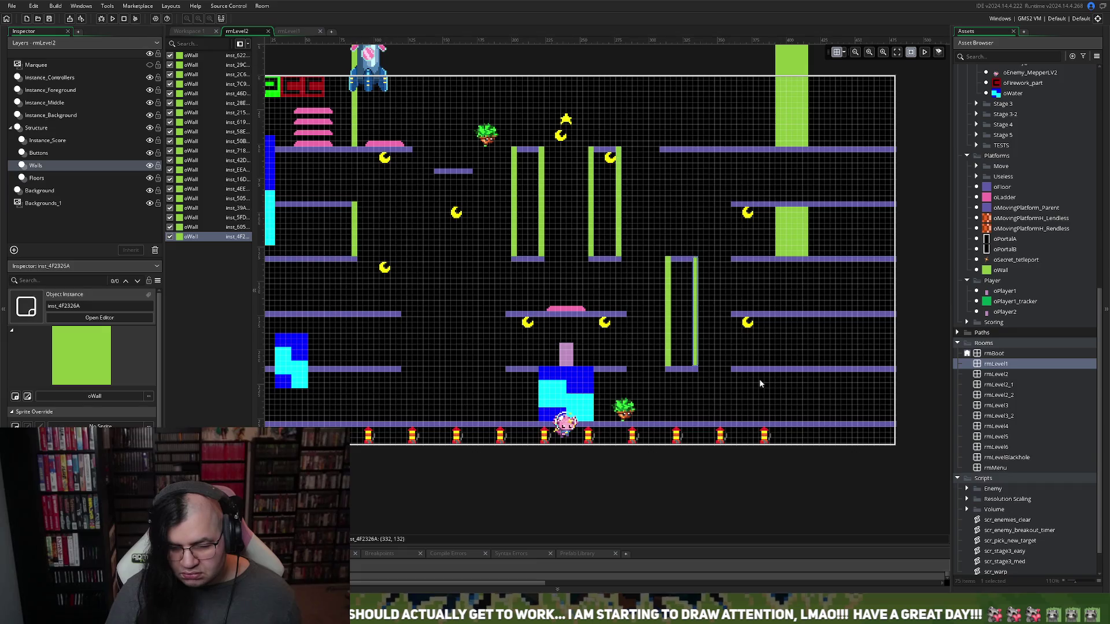
{"action": "scroll", "coordinate": [712, 372], "scroll_direction": "left", "scroll_amount": 3}
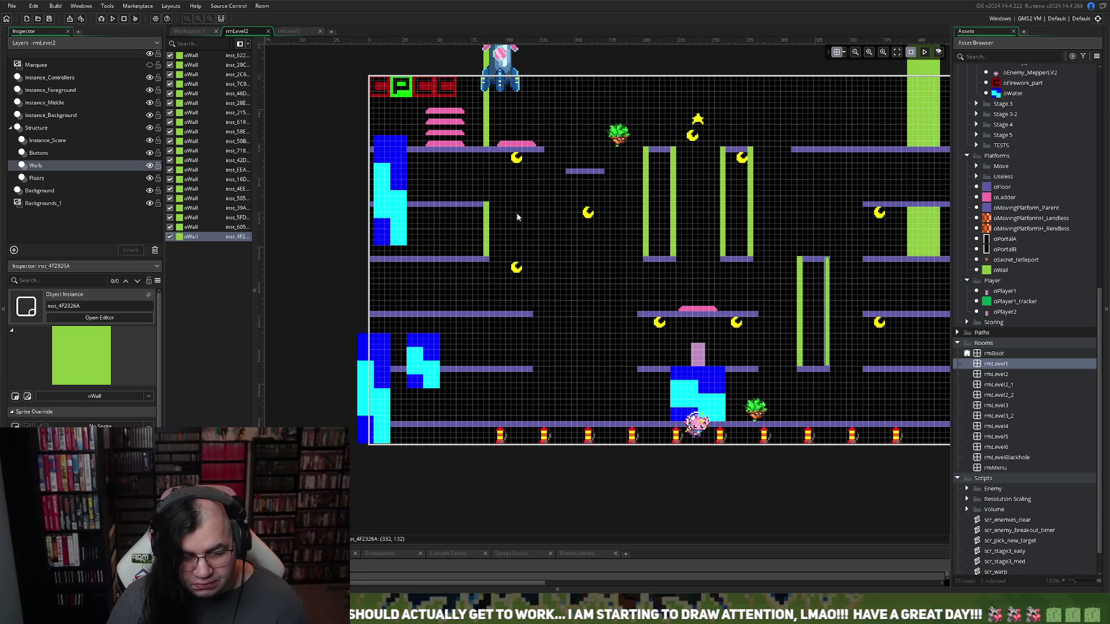
Duplicate the upper-left thin green wall twice, setting the copies side by side to its right
{"action": "left_click", "coordinate": [488, 225]}
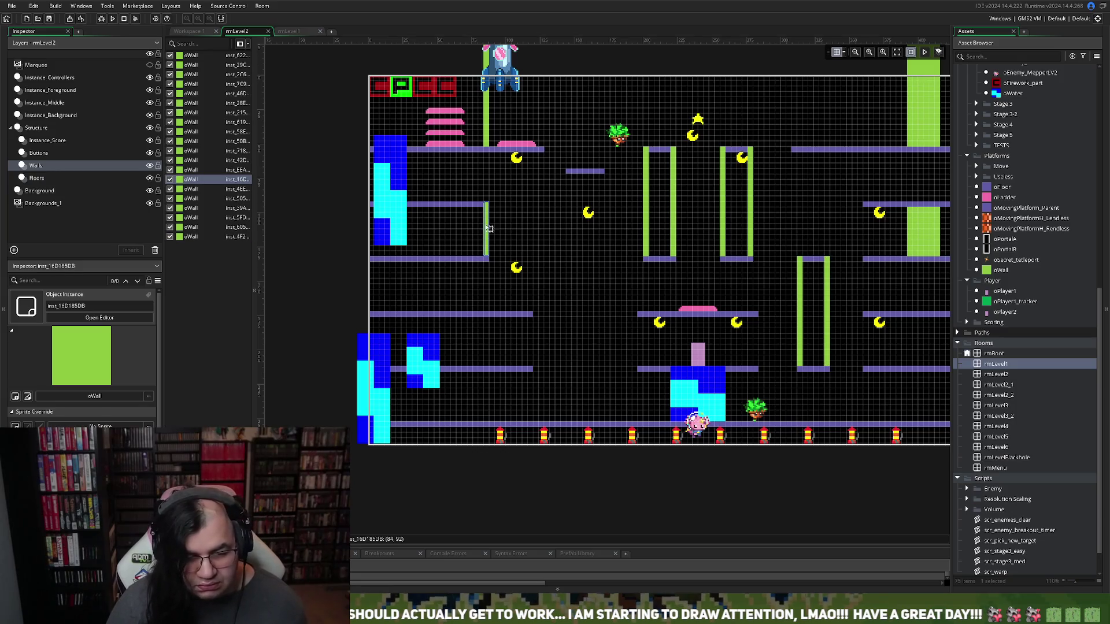
{"action": "key", "text": "ctrl+c"}
{"action": "key", "text": "ctrl+v"}
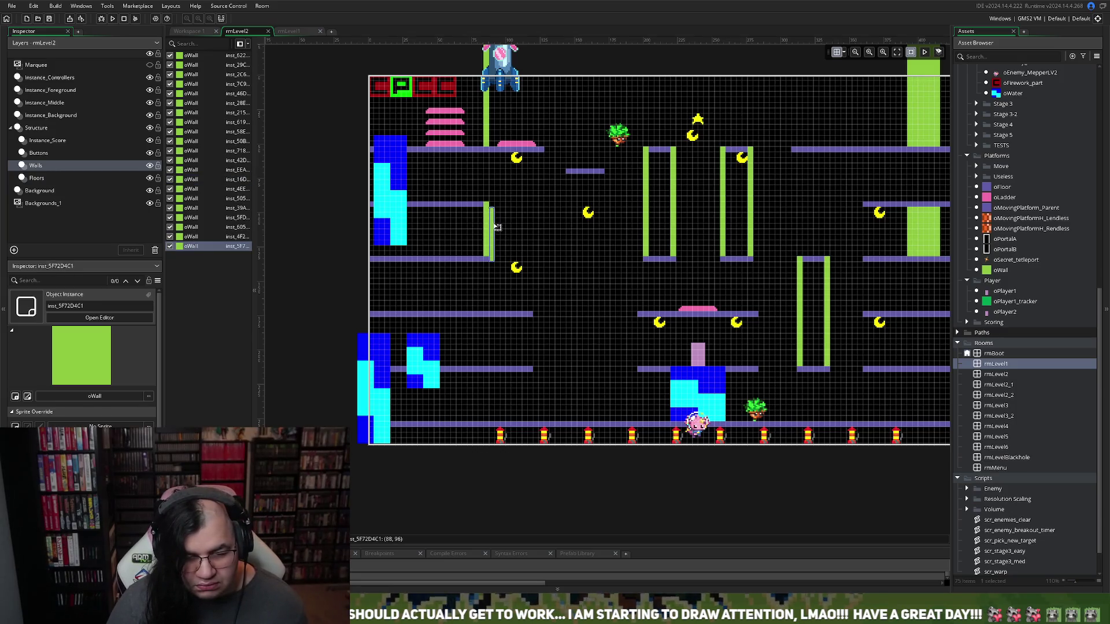
{"action": "left_click_drag", "start_coordinate": [498, 228], "coordinate": [524, 223]}
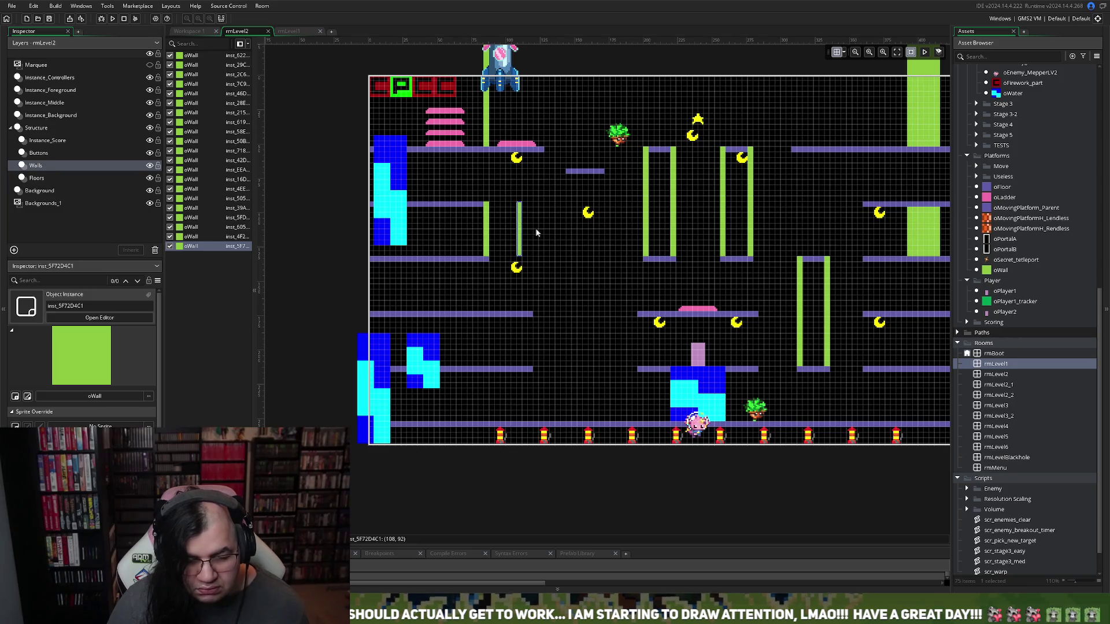
{"action": "key", "text": "ctrl+v"}
{"action": "left_click_drag", "start_coordinate": [527, 229], "coordinate": [550, 223]}
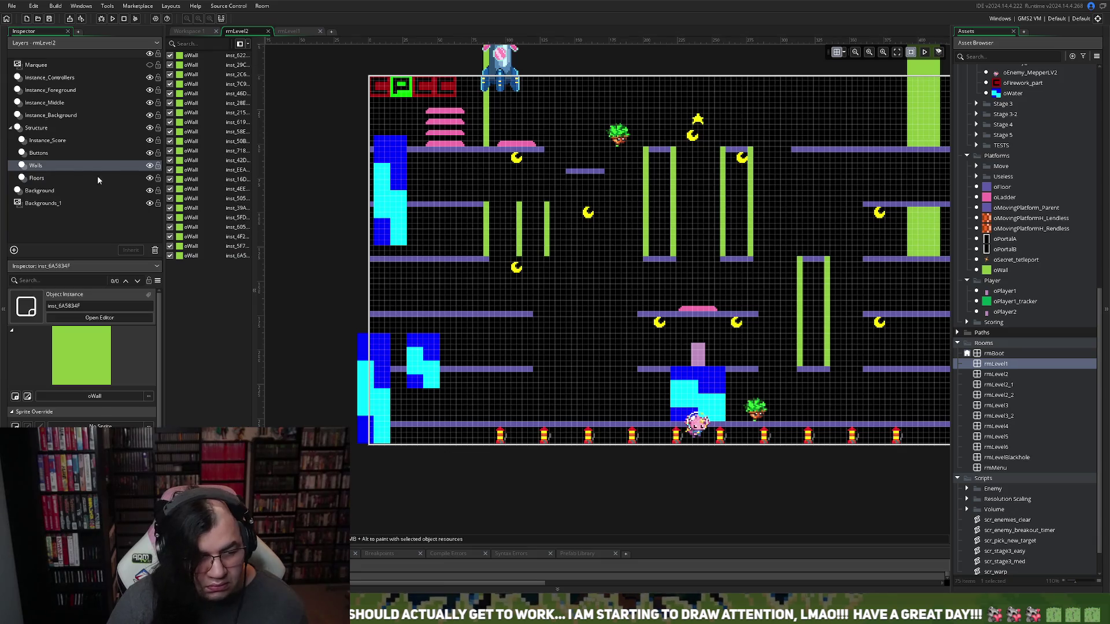
Cap the thin green walls with a short oFloor platform on the Floors layer
{"action": "left_click", "coordinate": [62, 178]}
{"action": "mouse_move", "coordinate": [574, 171]}
{"action": "left_mouse_down"}
{"action": "mouse_move", "coordinate": [518, 202]}
{"action": "mouse_move", "coordinate": [556, 205]}
{"action": "mouse_move", "coordinate": [533, 214]}
{"action": "mouse_move", "coordinate": [530, 267]}
{"action": "left_mouse_up"}
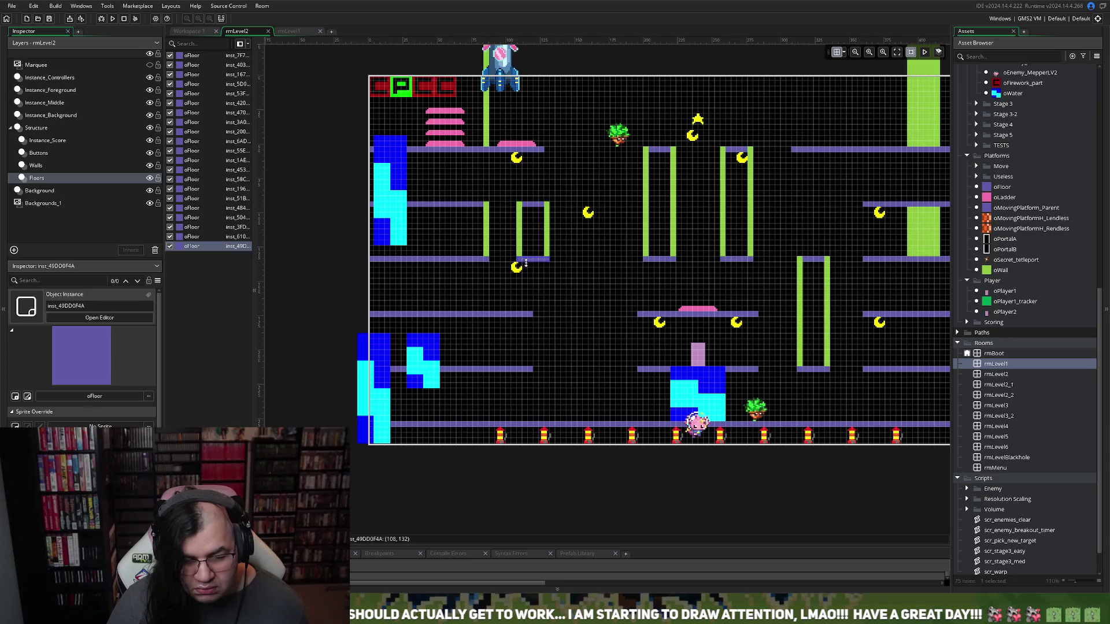
{"action": "left_click", "coordinate": [560, 303]}
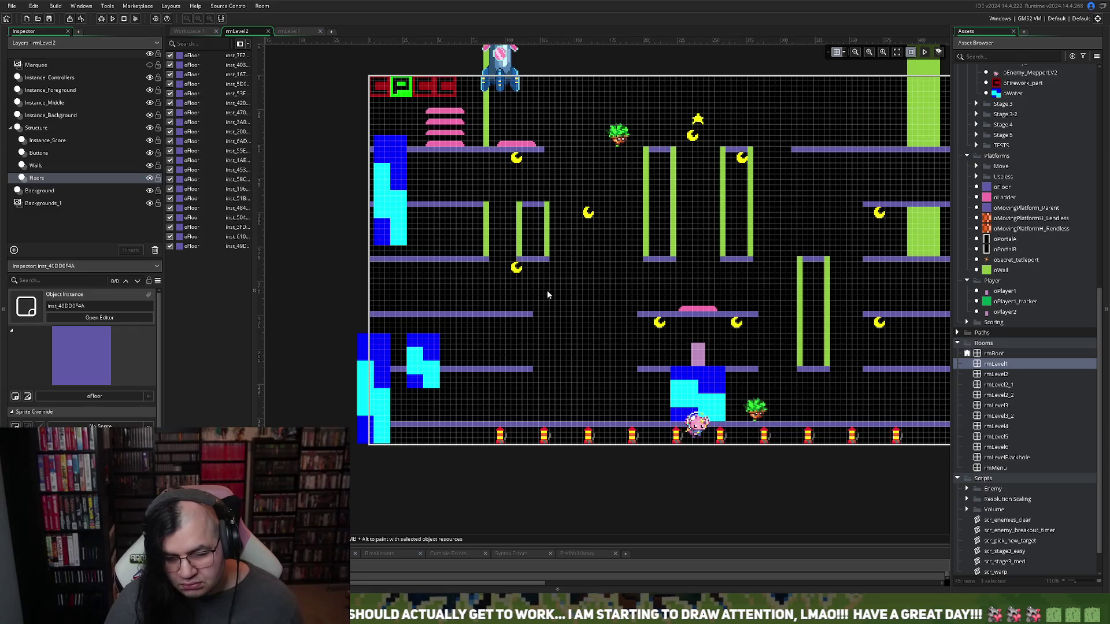
{"action": "scroll", "coordinate": [546, 292], "scroll_direction": "right", "scroll_amount": 2}
{"action": "scroll", "coordinate": [546, 292], "scroll_direction": "left", "scroll_amount": 1}
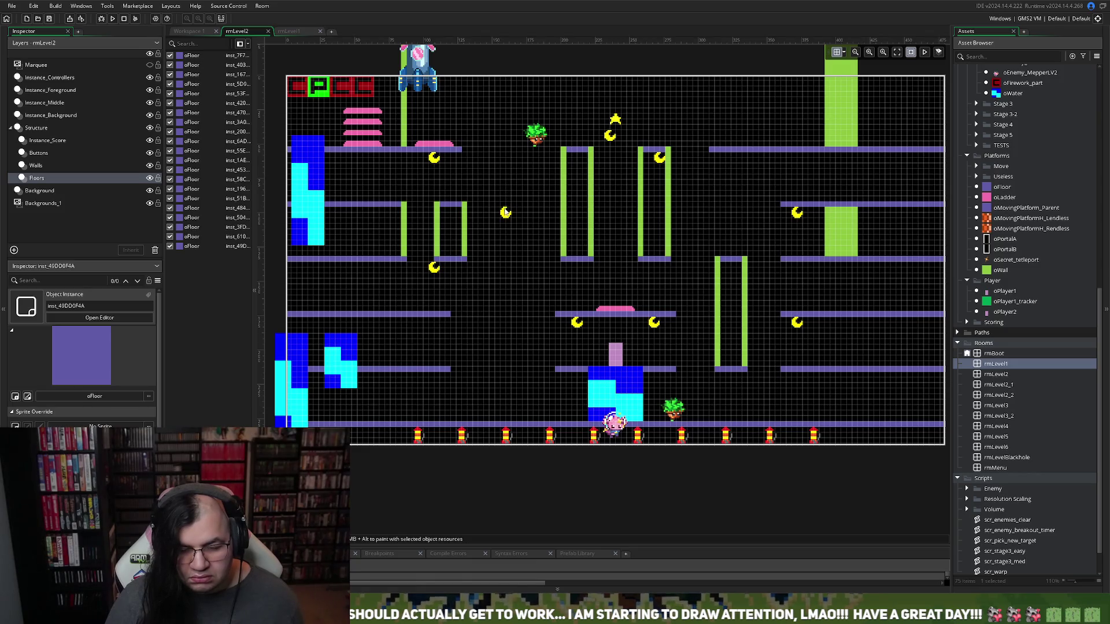
{"action": "left_click", "coordinate": [47, 140]}
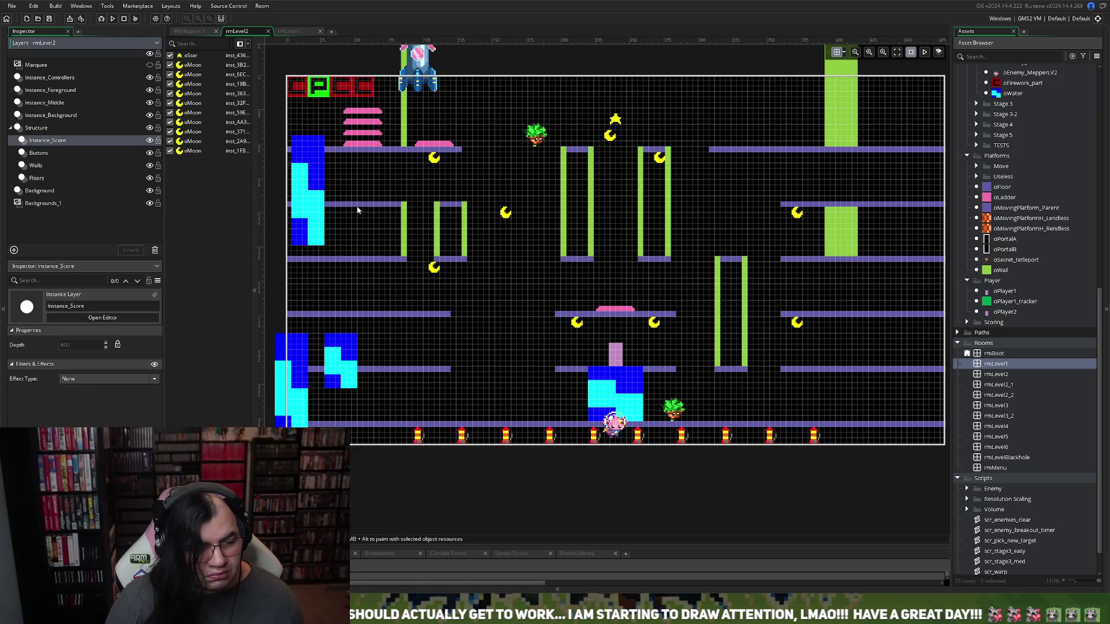
Drag six oMoon pickups from around the room into a top-left row, undoing one misplaced move
{"action": "mouse_move", "coordinate": [504, 214]}
{"action": "left_mouse_down"}
{"action": "mouse_move", "coordinate": [438, 121]}
{"action": "mouse_move", "coordinate": [467, 127]}
{"action": "mouse_move", "coordinate": [451, 122]}
{"action": "left_mouse_up"}
{"action": "mouse_move", "coordinate": [434, 269]}
{"action": "left_mouse_down"}
{"action": "mouse_move", "coordinate": [467, 236]}
{"action": "mouse_move", "coordinate": [467, 120]}
{"action": "left_mouse_up"}
{"action": "left_click_drag", "start_coordinate": [607, 140], "coordinate": [481, 123]}
{"action": "left_click_drag", "start_coordinate": [659, 158], "coordinate": [501, 120]}
{"action": "mouse_move", "coordinate": [578, 325]}
{"action": "left_mouse_down"}
{"action": "mouse_move", "coordinate": [548, 159]}
{"action": "mouse_move", "coordinate": [522, 122]}
{"action": "mouse_move", "coordinate": [552, 196]}
{"action": "left_mouse_up"}
{"action": "key", "text": "ctrl+z"}
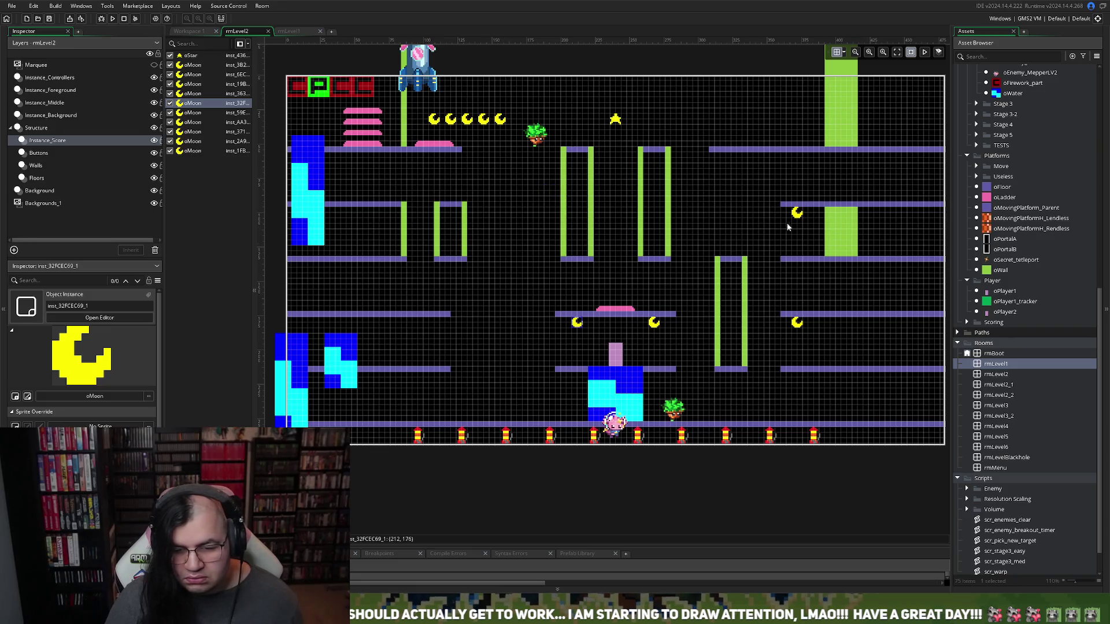
{"action": "mouse_move", "coordinate": [789, 211]}
{"action": "left_mouse_down"}
{"action": "mouse_move", "coordinate": [523, 113]}
{"action": "mouse_move", "coordinate": [425, 102]}
{"action": "left_mouse_up"}
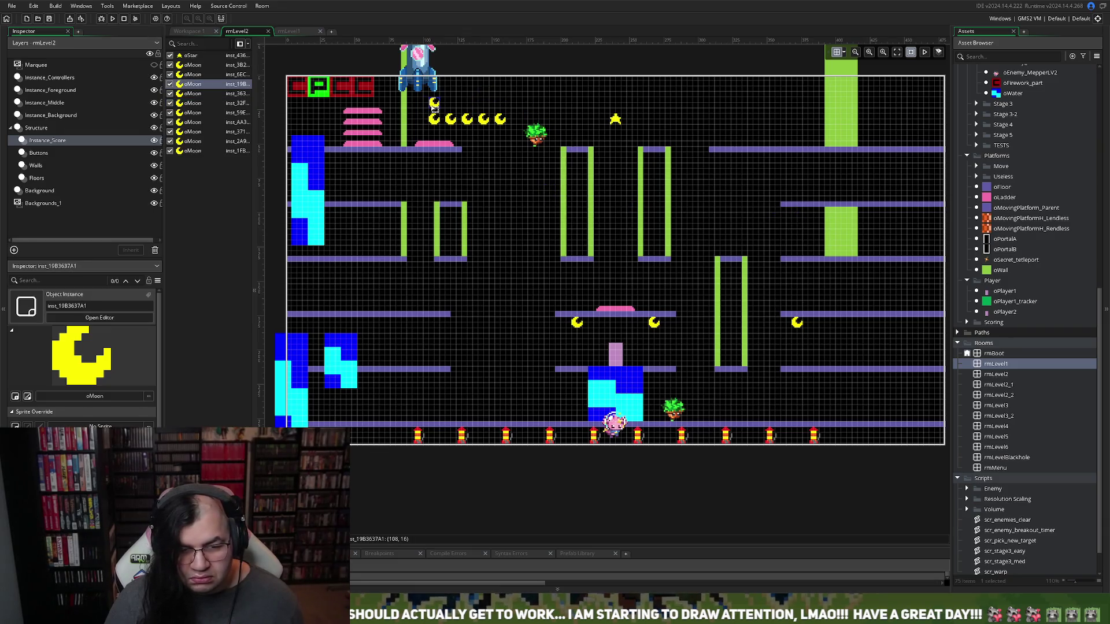
{"action": "mouse_move", "coordinate": [797, 326]}
{"action": "left_mouse_down"}
{"action": "mouse_move", "coordinate": [541, 120]}
{"action": "mouse_move", "coordinate": [456, 108]}
{"action": "left_mouse_up"}
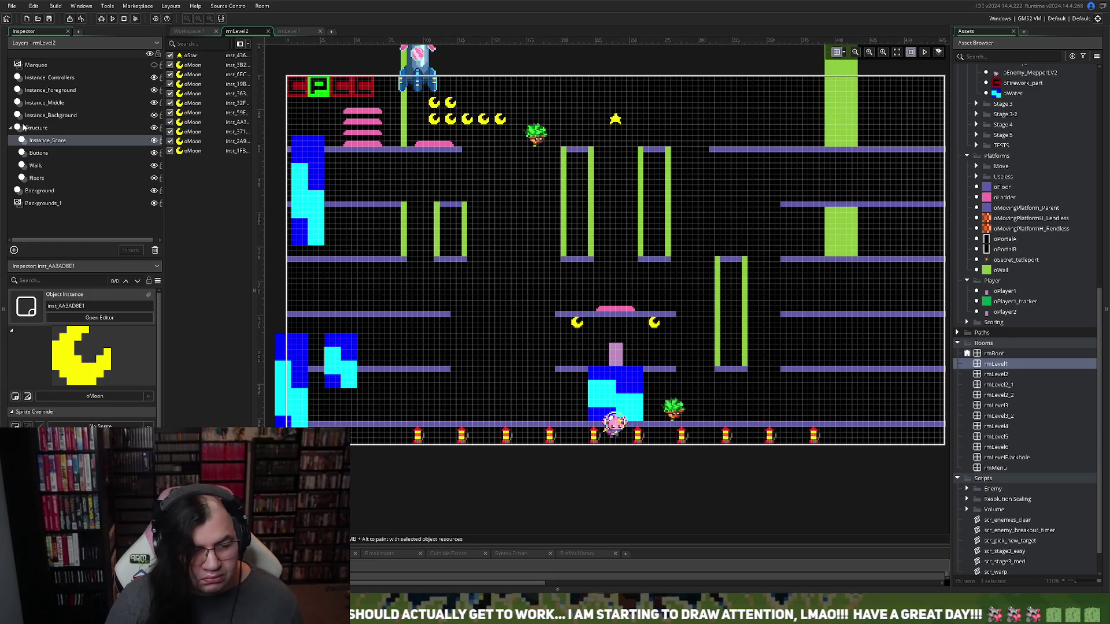
Move a floor strip up beside the pillars and paste a copy next to it
{"action": "left_click", "coordinate": [44, 141]}
{"action": "left_click", "coordinate": [41, 177]}
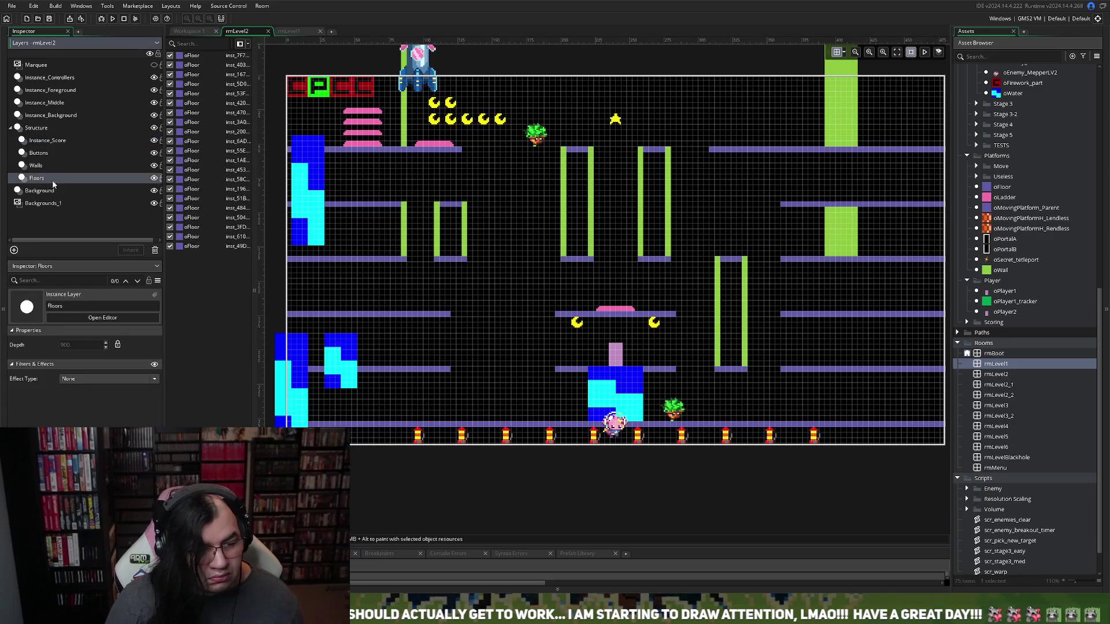
{"action": "left_click", "coordinate": [453, 264]}
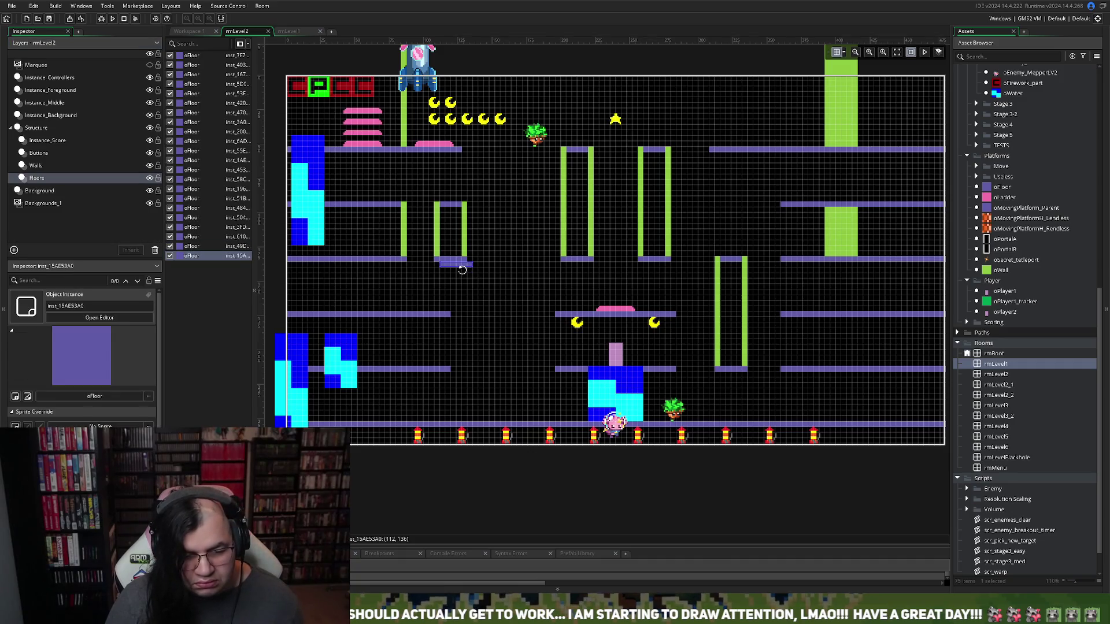
{"action": "mouse_move", "coordinate": [462, 267]}
{"action": "left_mouse_down"}
{"action": "mouse_move", "coordinate": [550, 314]}
{"action": "mouse_move", "coordinate": [533, 296]}
{"action": "left_mouse_up"}
{"action": "key", "text": "ctrl+z"}
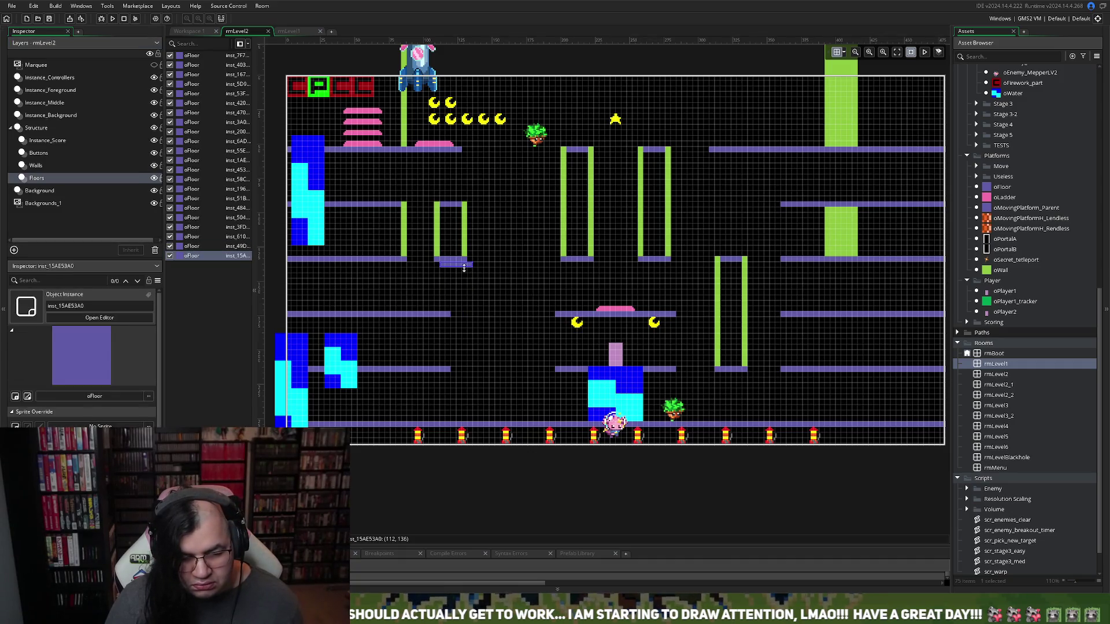
{"action": "mouse_move", "coordinate": [463, 267]}
{"action": "left_mouse_down"}
{"action": "mouse_move", "coordinate": [523, 265]}
{"action": "mouse_move", "coordinate": [526, 187]}
{"action": "mouse_move", "coordinate": [504, 210]}
{"action": "left_mouse_up"}
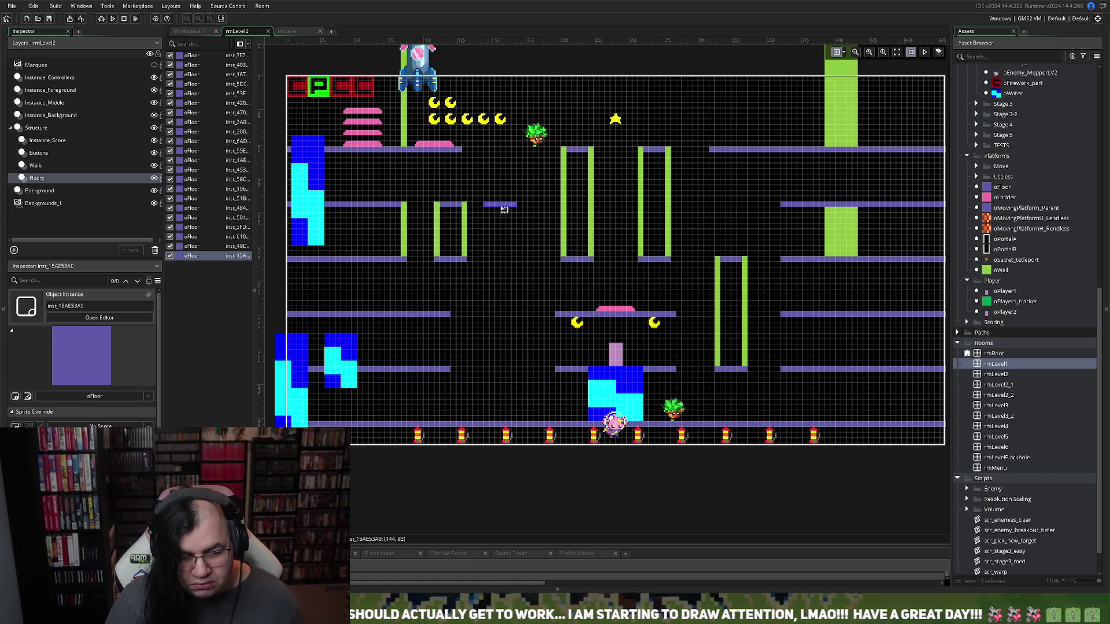
{"action": "key", "text": "ctrl+v"}
{"action": "mouse_move", "coordinate": [463, 272]}
{"action": "left_mouse_down"}
{"action": "mouse_move", "coordinate": [541, 206]}
{"action": "mouse_move", "coordinate": [541, 179]}
{"action": "left_mouse_up"}
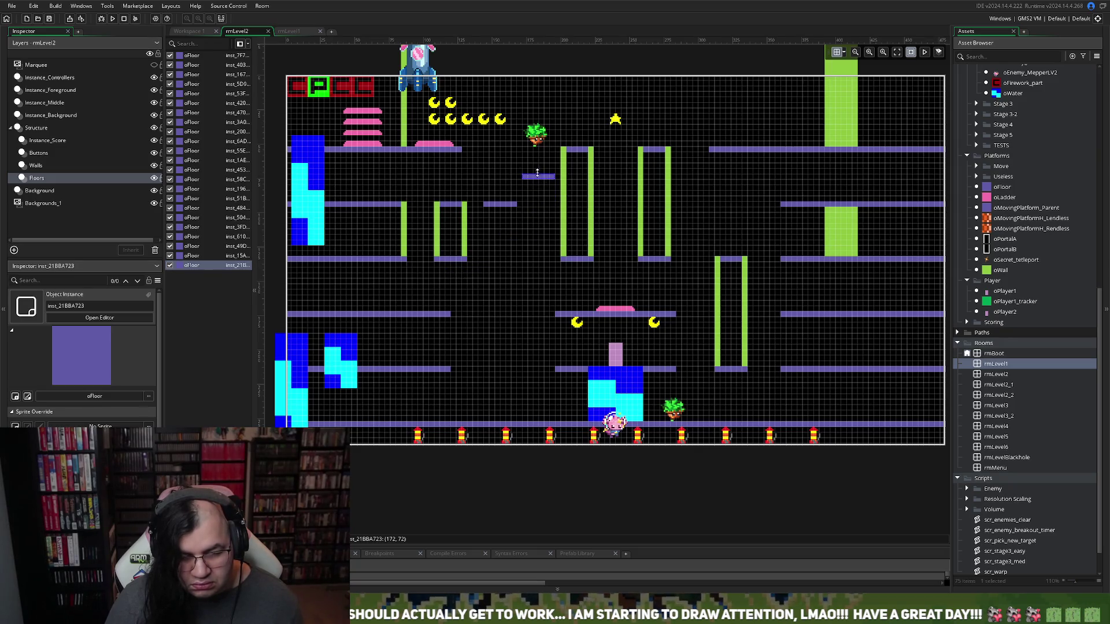
Hide both oEnemy_Grass instances on the Instance_Middle layer
{"action": "left_click", "coordinate": [57, 102]}
{"action": "left_click", "coordinate": [171, 56]}
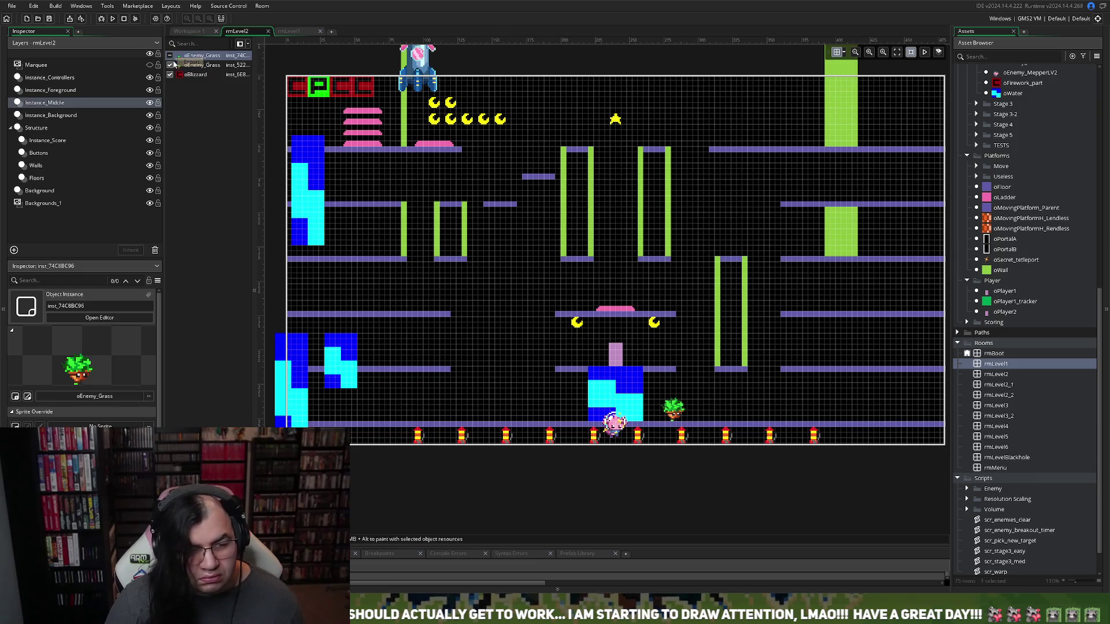
{"action": "left_click", "coordinate": [170, 64]}
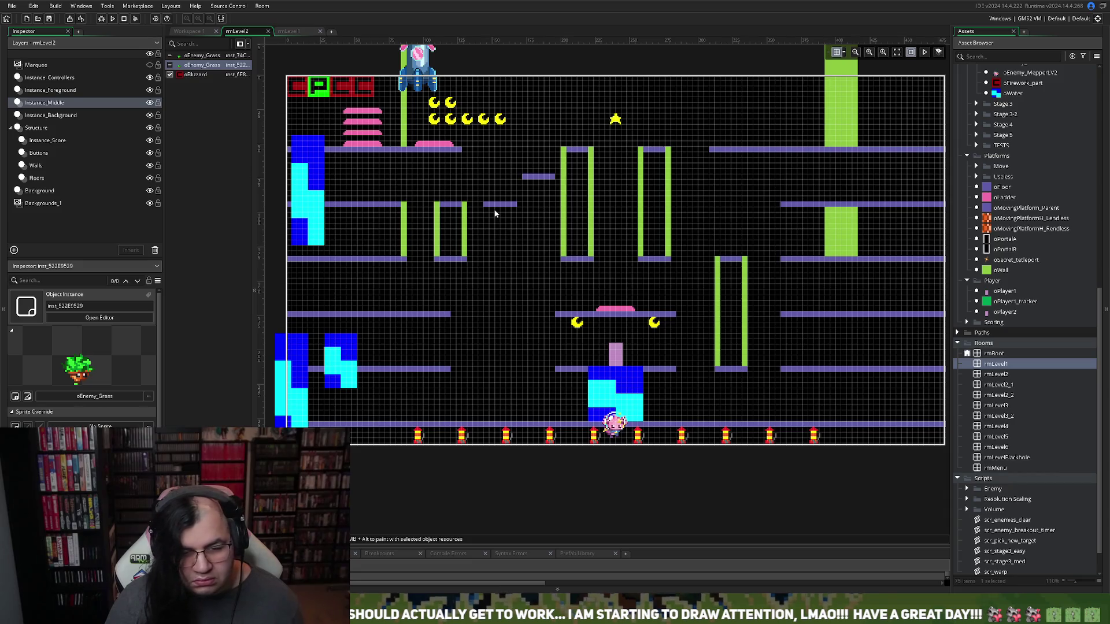
Copy a small floor step and position the steps beside the pillar
{"action": "left_click", "coordinate": [47, 179]}
{"action": "left_click", "coordinate": [533, 179]}
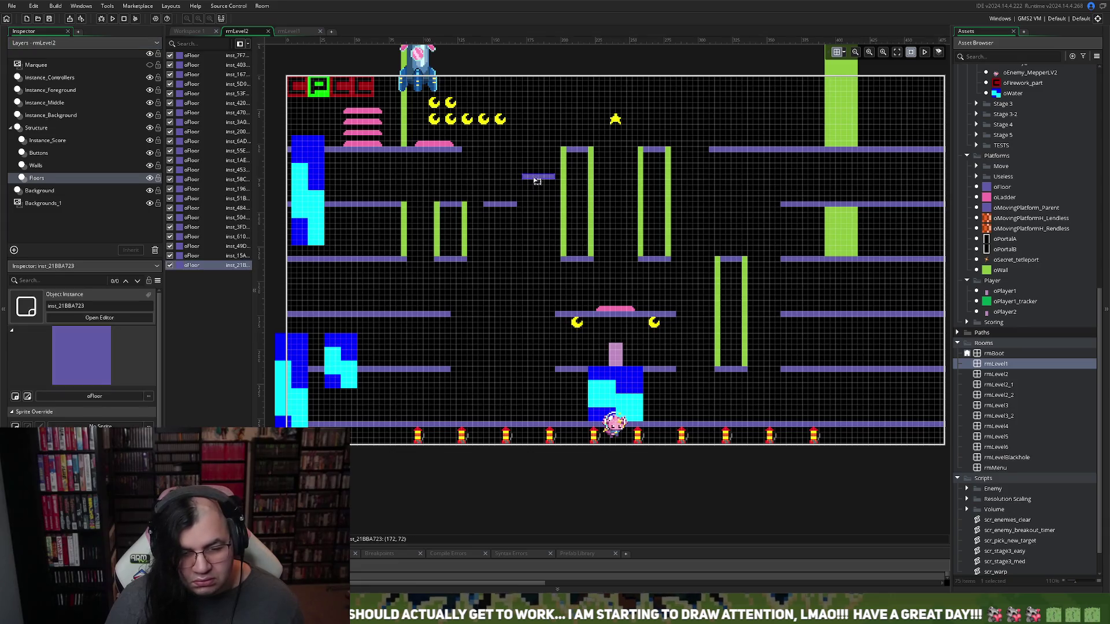
{"action": "mouse_move", "coordinate": [538, 182]}
{"action": "left_mouse_down"}
{"action": "mouse_move", "coordinate": [546, 253]}
{"action": "mouse_move", "coordinate": [534, 303]}
{"action": "mouse_move", "coordinate": [569, 334]}
{"action": "mouse_move", "coordinate": [541, 304]}
{"action": "left_mouse_up"}
{"action": "mouse_move", "coordinate": [538, 177]}
{"action": "left_mouse_down"}
{"action": "mouse_move", "coordinate": [529, 145]}
{"action": "mouse_move", "coordinate": [513, 151]}
{"action": "left_mouse_up"}
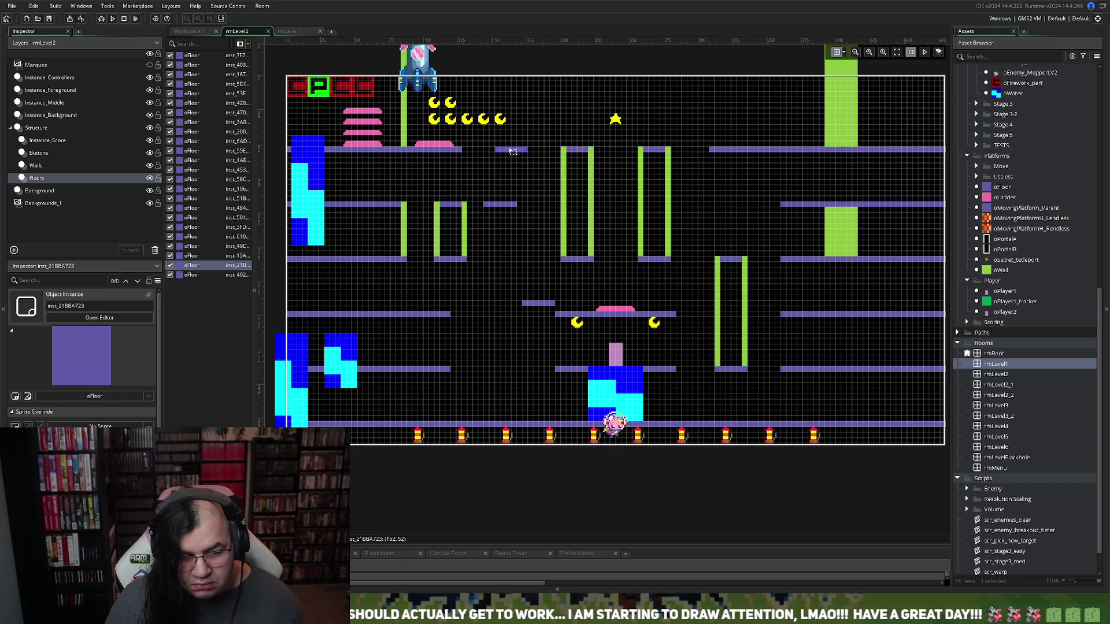
{"action": "mouse_move", "coordinate": [498, 203]}
{"action": "left_mouse_down"}
{"action": "mouse_move", "coordinate": [480, 181]}
{"action": "mouse_move", "coordinate": [522, 230]}
{"action": "mouse_move", "coordinate": [525, 206]}
{"action": "mouse_move", "coordinate": [510, 229]}
{"action": "mouse_move", "coordinate": [493, 209]}
{"action": "mouse_move", "coordinate": [514, 208]}
{"action": "left_mouse_up"}
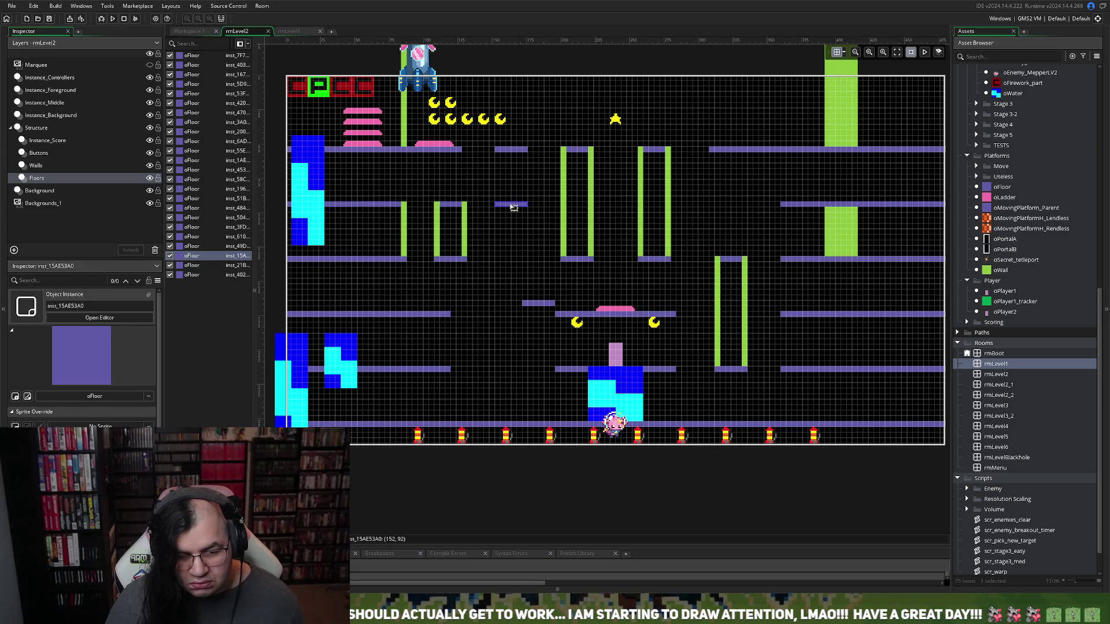
{"action": "mouse_move", "coordinate": [537, 302]}
{"action": "left_mouse_down"}
{"action": "mouse_move", "coordinate": [522, 186]}
{"action": "mouse_move", "coordinate": [530, 173]}
{"action": "mouse_move", "coordinate": [512, 180]}
{"action": "mouse_move", "coordinate": [550, 182]}
{"action": "left_mouse_up"}
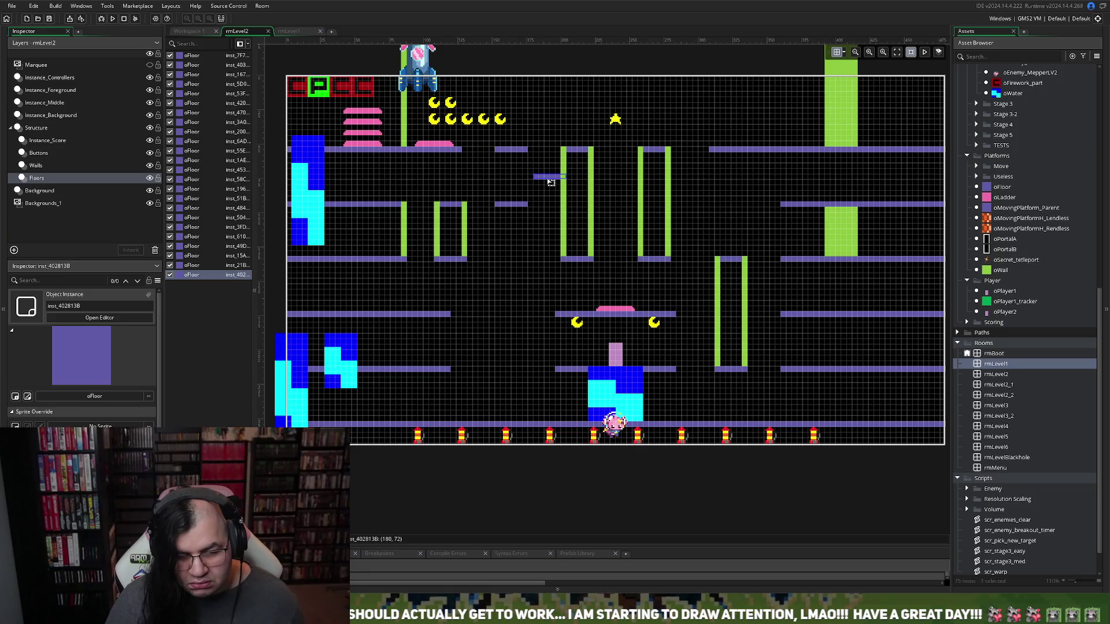
{"action": "left_click_drag", "start_coordinate": [551, 182], "coordinate": [551, 192]}
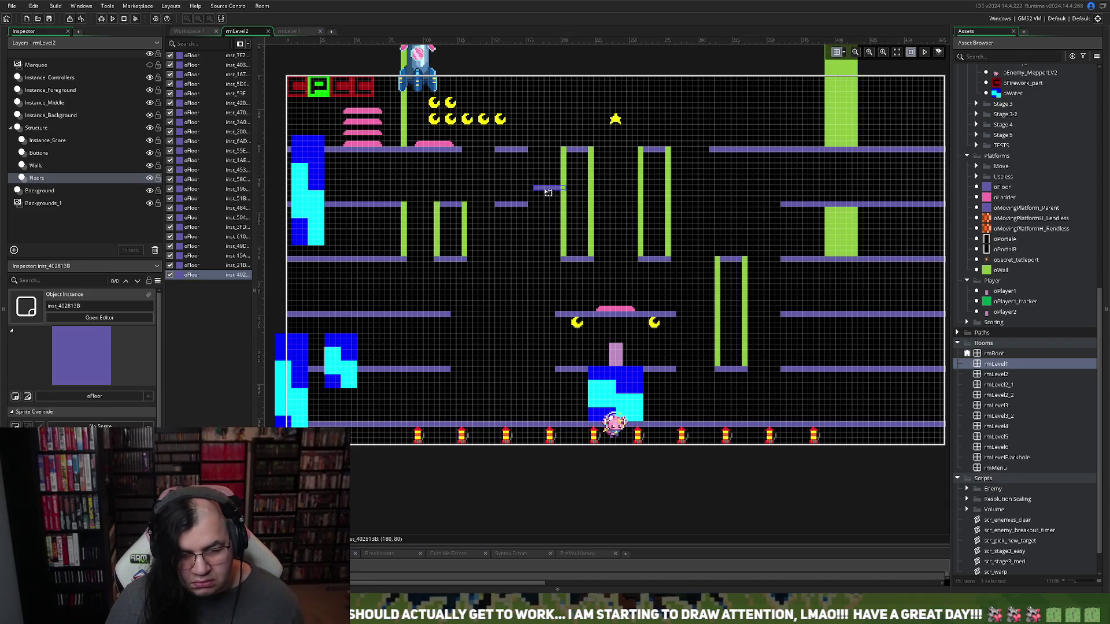
Paste two more floor steps, one below the other, beside the left pillar pair
{"action": "left_click_drag", "start_coordinate": [548, 192], "coordinate": [551, 172]}
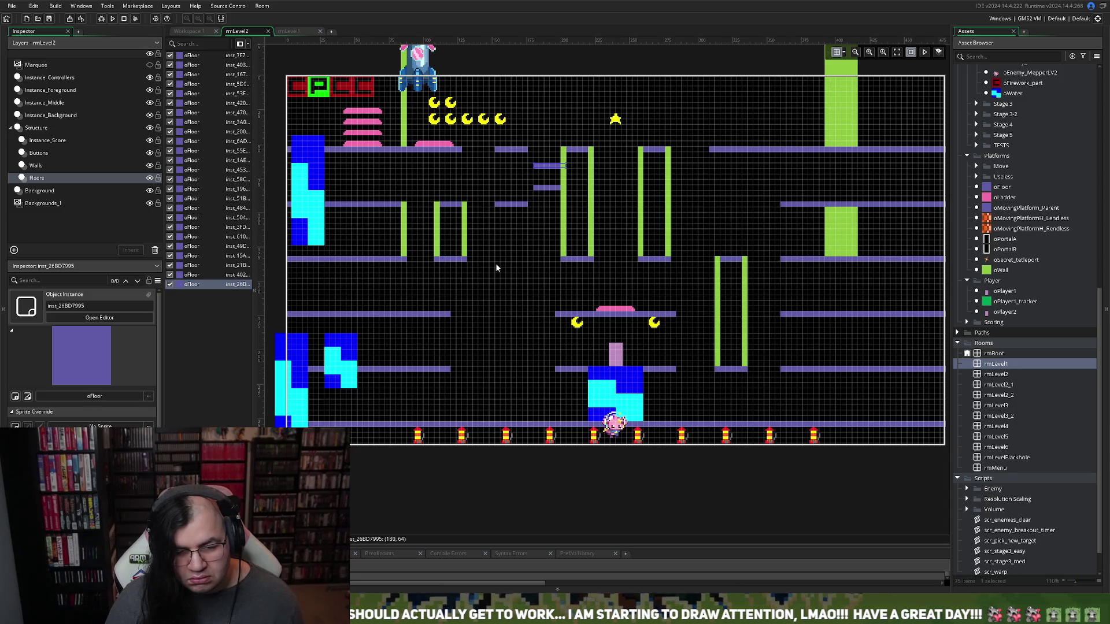
{"action": "key", "text": "ctrl+v"}
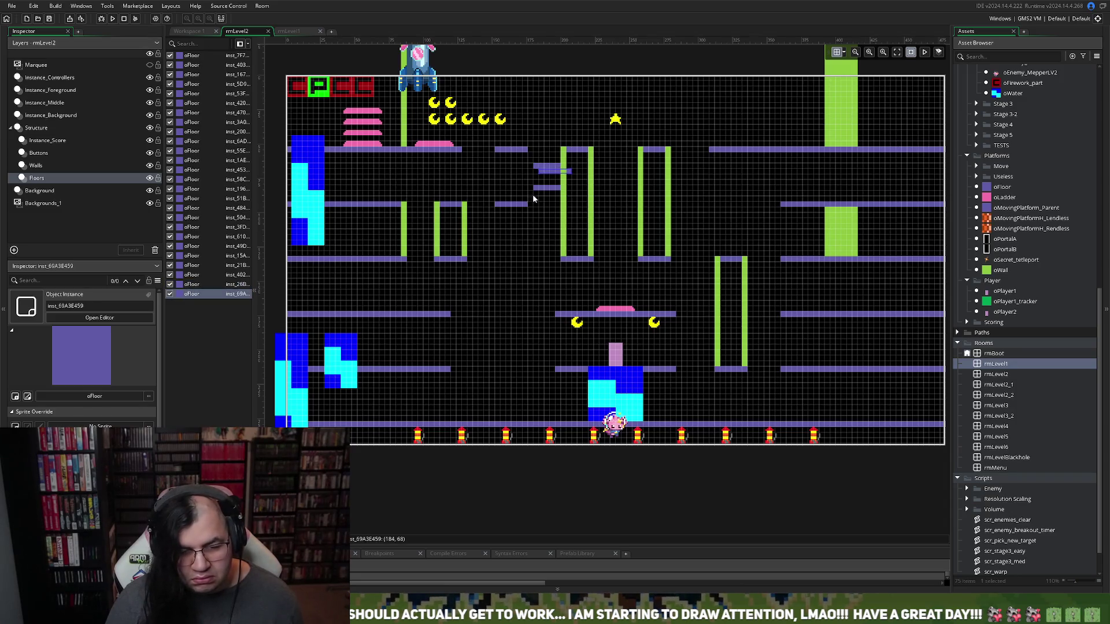
{"action": "mouse_move", "coordinate": [554, 172]}
{"action": "left_mouse_down"}
{"action": "mouse_move", "coordinate": [549, 191]}
{"action": "mouse_move", "coordinate": [479, 234]}
{"action": "left_mouse_up"}
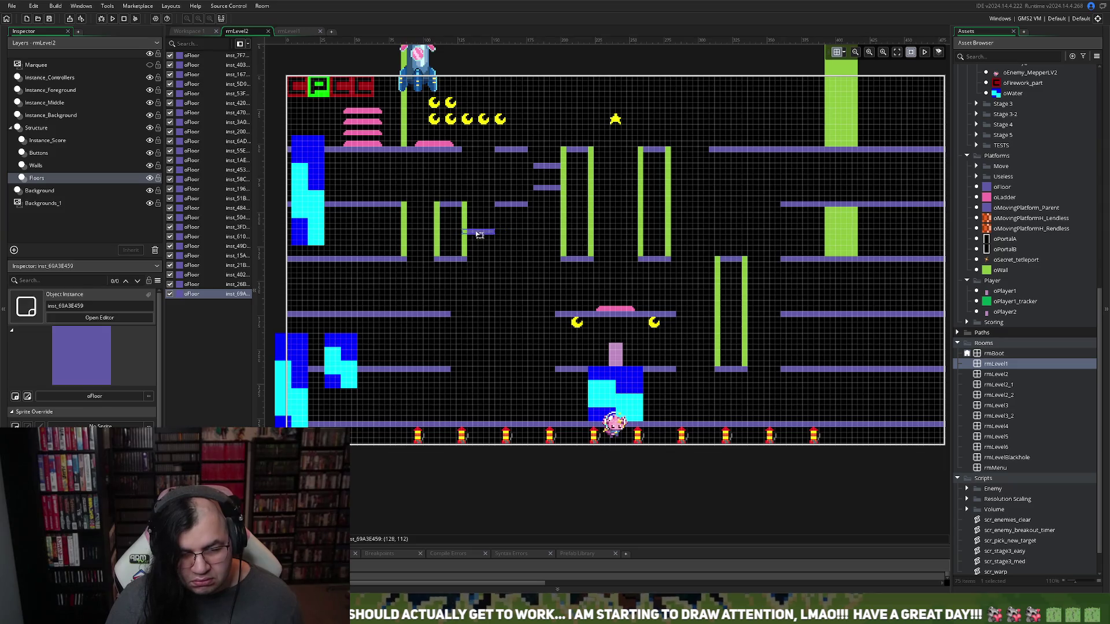
{"action": "key", "text": "ctrl+v"}
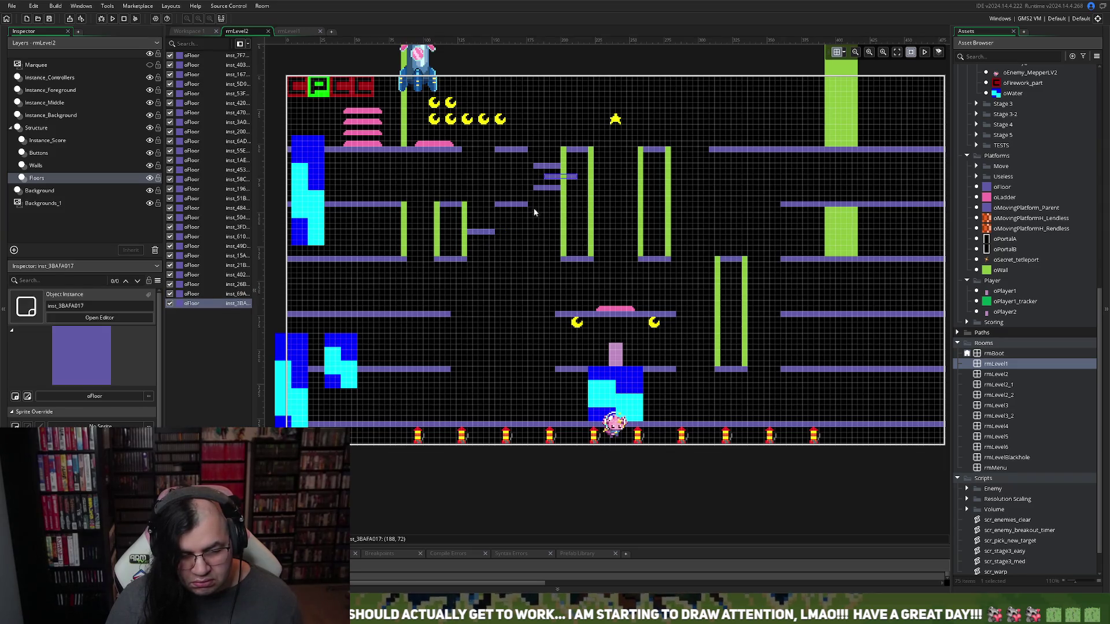
{"action": "mouse_move", "coordinate": [553, 175]}
{"action": "left_mouse_down"}
{"action": "mouse_move", "coordinate": [523, 222]}
{"action": "mouse_move", "coordinate": [478, 256]}
{"action": "left_mouse_up"}
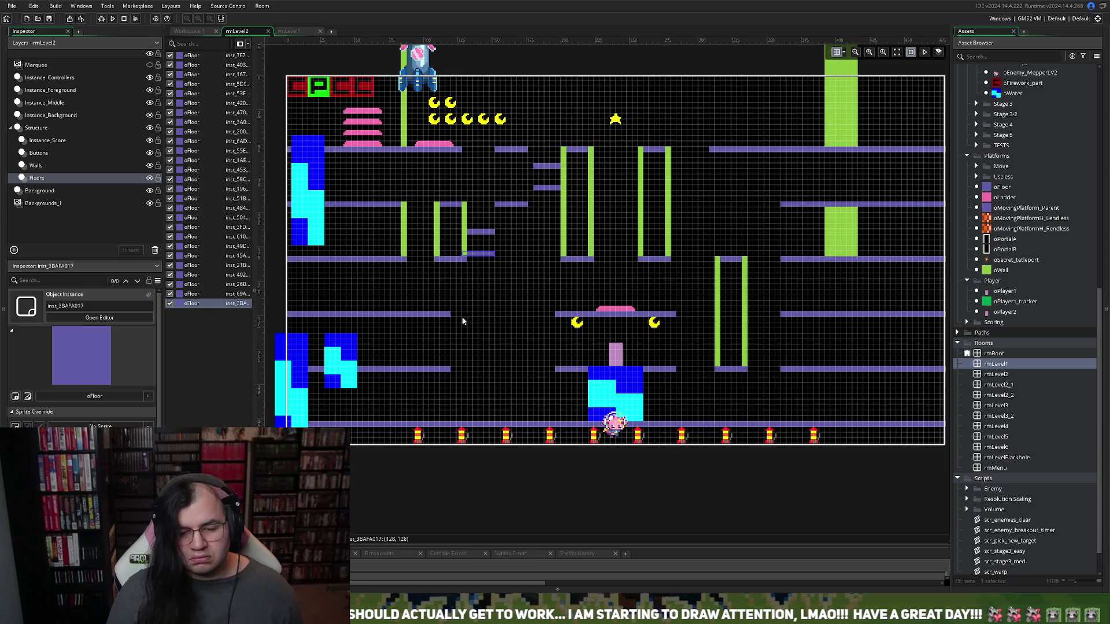
Move the oPlayer1 start position to the upper-left ledge
{"action": "left_click", "coordinate": [43, 102]}
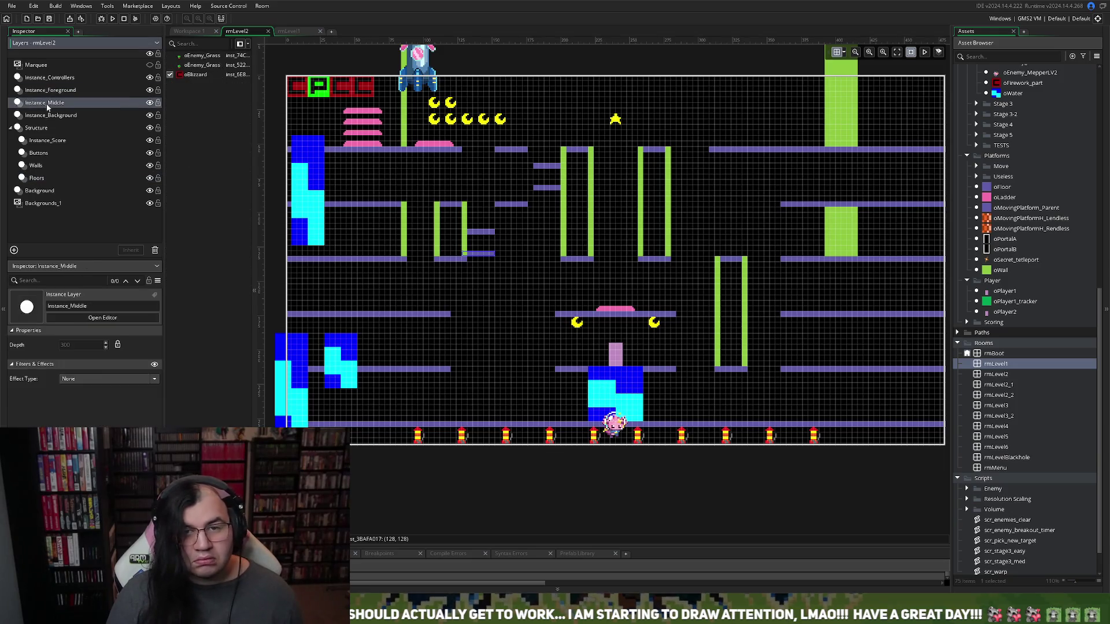
{"action": "left_click", "coordinate": [60, 95]}
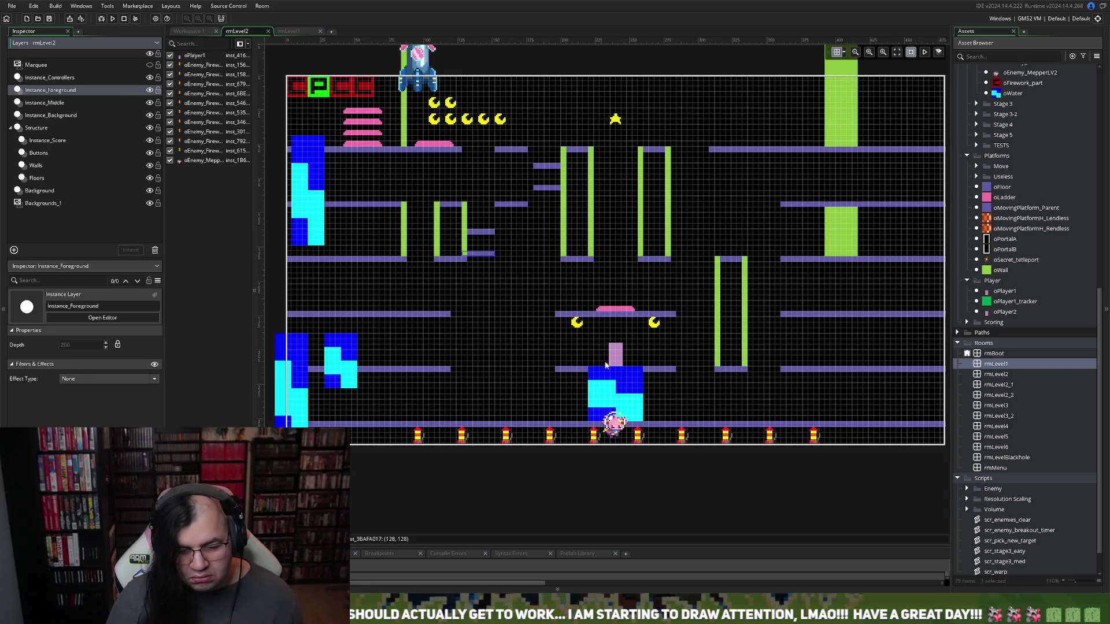
{"action": "left_click_drag", "start_coordinate": [605, 364], "coordinate": [396, 172]}
{"action": "left_click_drag", "start_coordinate": [393, 193], "coordinate": [379, 192]}
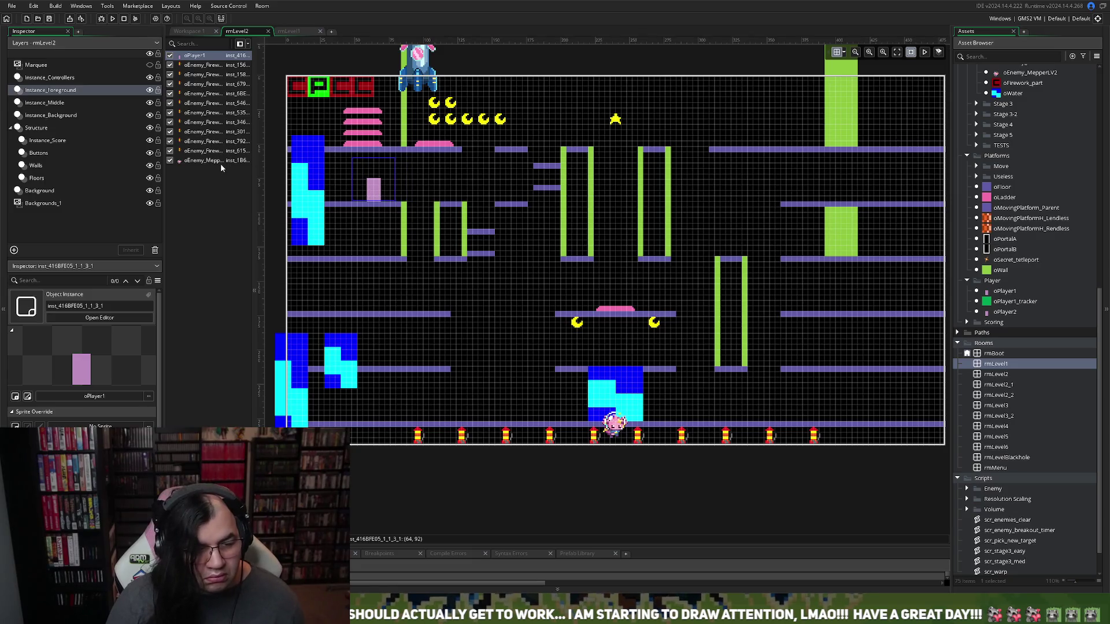
Hide the Mepper enemy and all ten fireworks, then launch a test run
{"action": "left_click", "coordinate": [169, 161]}
{"action": "left_click", "coordinate": [169, 150]}
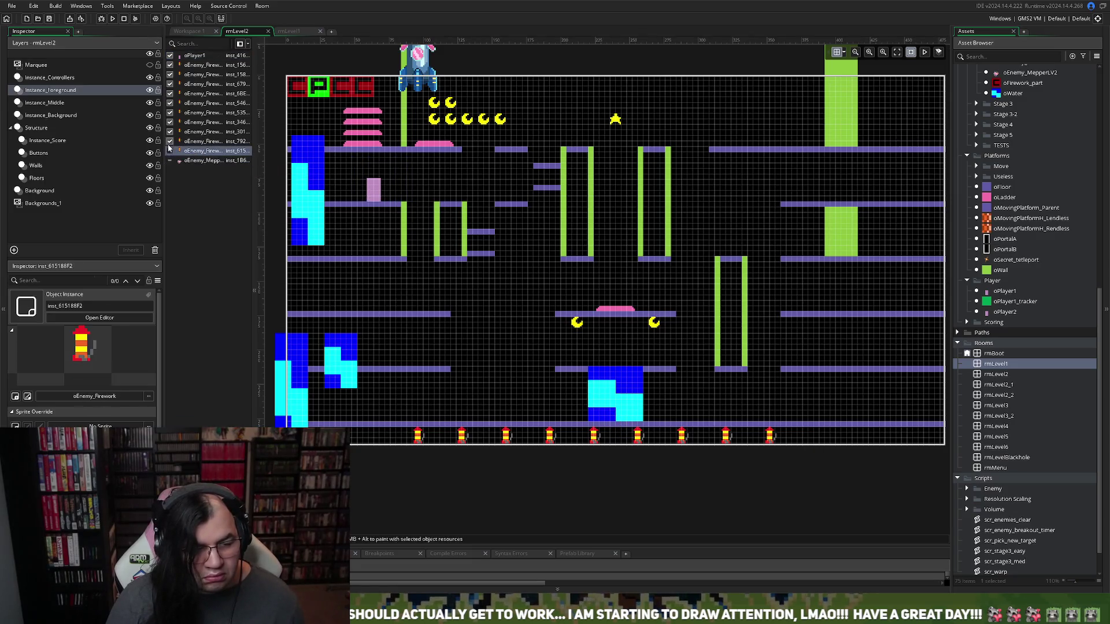
{"action": "left_click", "coordinate": [169, 141]}
{"action": "left_click", "coordinate": [170, 132]}
{"action": "left_click", "coordinate": [170, 122]}
{"action": "left_click", "coordinate": [169, 112]}
{"action": "left_click", "coordinate": [170, 103]}
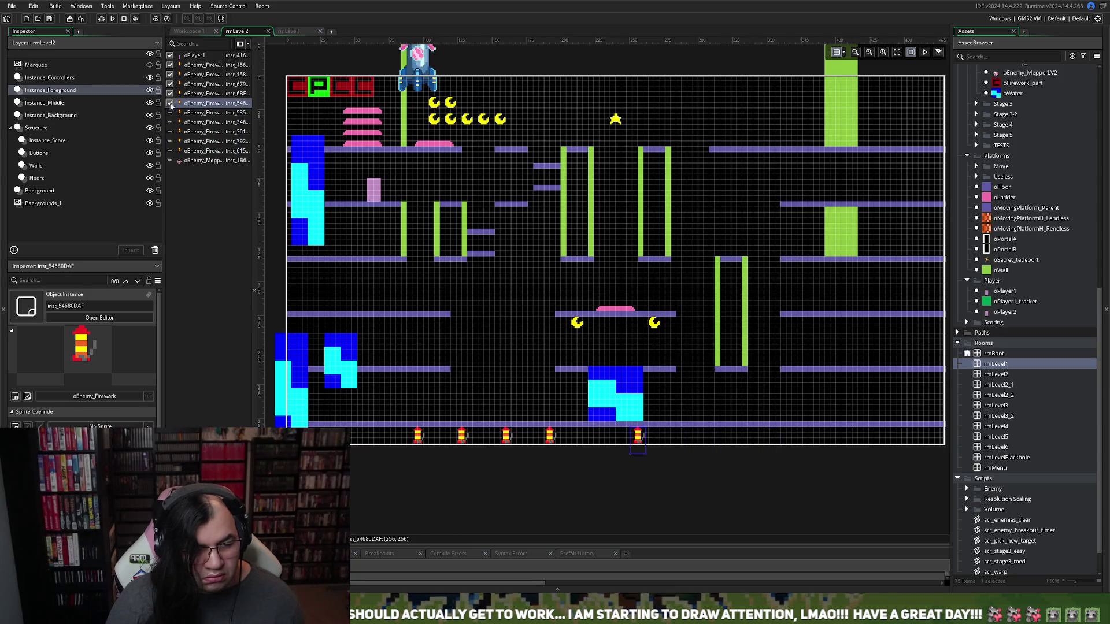
{"action": "left_click", "coordinate": [170, 93]}
{"action": "left_click", "coordinate": [169, 84]}
{"action": "left_click", "coordinate": [170, 74]}
{"action": "left_click", "coordinate": [170, 65]}
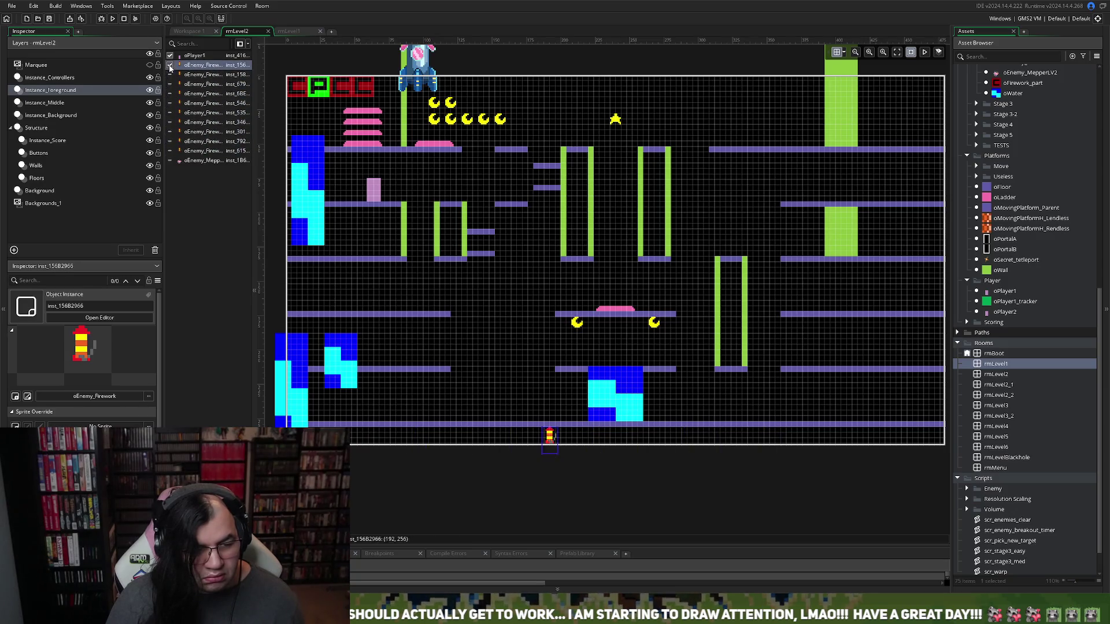
{"action": "left_click", "coordinate": [113, 19]}
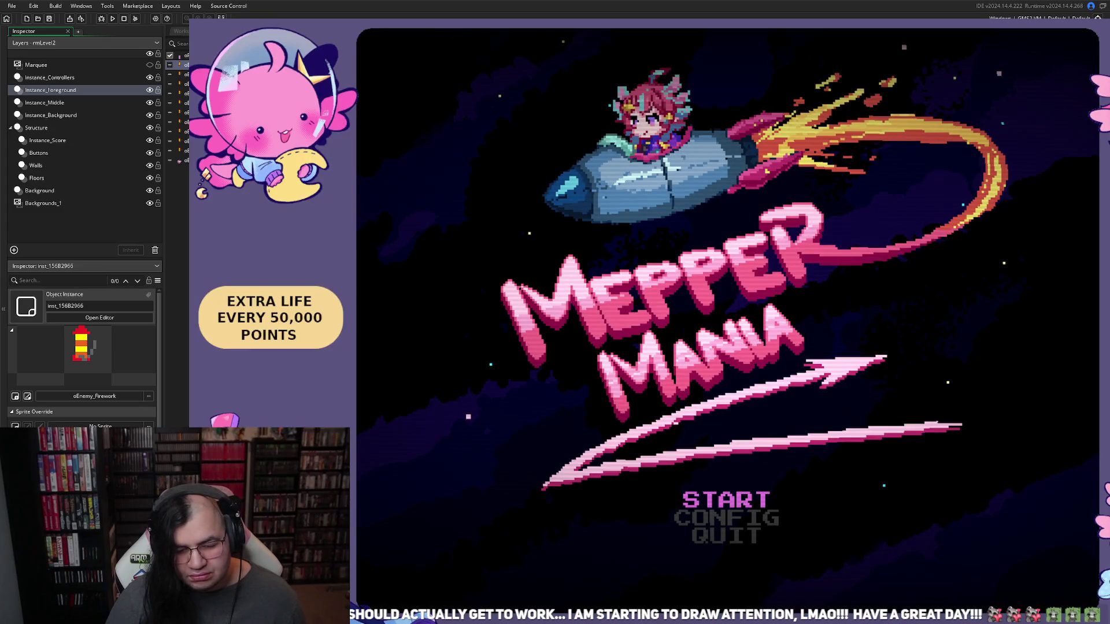
Set the starting STAGE to 2 in the game menu and begin play
{"action": "key", "text": "Return"}
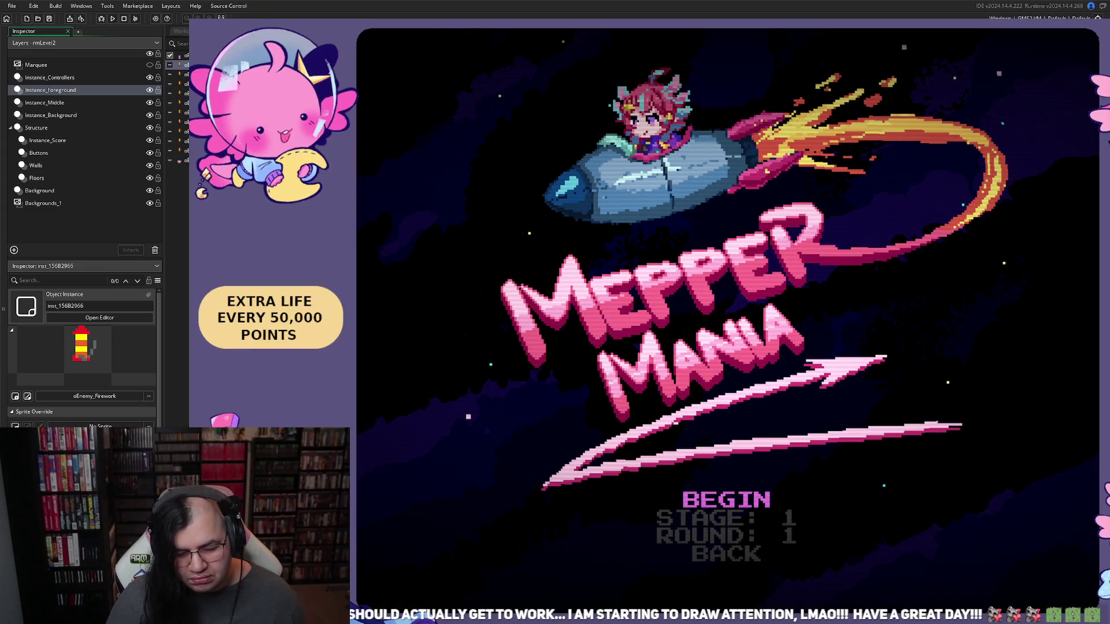
{"action": "key", "text": "Down"}
{"action": "key", "text": "Right"}
{"action": "key", "text": "Up"}
{"action": "key", "text": "Return"}
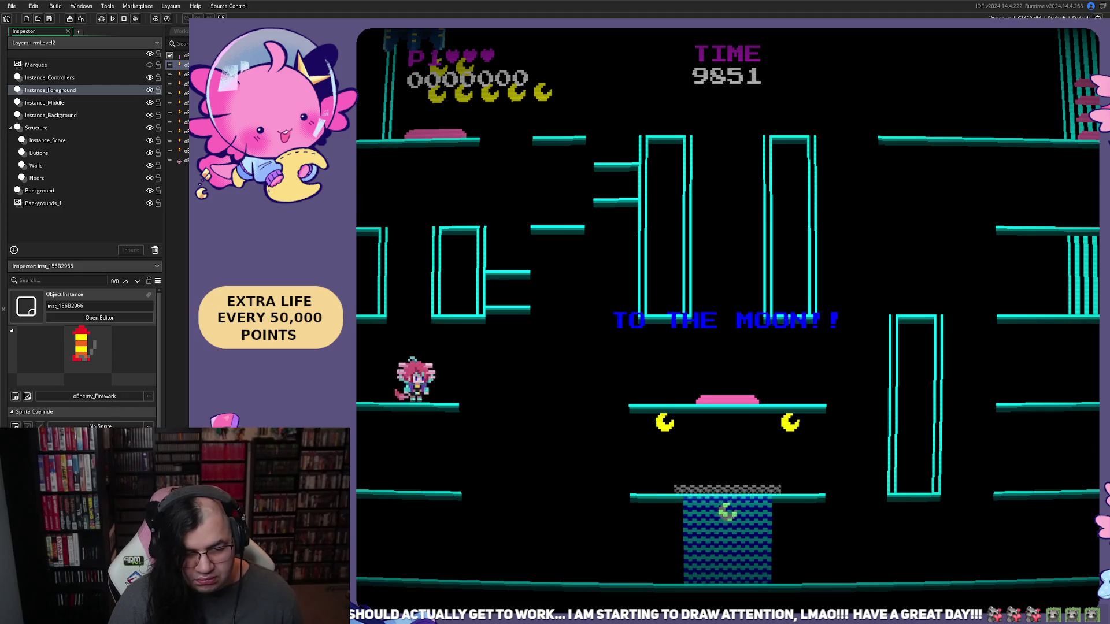
Run around stage 2 collecting moons, then reset the game to its boot screen
{"action": "key", "text": "Left"}
{"action": "key", "text": "Right"}
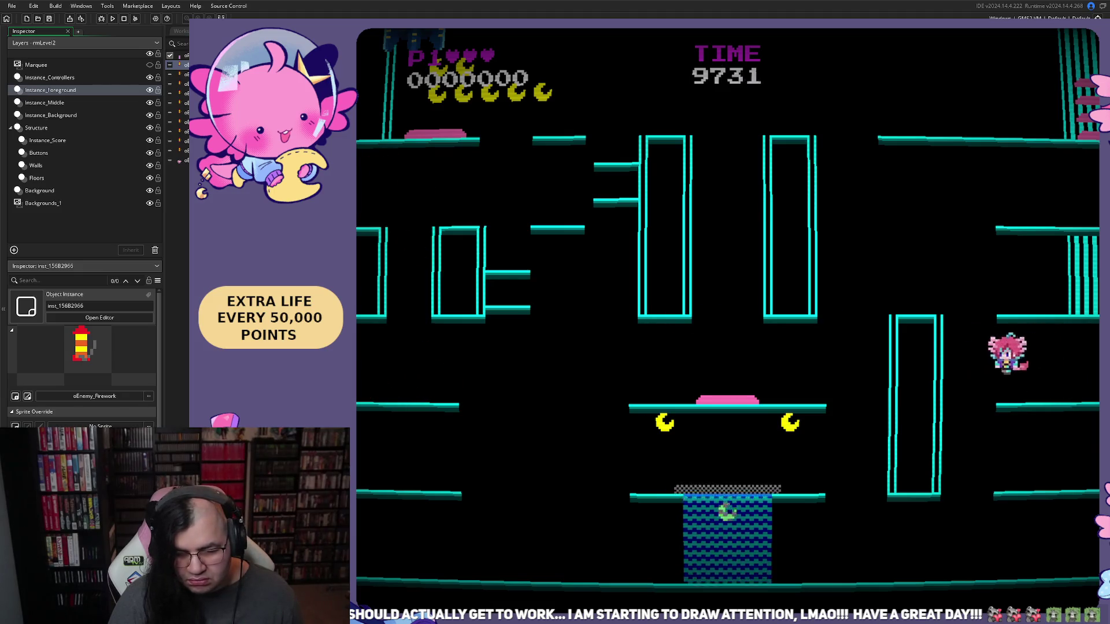
{"action": "key", "text": "Right"}
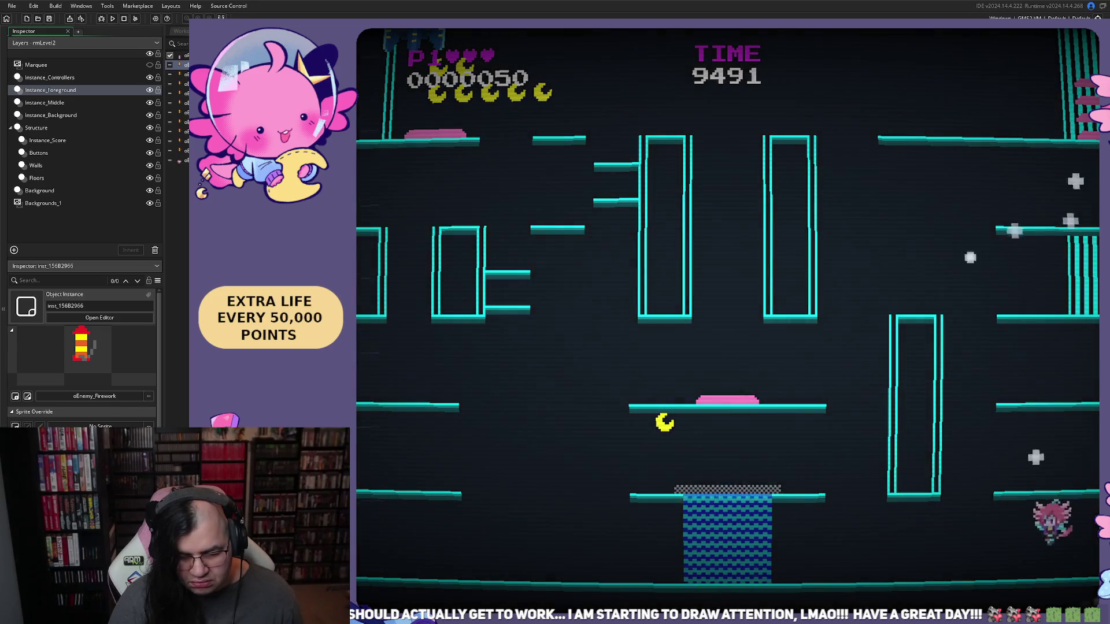
{"action": "key", "text": "Right"}
{"action": "key", "text": "Left"}
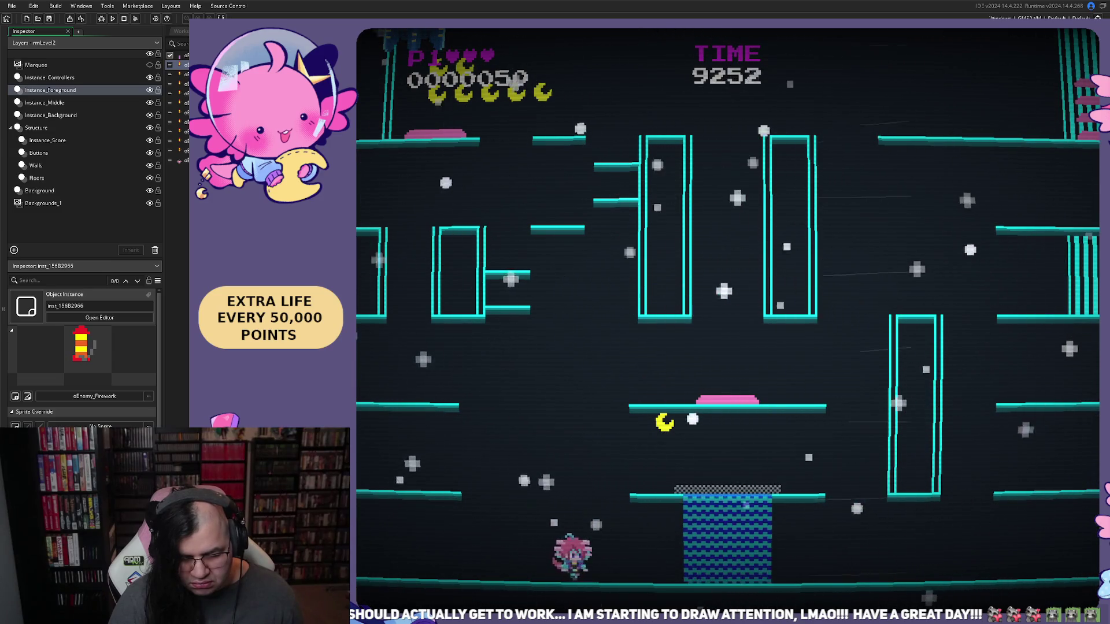
{"action": "key", "text": "Right"}
{"action": "key", "text": "Left"}
{"action": "key", "text": "Left"}
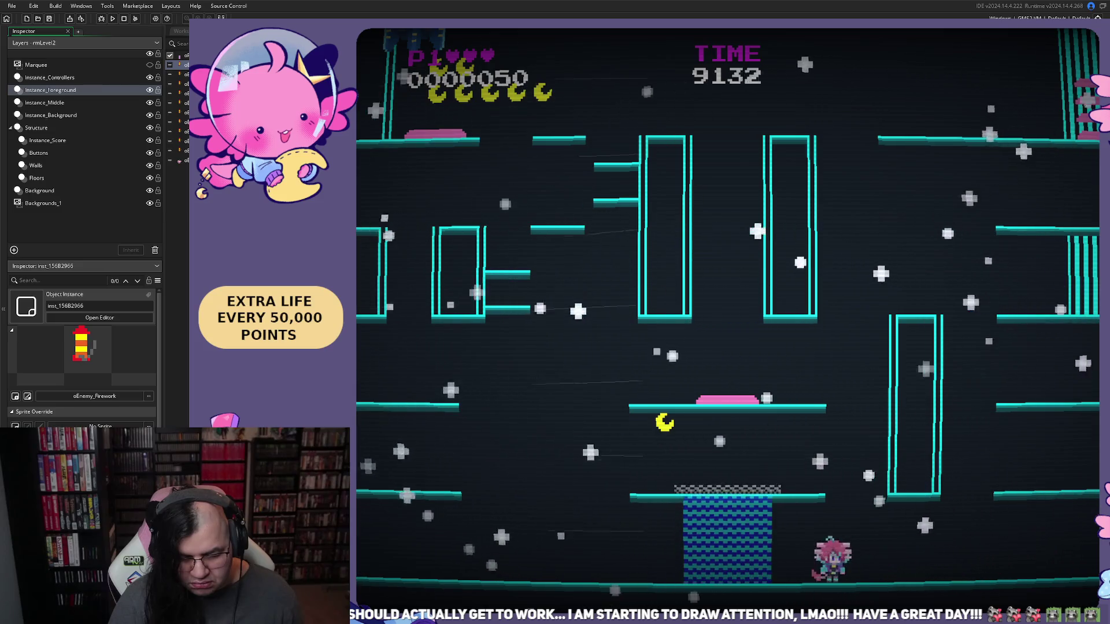
{"action": "key", "text": "space"}
{"action": "key", "text": "Left"}
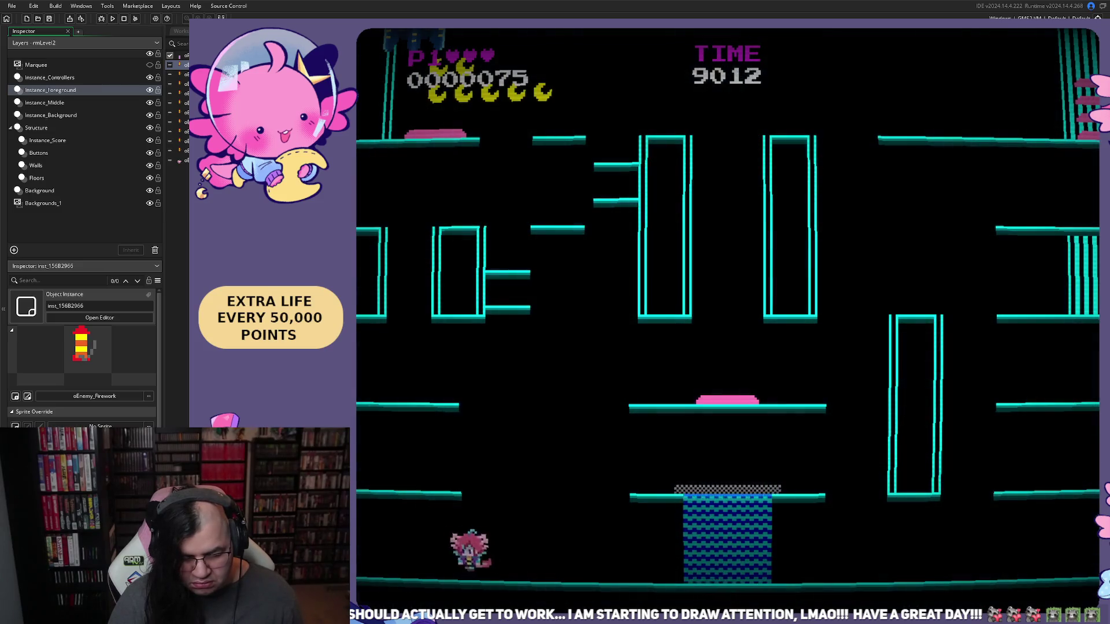
{"action": "key", "text": "Left"}
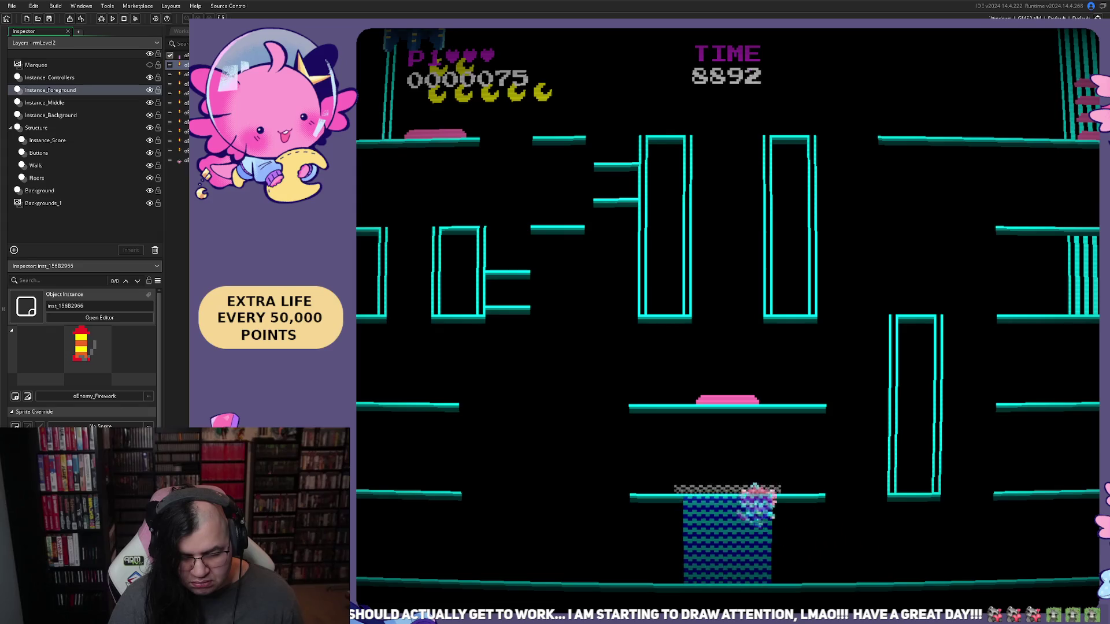
{"action": "key", "text": "Left"}
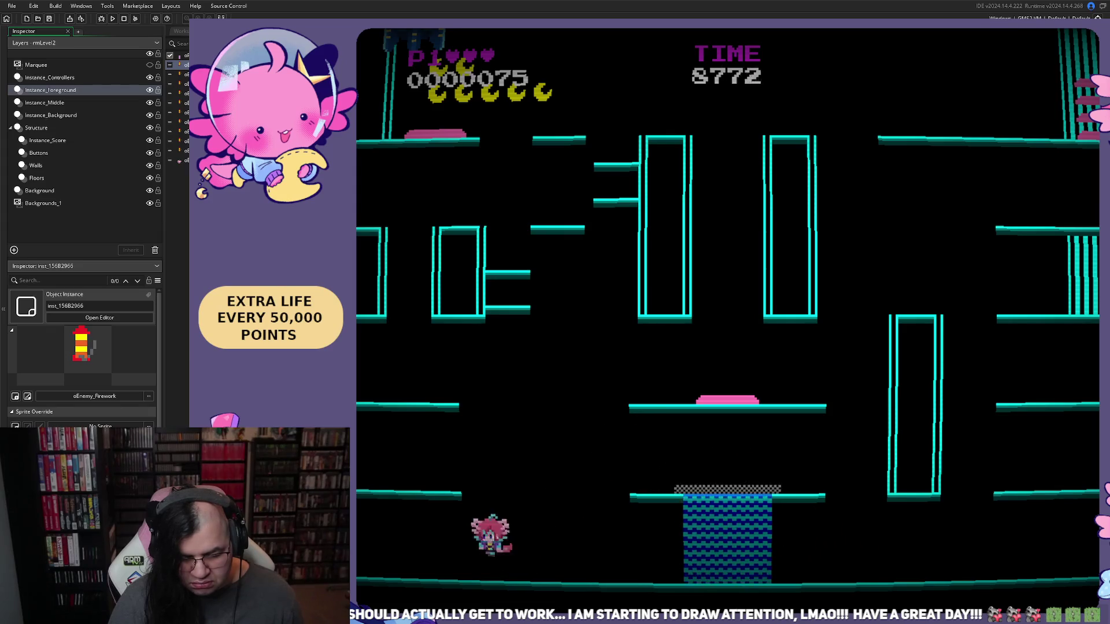
{"action": "key", "text": "Left"}
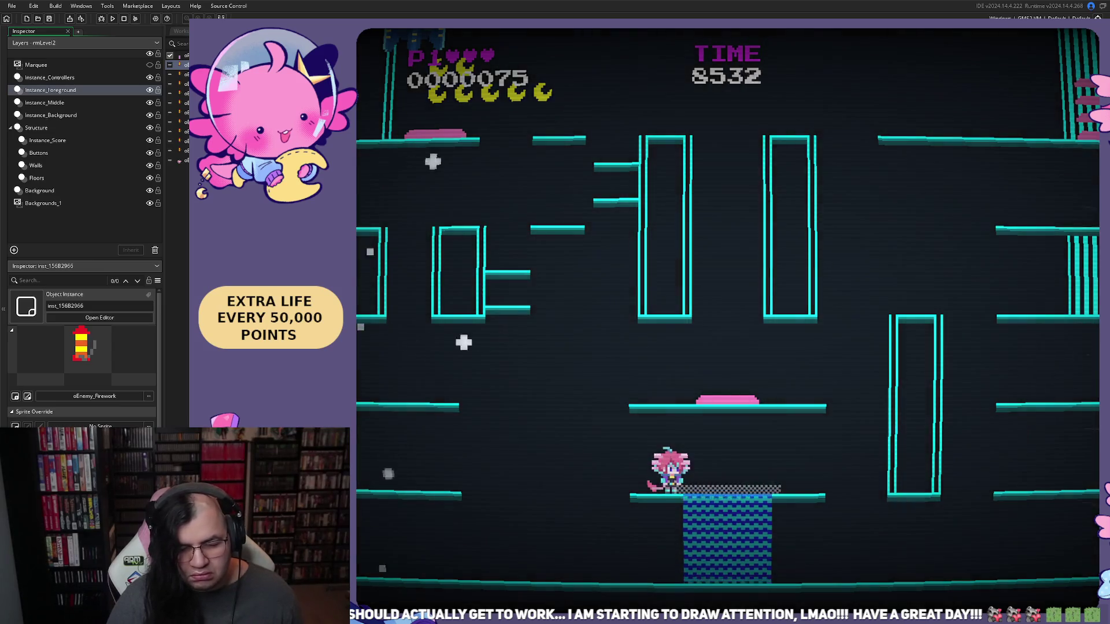
{"action": "key", "text": "r"}
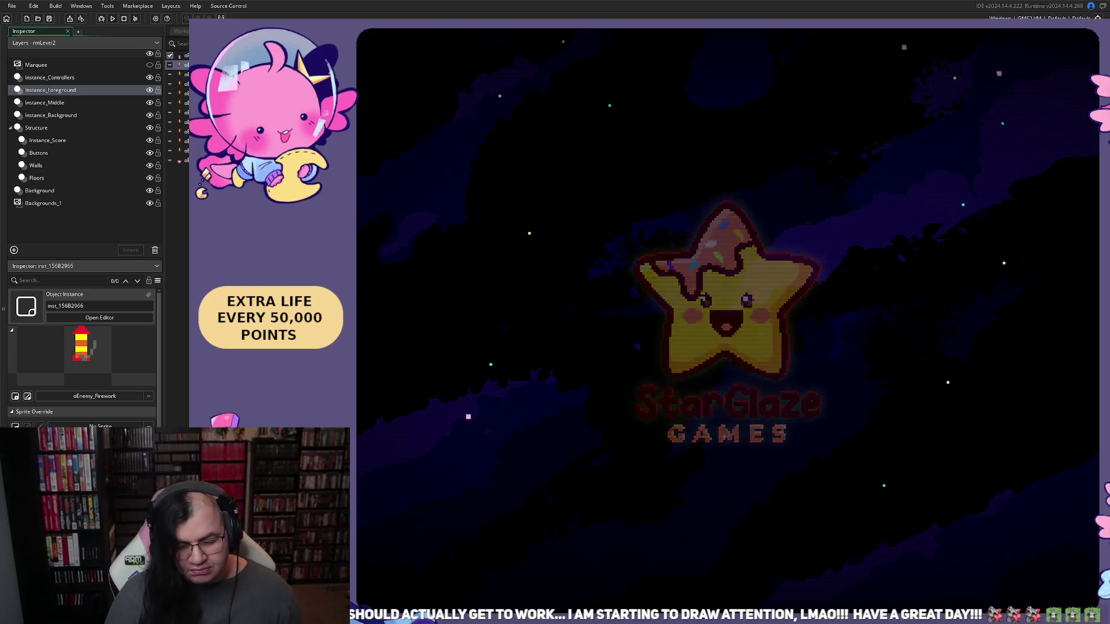
Set the starting STAGE to 2 and begin play again
{"action": "key", "text": "Return"}
{"action": "key", "text": "Down"}
{"action": "key", "text": "Right"}
{"action": "key", "text": "Up"}
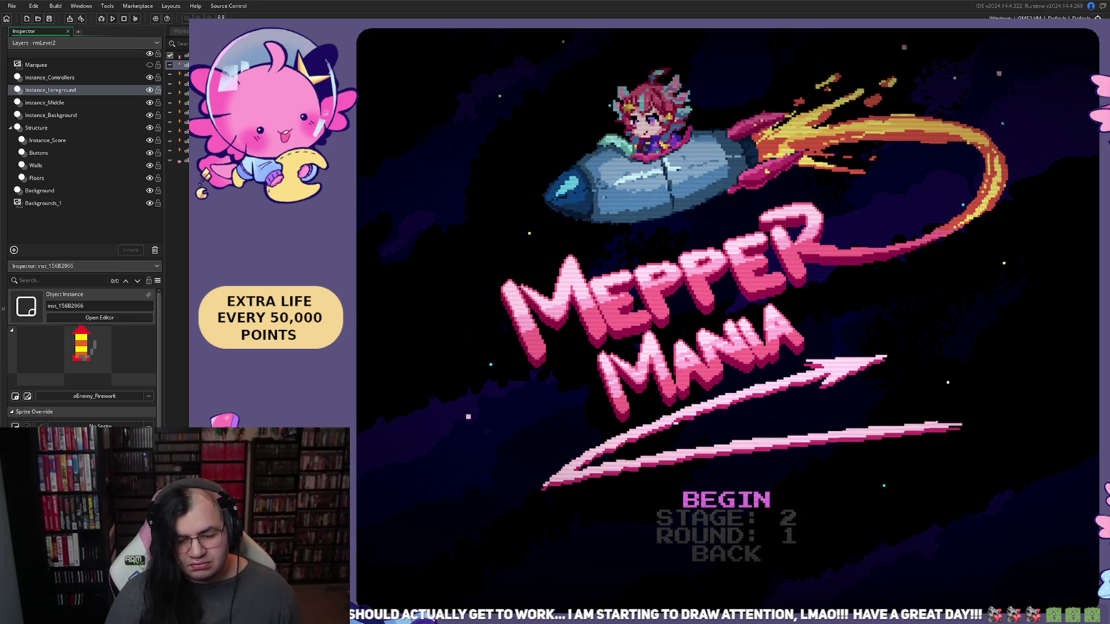
{"action": "key", "text": "Return"}
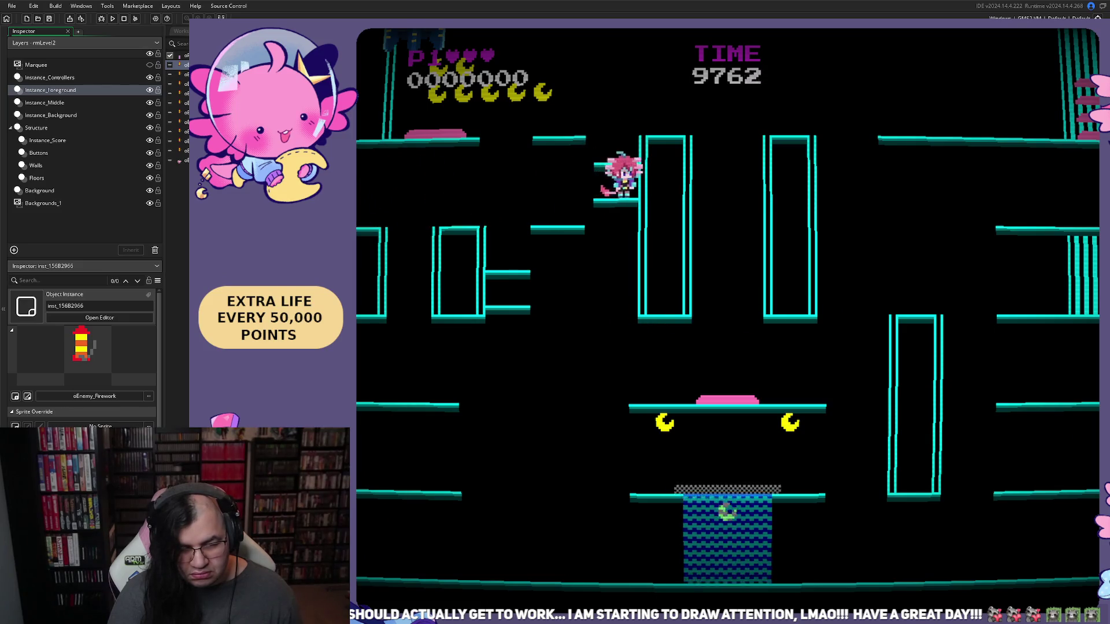
Jump onto the small step floors beside the pillar, then close the game
{"action": "key", "text": "Left"}
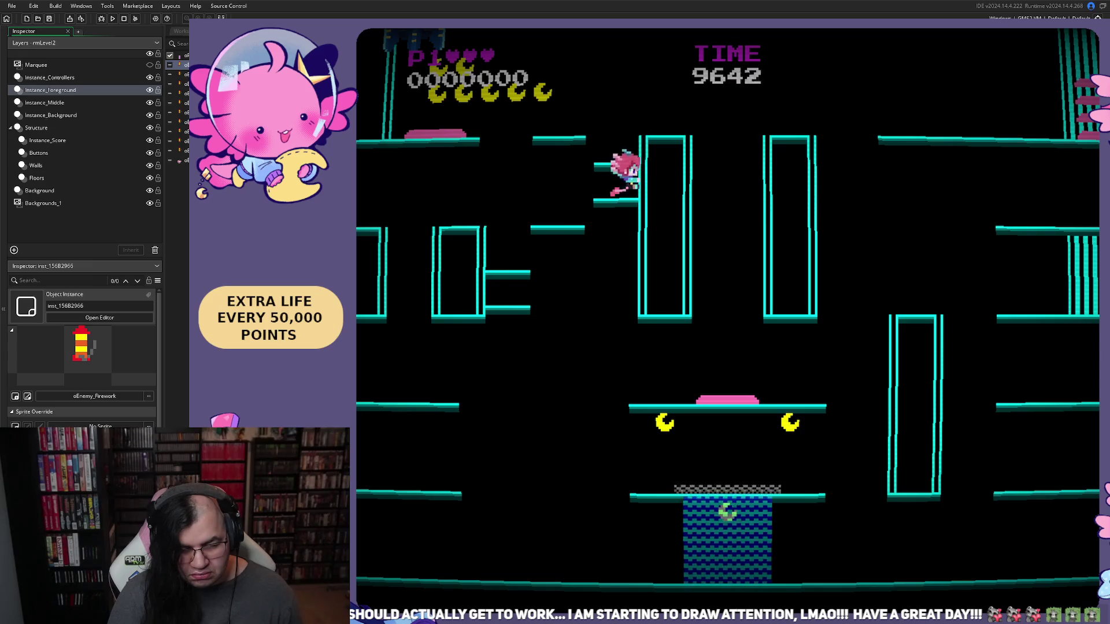
{"action": "key", "text": "space"}
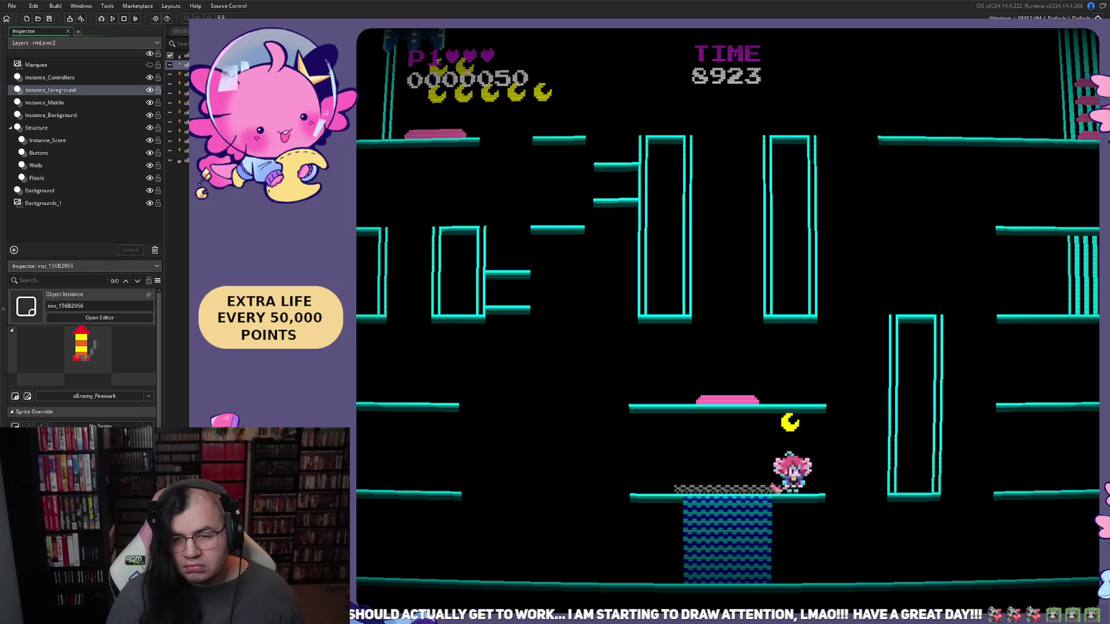
{"action": "key", "text": "Escape"}
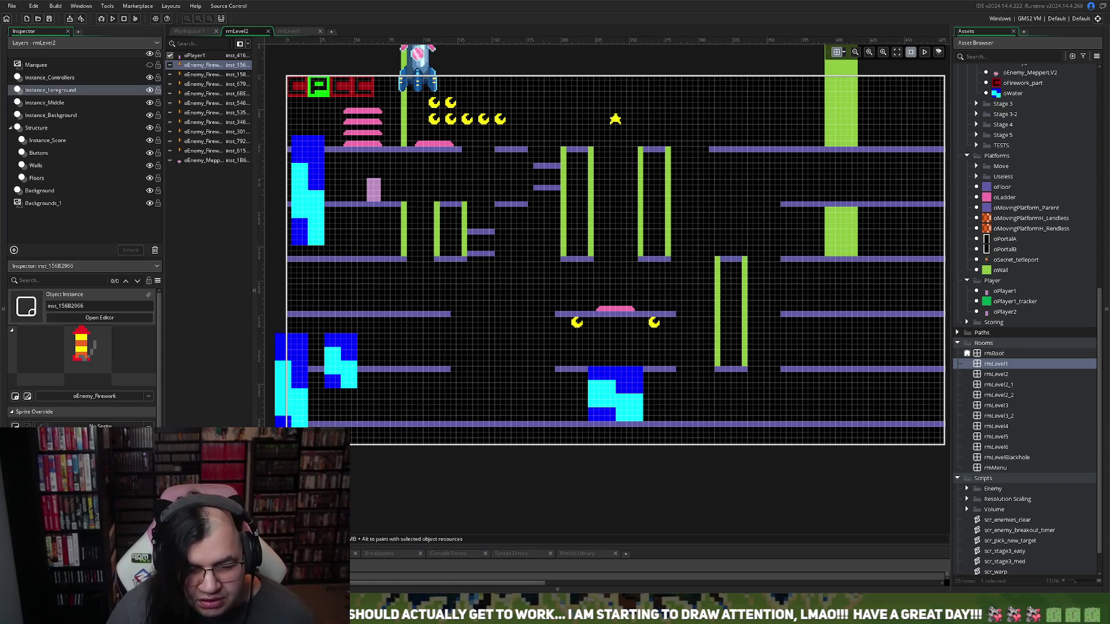
Arrange small oFloor steps into a ladder-like stack beside the left central pillar
{"action": "left_click", "coordinate": [38, 178]}
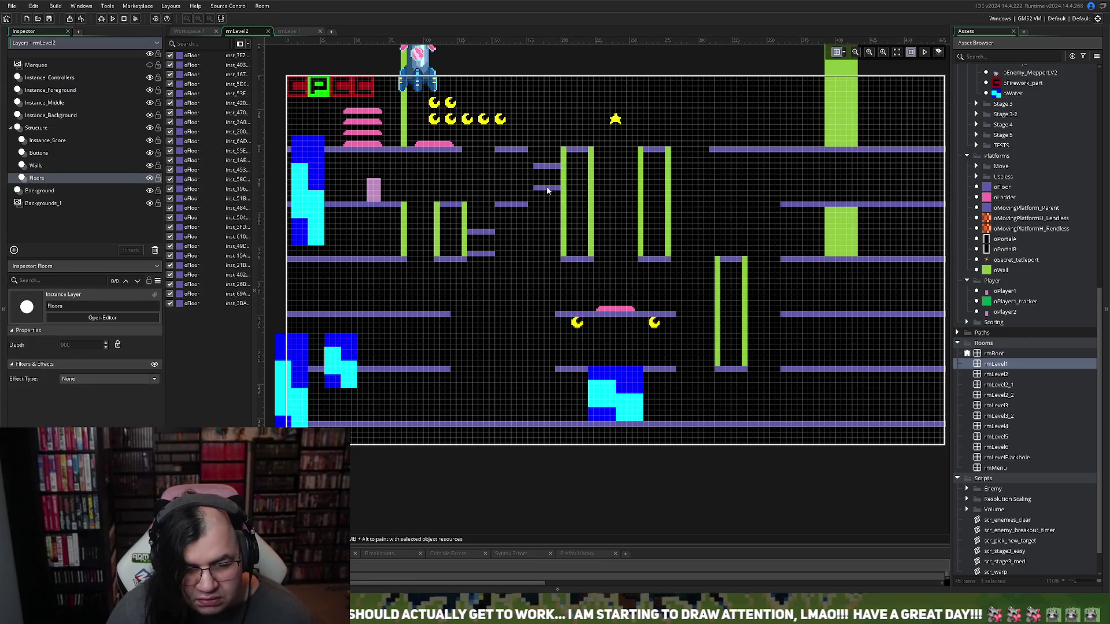
{"action": "left_click_drag", "start_coordinate": [548, 191], "coordinate": [550, 254]}
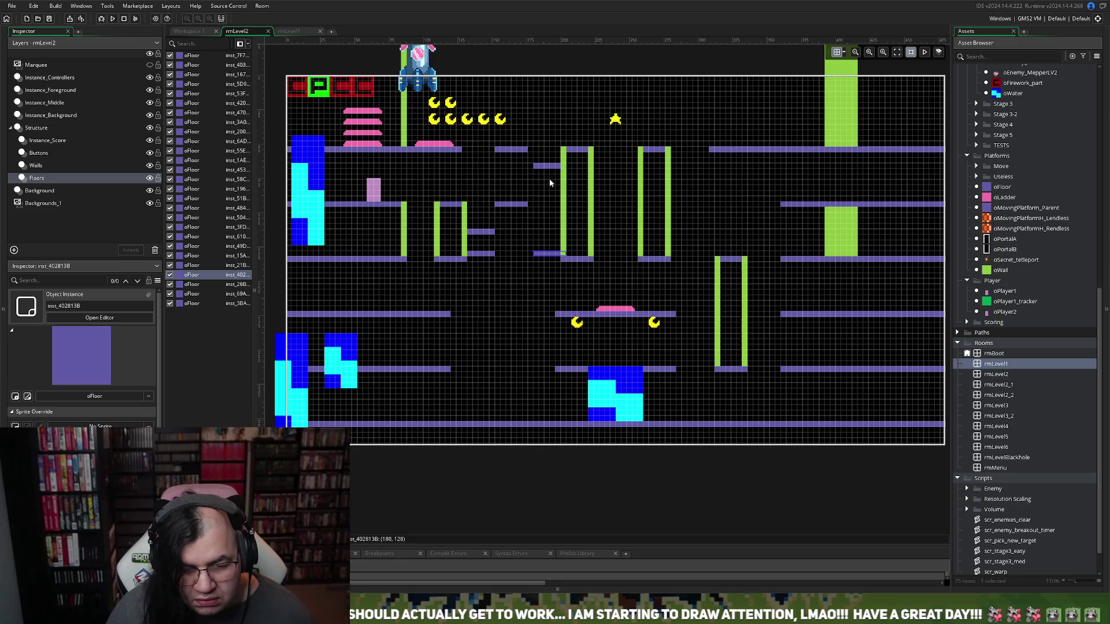
{"action": "left_click_drag", "start_coordinate": [546, 168], "coordinate": [545, 246]}
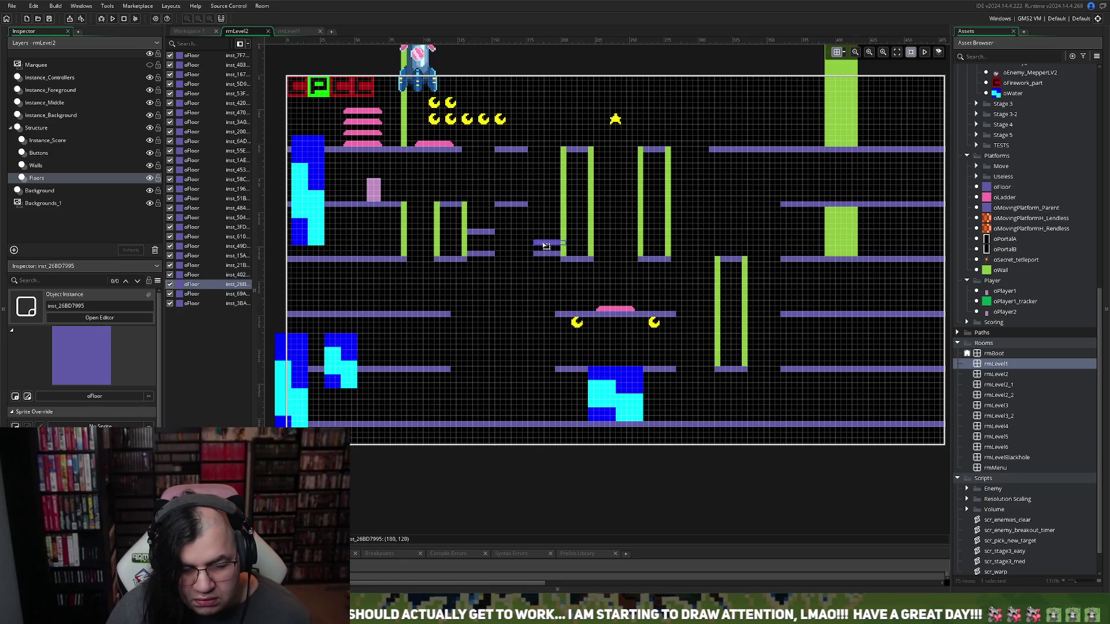
{"action": "left_click_drag", "start_coordinate": [546, 247], "coordinate": [546, 244]}
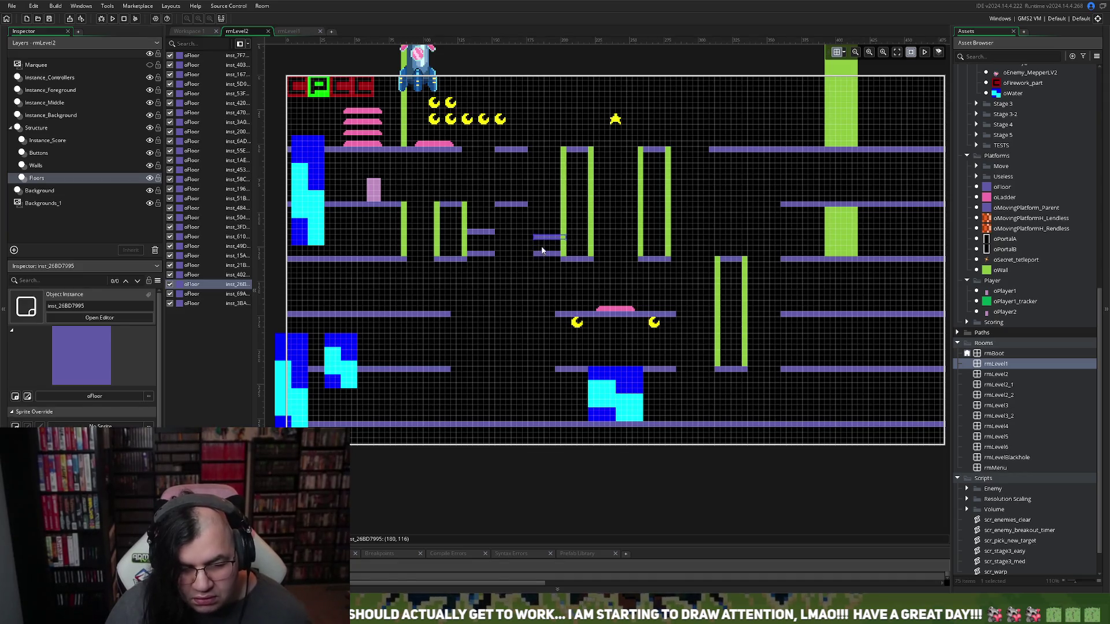
{"action": "mouse_move", "coordinate": [544, 231]}
{"action": "left_mouse_down"}
{"action": "mouse_move", "coordinate": [547, 220]}
{"action": "mouse_move", "coordinate": [557, 247]}
{"action": "mouse_move", "coordinate": [548, 199]}
{"action": "mouse_move", "coordinate": [566, 231]}
{"action": "mouse_move", "coordinate": [549, 190]}
{"action": "mouse_move", "coordinate": [563, 243]}
{"action": "mouse_move", "coordinate": [541, 205]}
{"action": "mouse_move", "coordinate": [549, 175]}
{"action": "left_mouse_up"}
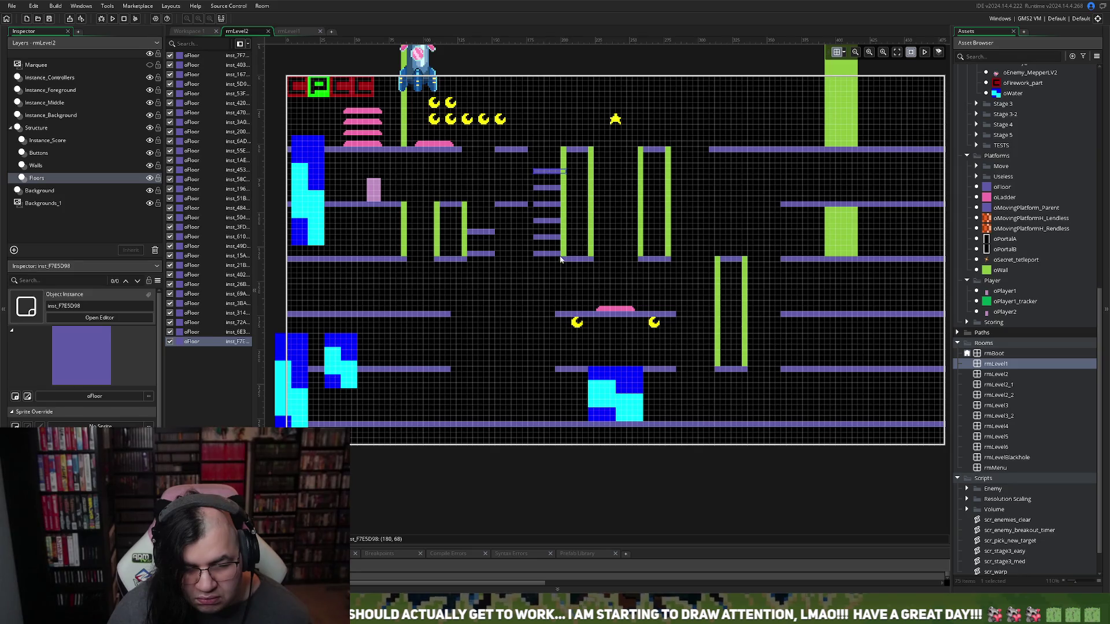
{"action": "mouse_move", "coordinate": [560, 256]}
{"action": "left_mouse_down"}
{"action": "mouse_move", "coordinate": [584, 267]}
{"action": "mouse_move", "coordinate": [543, 174]}
{"action": "mouse_move", "coordinate": [553, 156]}
{"action": "left_mouse_up"}
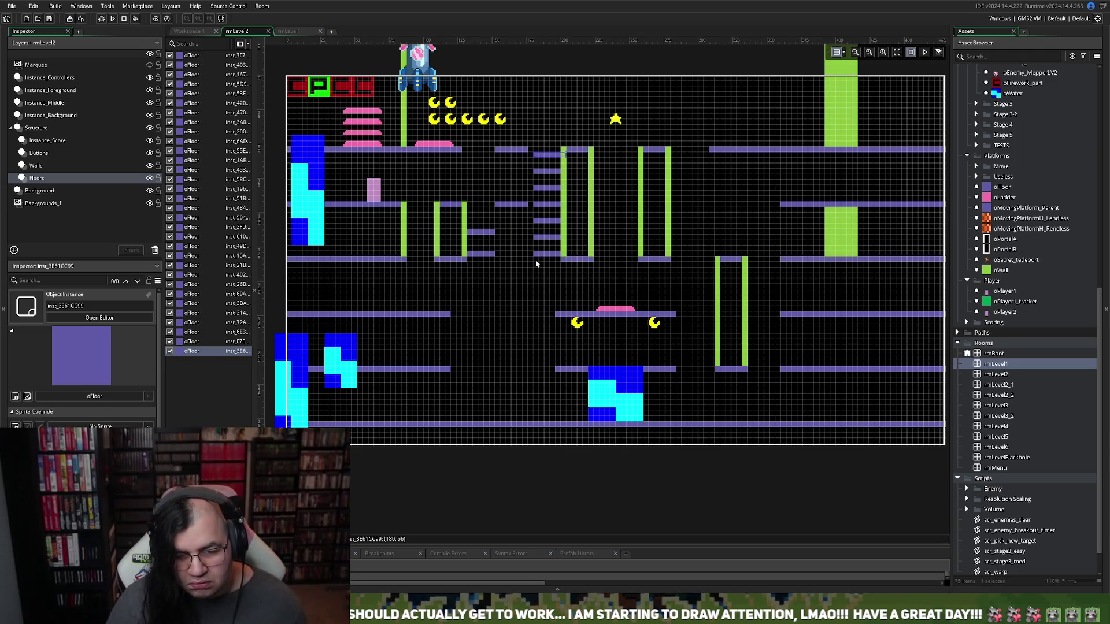
Paste a step-floor copy and place it beside the right pillar
{"action": "key", "text": "ctrl+v"}
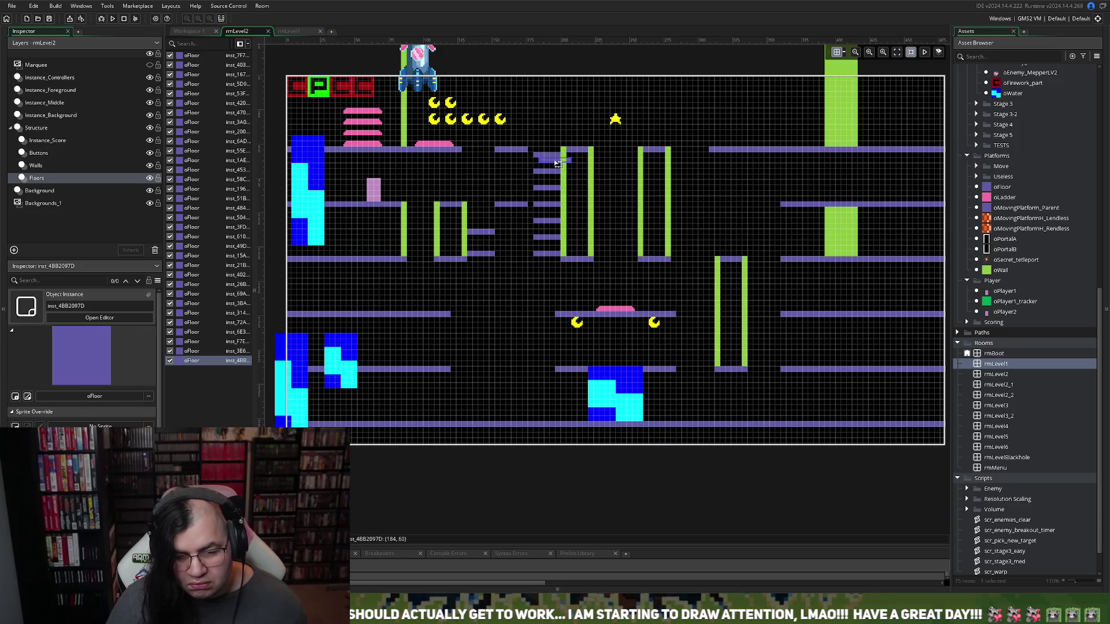
{"action": "mouse_move", "coordinate": [557, 163]}
{"action": "left_mouse_down"}
{"action": "mouse_move", "coordinate": [664, 166]}
{"action": "mouse_move", "coordinate": [696, 152]}
{"action": "mouse_move", "coordinate": [685, 158]}
{"action": "left_mouse_up"}
{"action": "key", "text": "ctrl+v"}
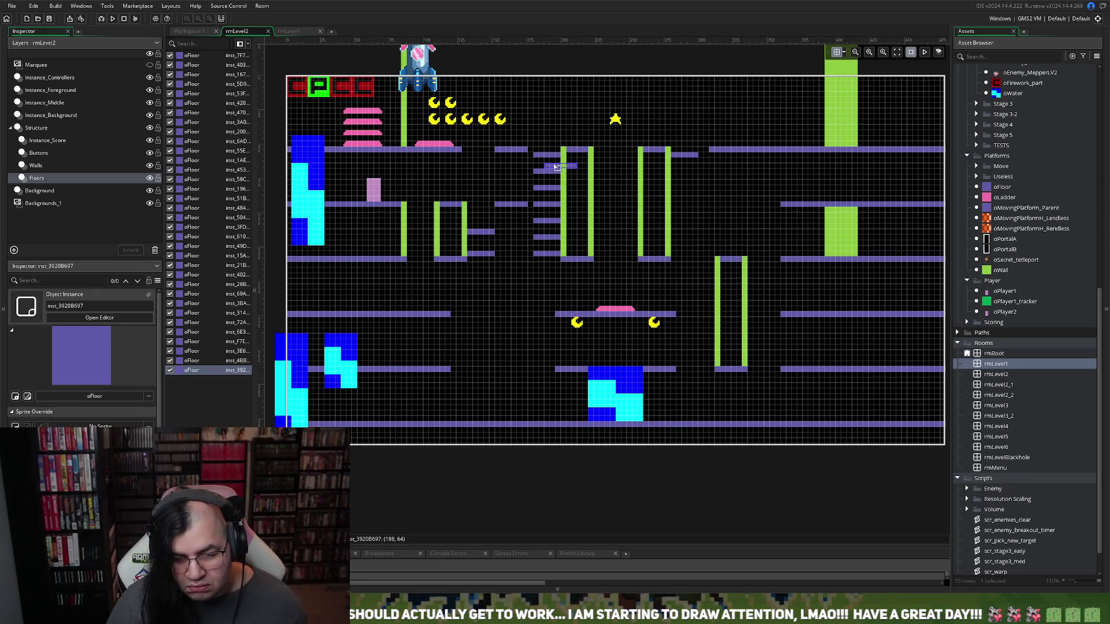
Place six pasted oFloor steps descending down the right side of the right pillar
{"action": "left_click_drag", "start_coordinate": [557, 168], "coordinate": [682, 173]}
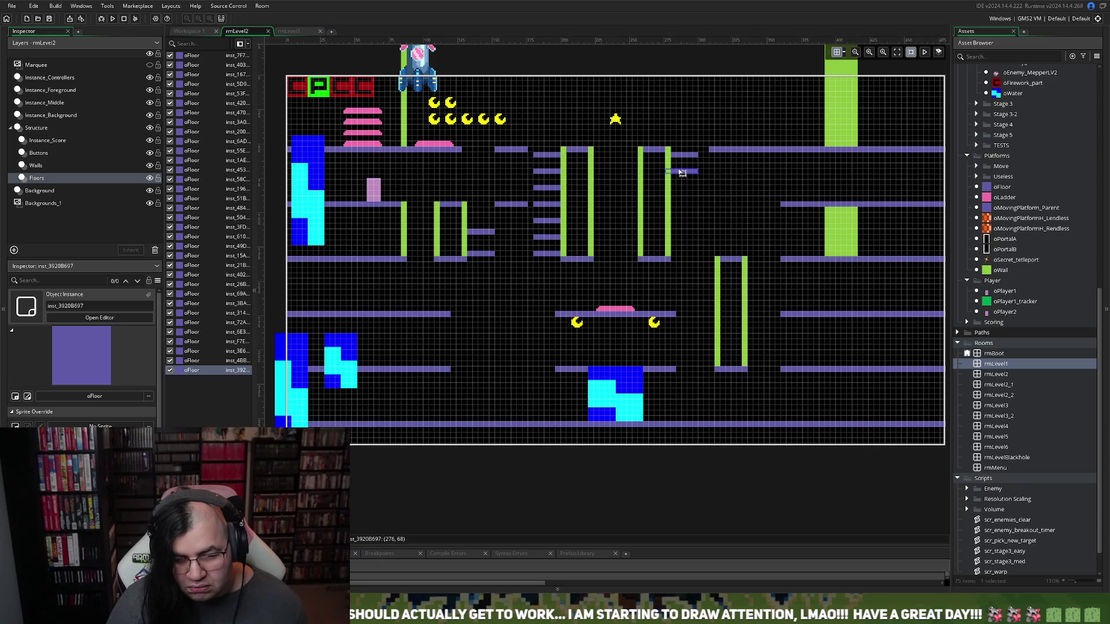
{"action": "key", "text": "ctrl+v"}
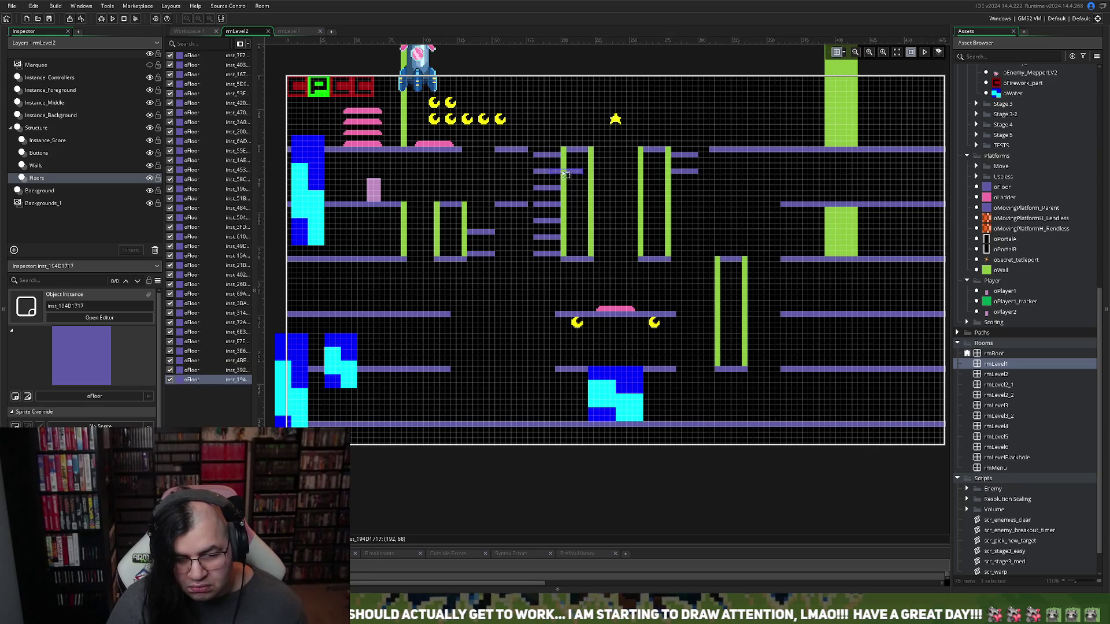
{"action": "left_click_drag", "start_coordinate": [566, 174], "coordinate": [683, 191]}
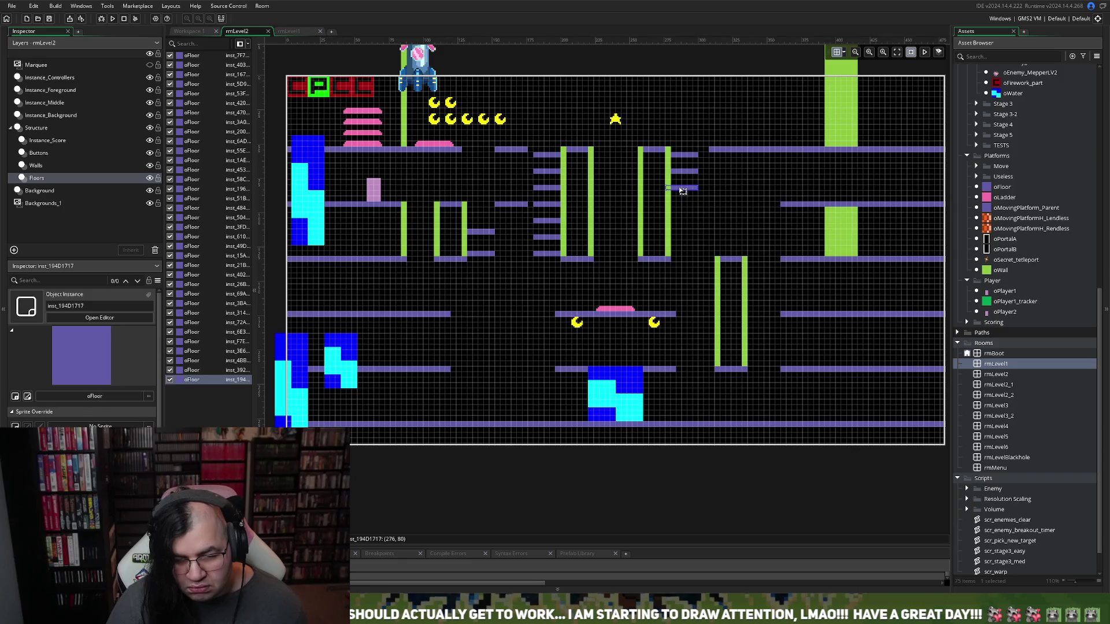
{"action": "key", "text": "ctrl+v"}
{"action": "left_click_drag", "start_coordinate": [565, 181], "coordinate": [679, 207]}
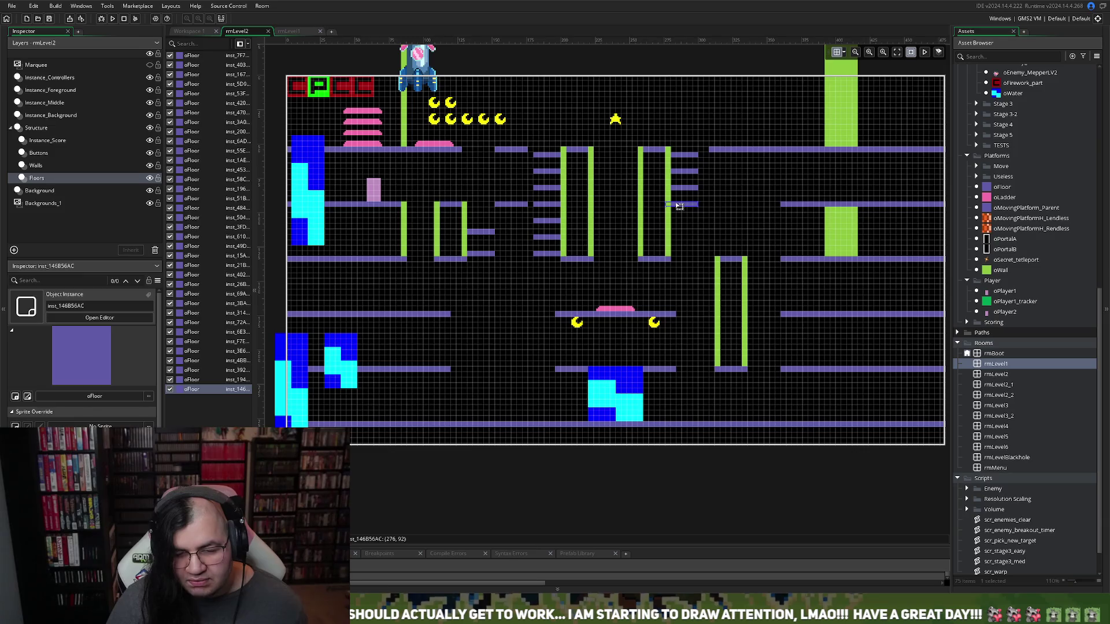
{"action": "key", "text": "ctrl+v"}
{"action": "left_click_drag", "start_coordinate": [582, 187], "coordinate": [688, 225]}
{"action": "key", "text": "ctrl+v"}
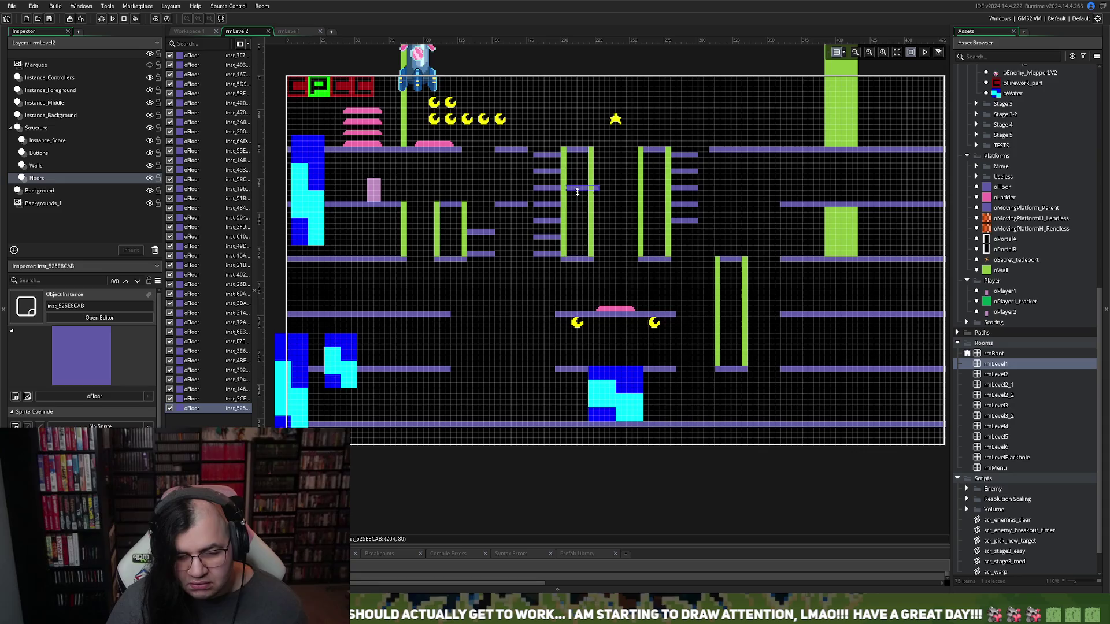
{"action": "left_click_drag", "start_coordinate": [582, 192], "coordinate": [683, 241]}
{"action": "key", "text": "ctrl+v"}
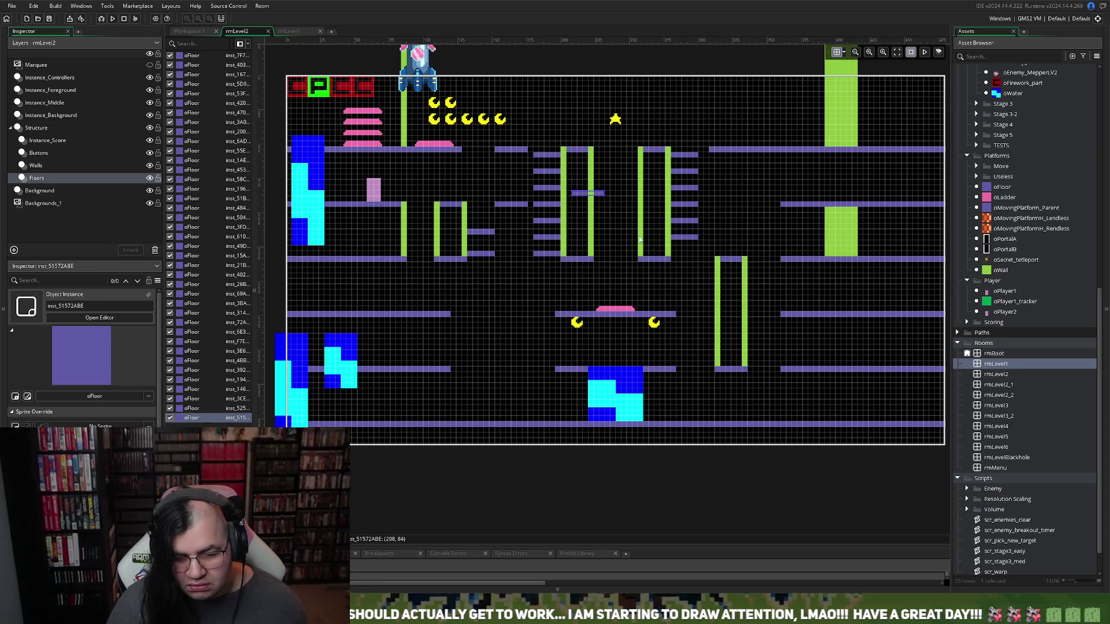
{"action": "left_click_drag", "start_coordinate": [585, 198], "coordinate": [679, 259]}
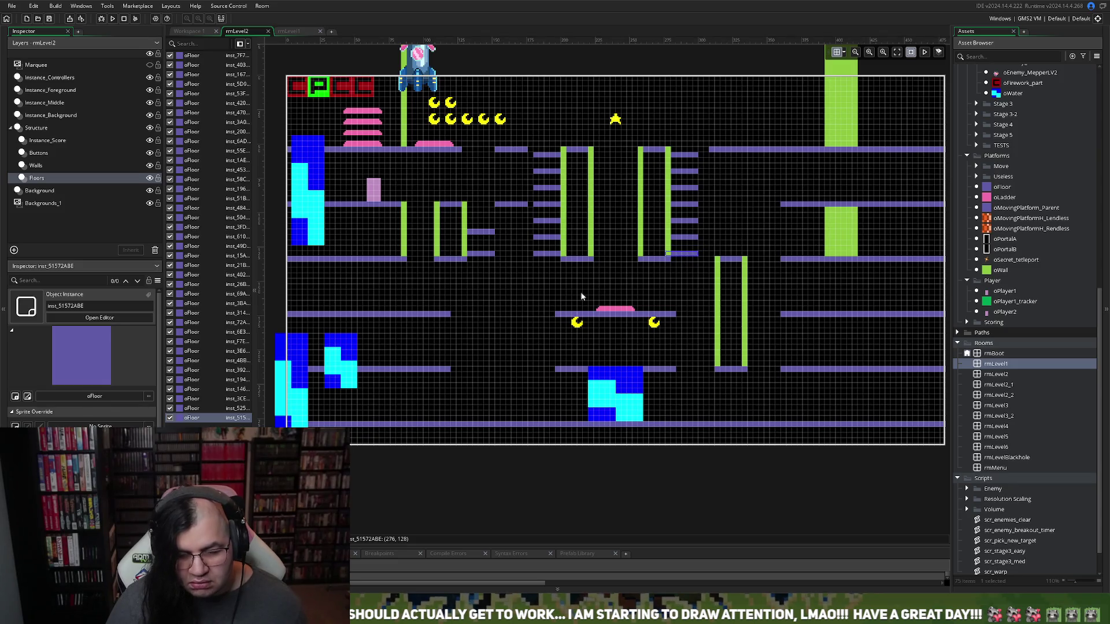
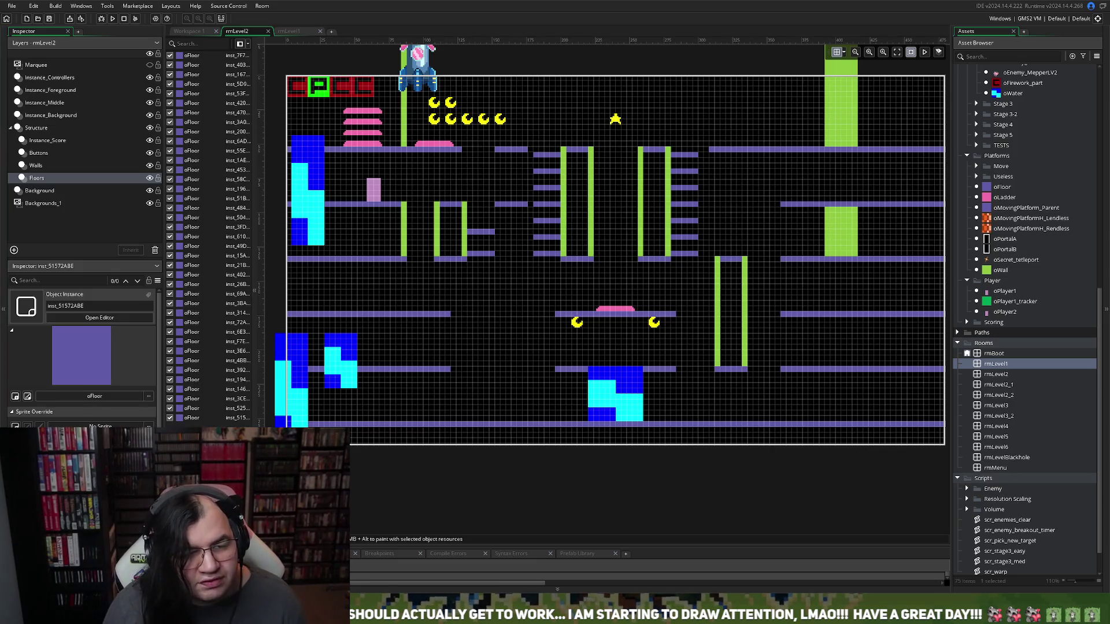
Switch to the workspace and open the oGame_Control object from the Asset Browser
{"action": "left_click", "coordinate": [191, 31]}
{"action": "scroll", "coordinate": [1036, 275], "scroll_direction": "up", "scroll_amount": 3}
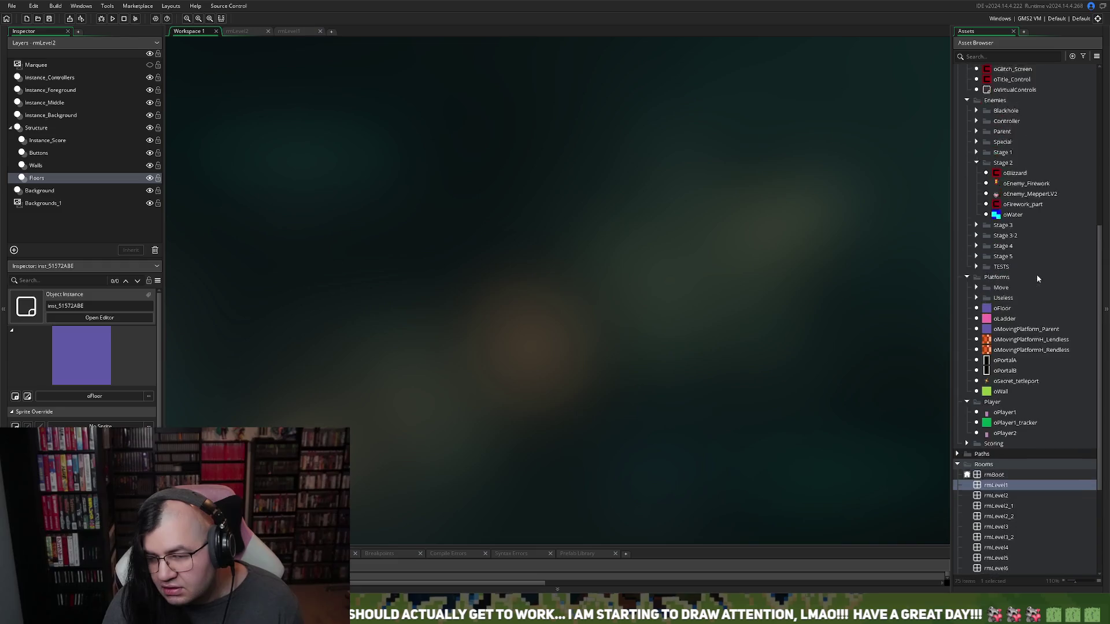
{"action": "scroll", "coordinate": [1036, 276], "scroll_direction": "up", "scroll_amount": 4}
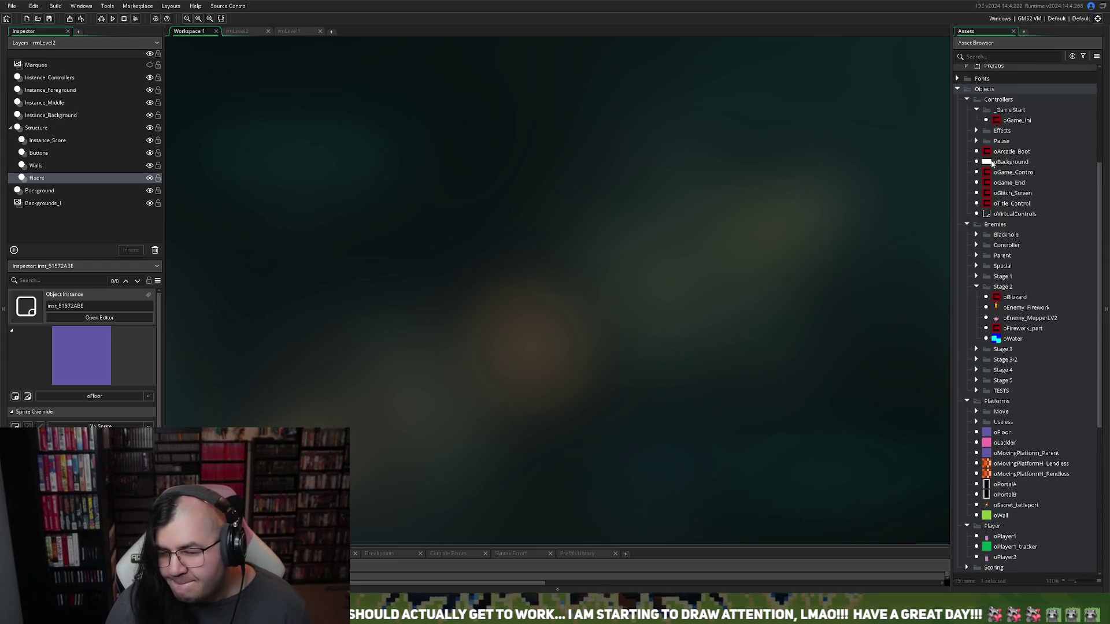
{"action": "double_click", "coordinate": [1006, 172]}
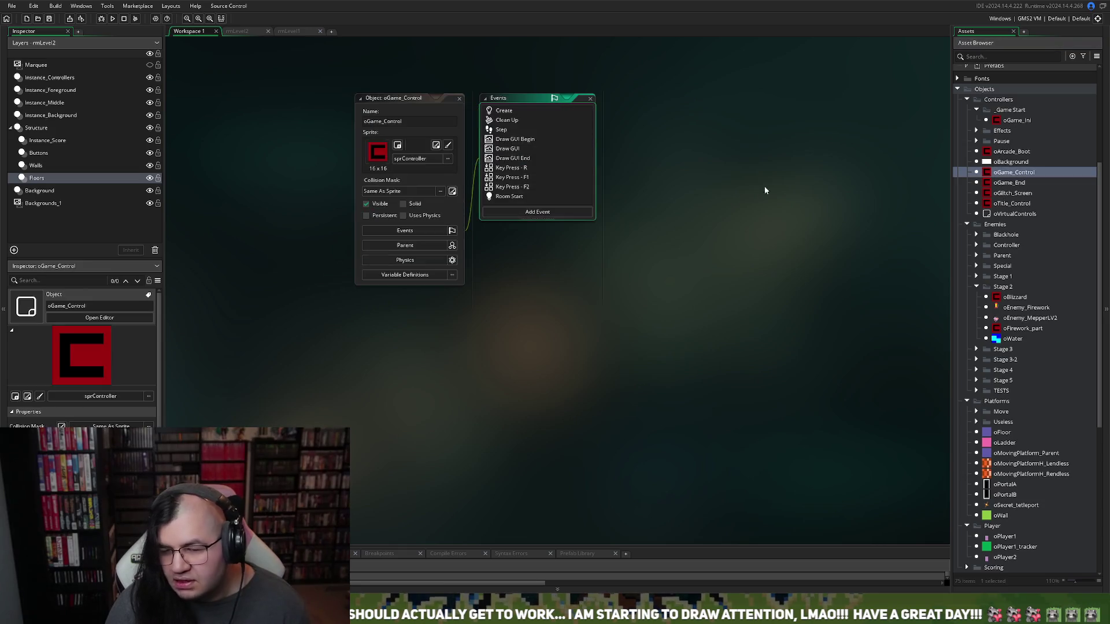
Expand and read through oGame_Control's Step event code, then close it
{"action": "left_click", "coordinate": [503, 130]}
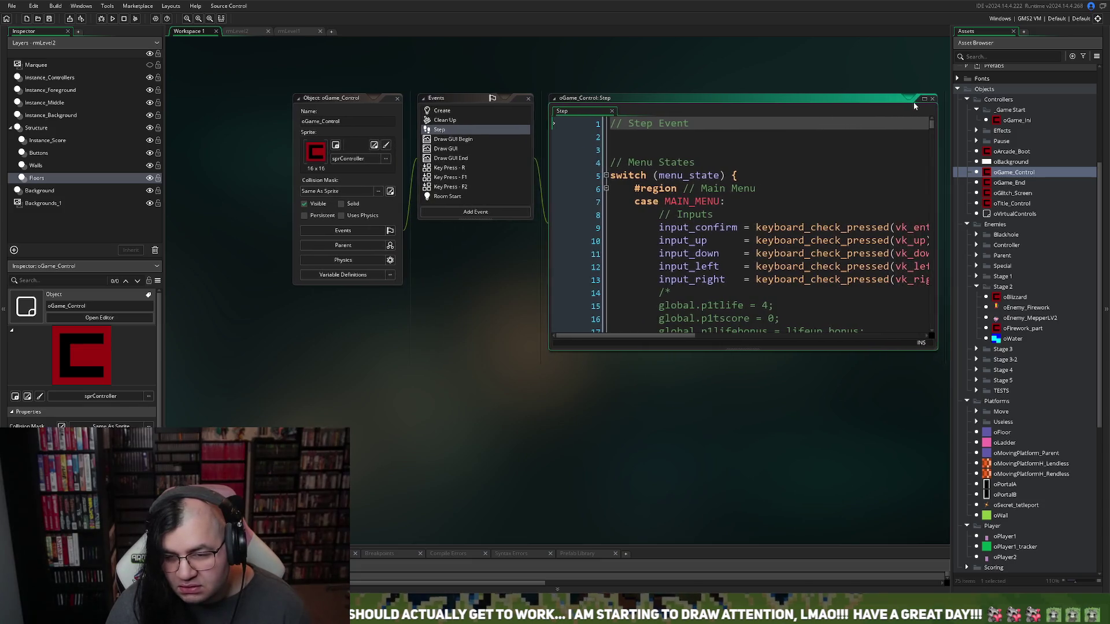
{"action": "left_click", "coordinate": [924, 101]}
{"action": "scroll", "coordinate": [382, 203], "scroll_direction": "down", "scroll_amount": 18}
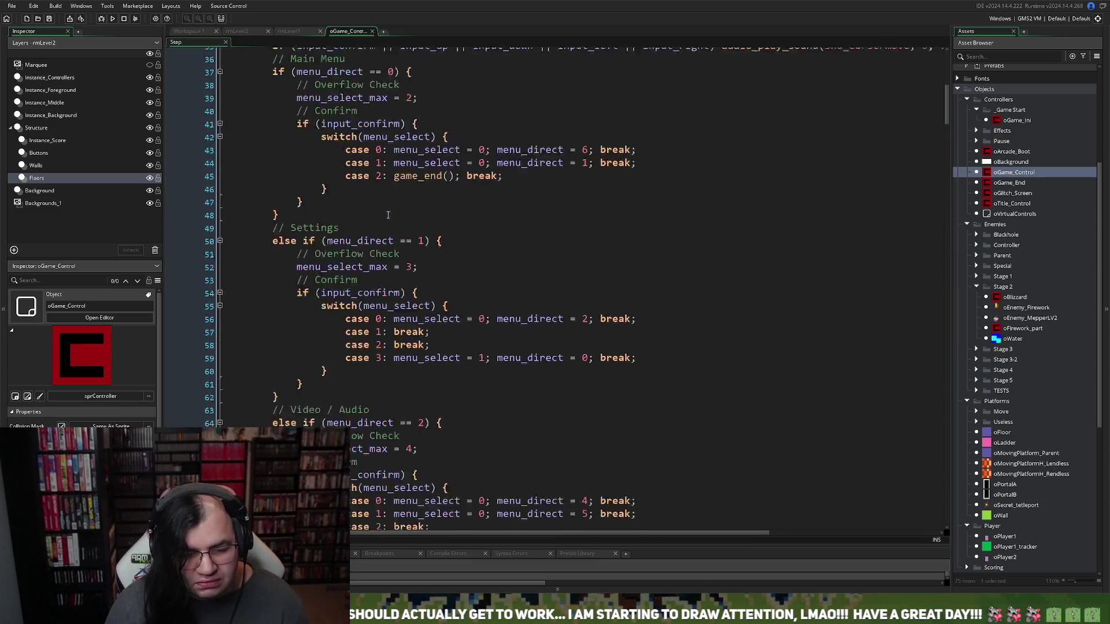
{"action": "scroll", "coordinate": [389, 210], "scroll_direction": "down", "scroll_amount": 15}
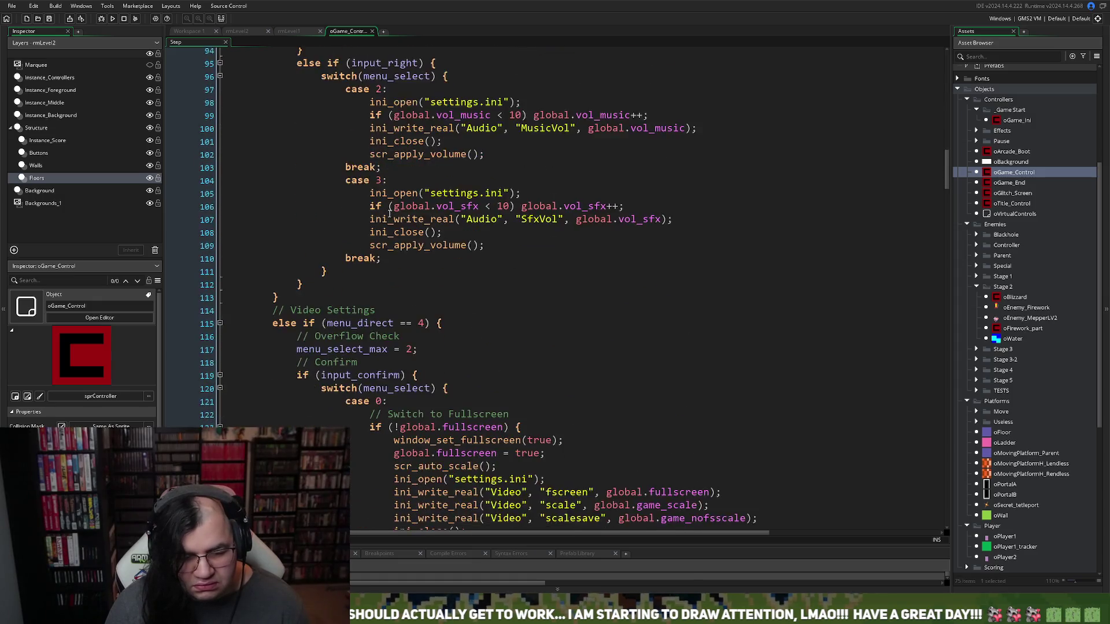
{"action": "scroll", "coordinate": [389, 213], "scroll_direction": "up", "scroll_amount": 2}
{"action": "scroll", "coordinate": [391, 214], "scroll_direction": "down", "scroll_amount": 3}
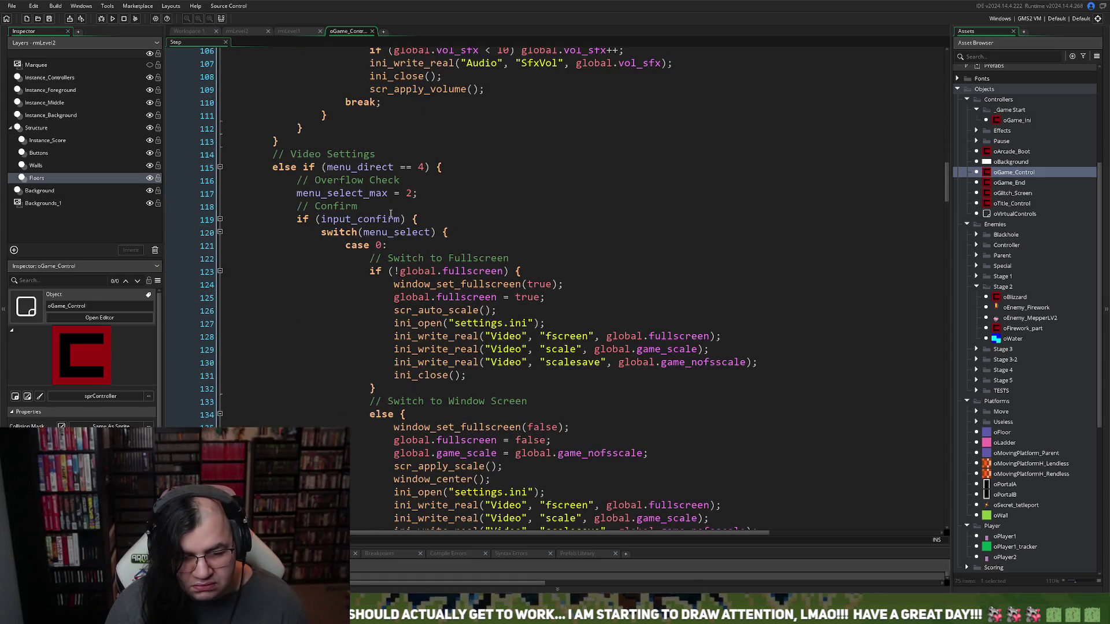
{"action": "left_click", "coordinate": [372, 32]}
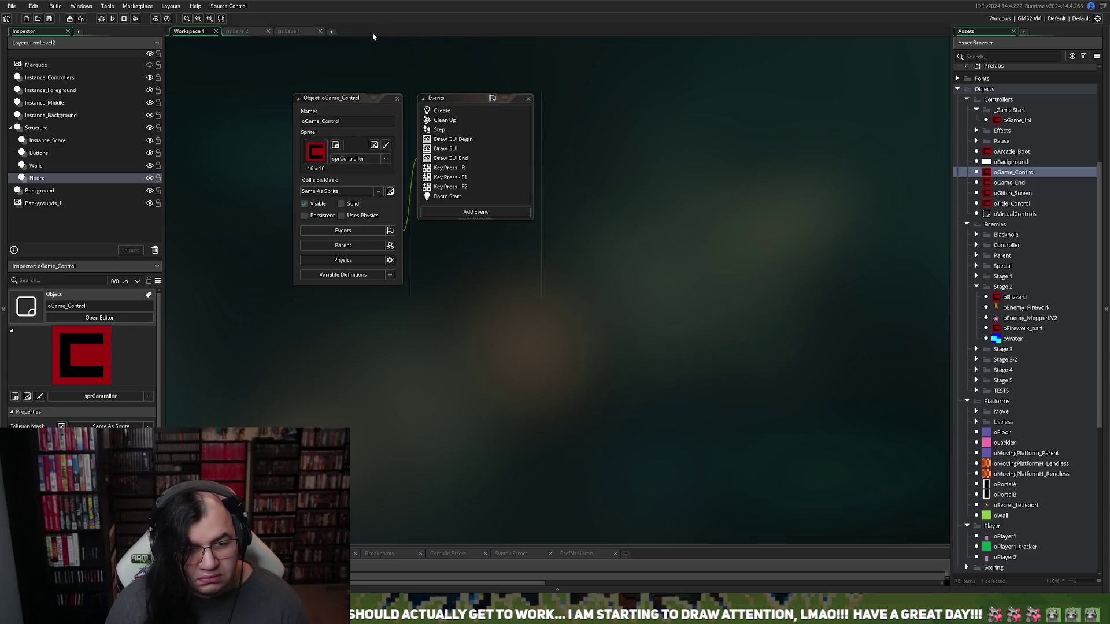
Close rmLevel1, open the Create event code, and scroll to the rmLevel2 stage name
{"action": "left_click", "coordinate": [320, 31]}
{"action": "double_click", "coordinate": [448, 111]}
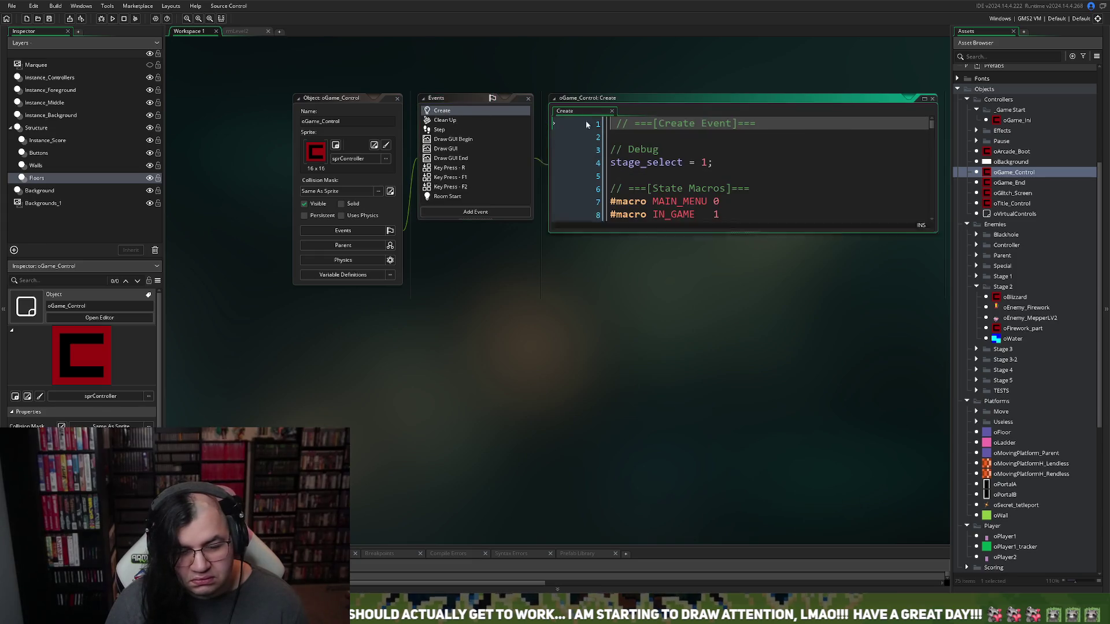
{"action": "left_click", "coordinate": [924, 99]}
{"action": "left_click_drag", "start_coordinate": [947, 107], "coordinate": [926, 249]}
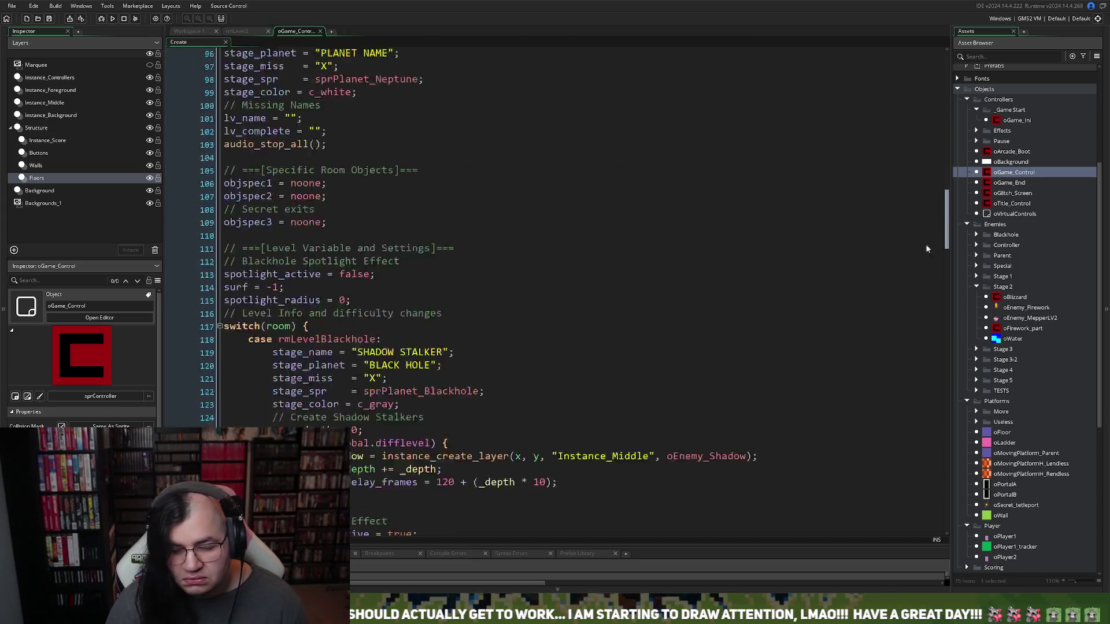
{"action": "scroll", "coordinate": [919, 278], "scroll_direction": "down", "scroll_amount": 10}
{"action": "scroll", "coordinate": [881, 223], "scroll_direction": "up", "scroll_amount": 12}
{"action": "scroll", "coordinate": [876, 245], "scroll_direction": "down", "scroll_amount": 5}
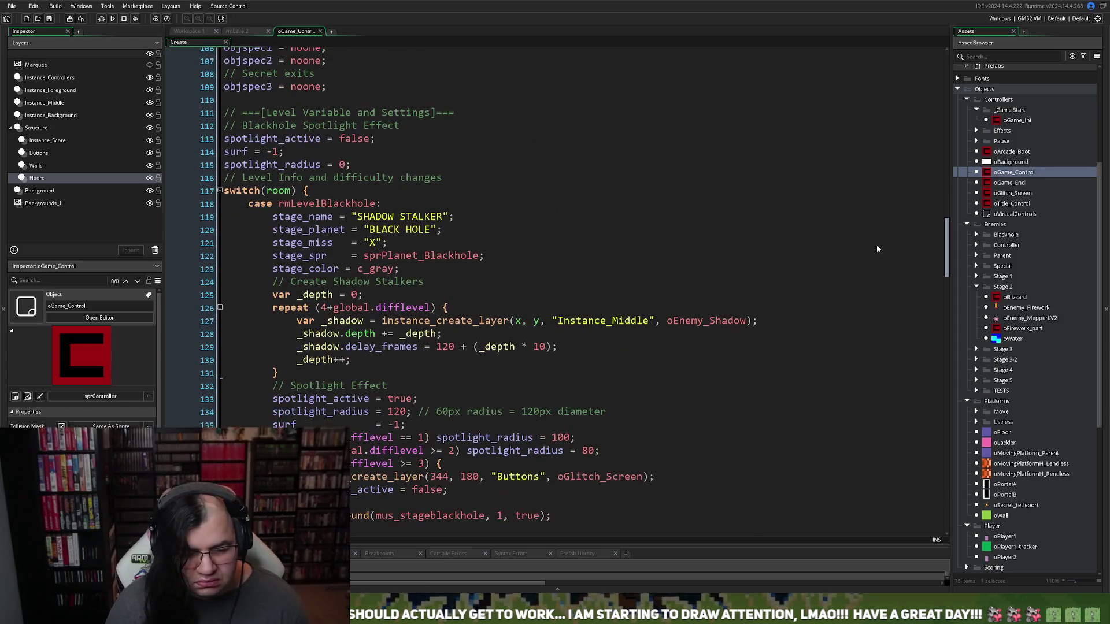
{"action": "scroll", "coordinate": [877, 247], "scroll_direction": "down", "scroll_amount": 13}
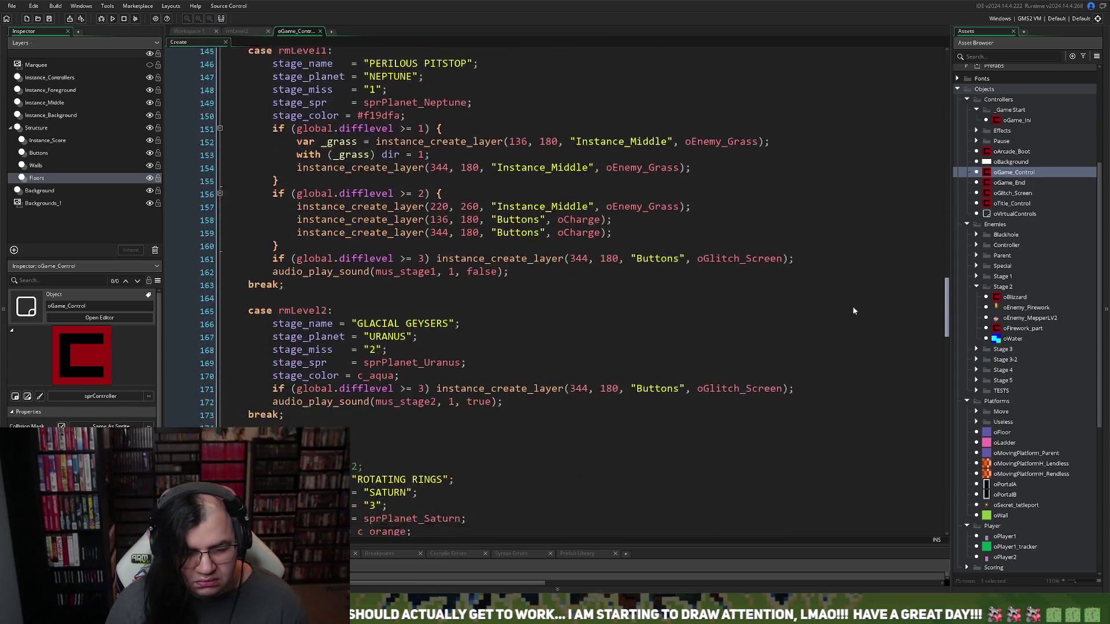
{"action": "scroll", "coordinate": [852, 312], "scroll_direction": "down", "scroll_amount": 3}
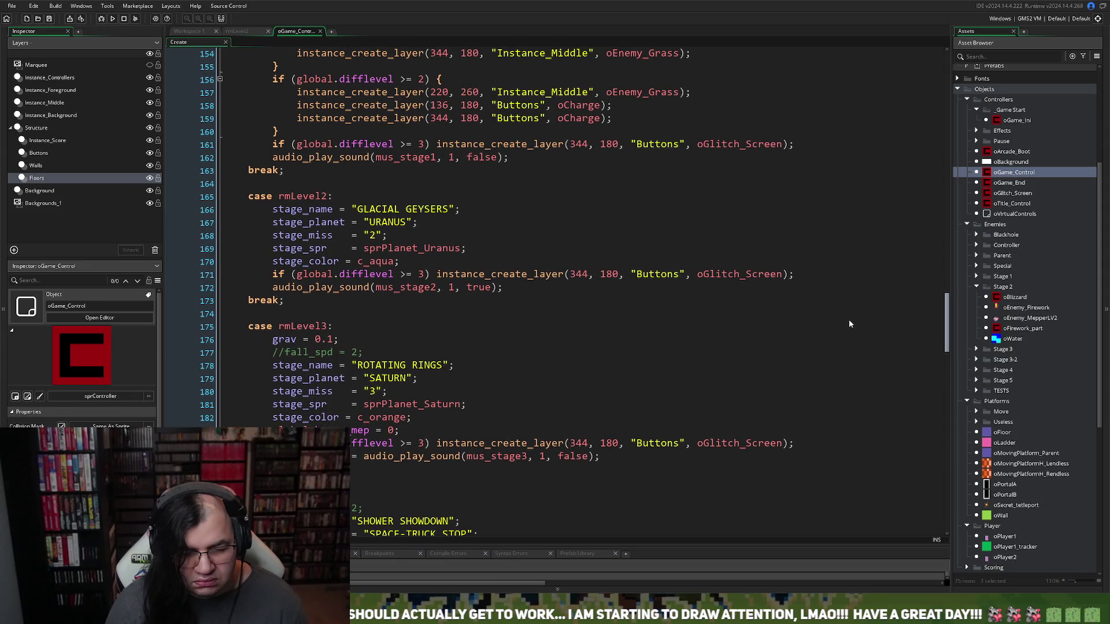
Append ' GABLE' to the rmLevel2 stage name, close the code, and return to rmLevel2
{"action": "left_click", "coordinate": [451, 210]}
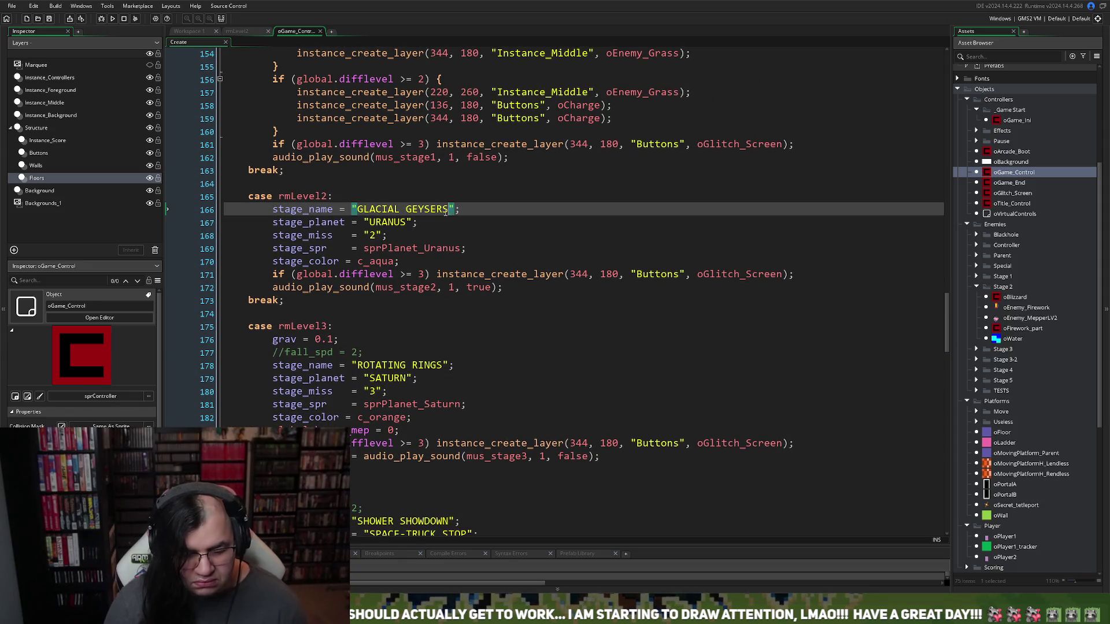
{"action": "type", "text": "GABLE"}
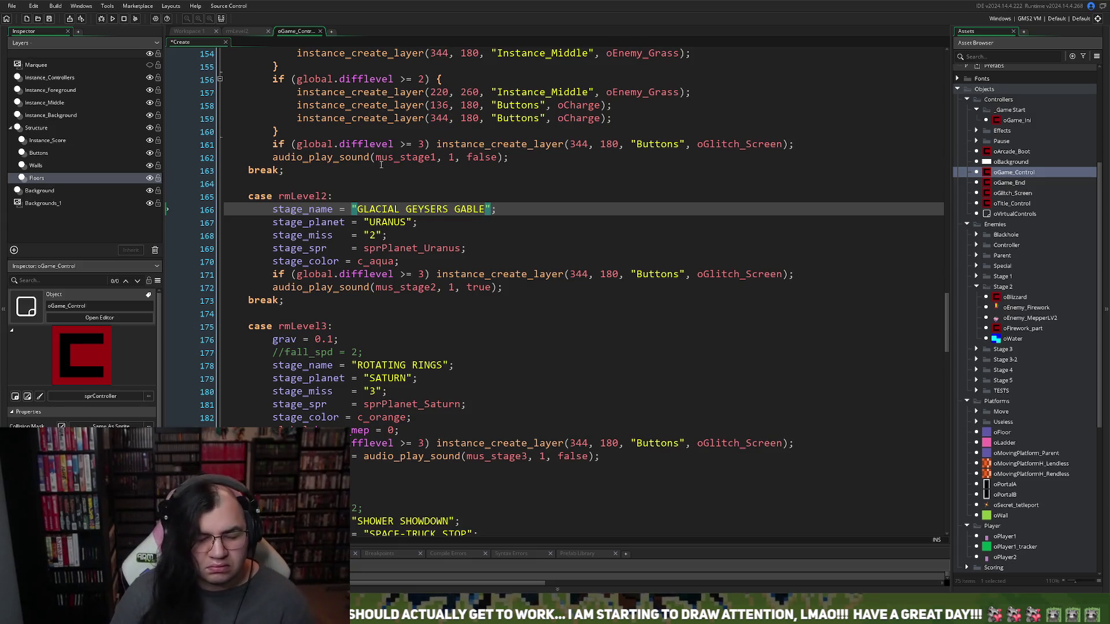
{"action": "left_click", "coordinate": [320, 31]}
{"action": "left_click", "coordinate": [246, 32]}
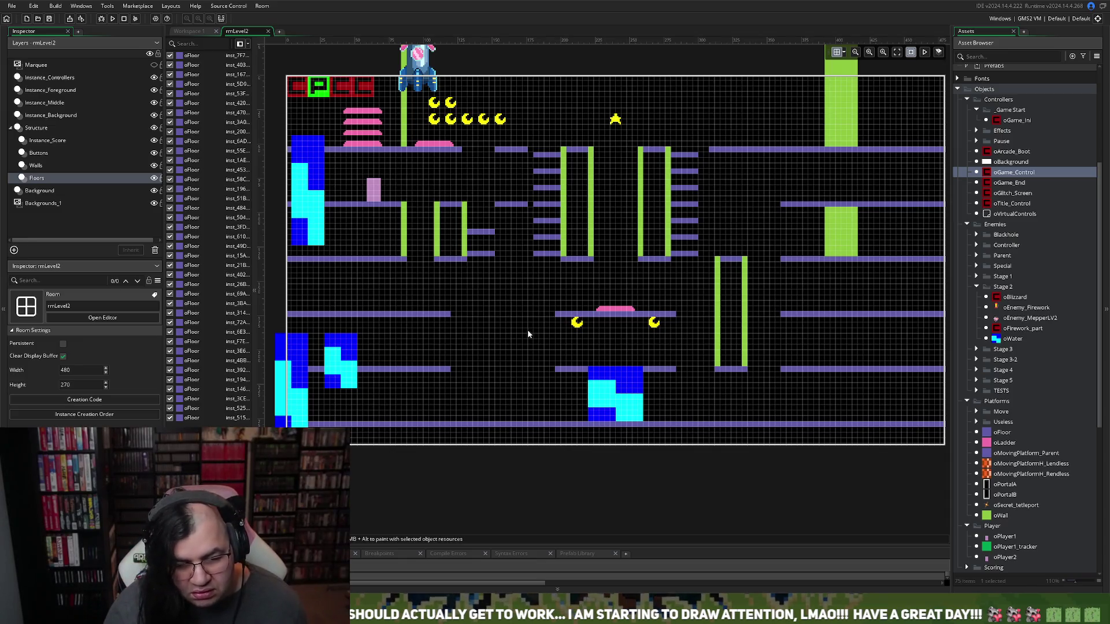
Duplicate the short floor ledge beside the green walls and move the copy up
{"action": "left_click", "coordinate": [490, 237]}
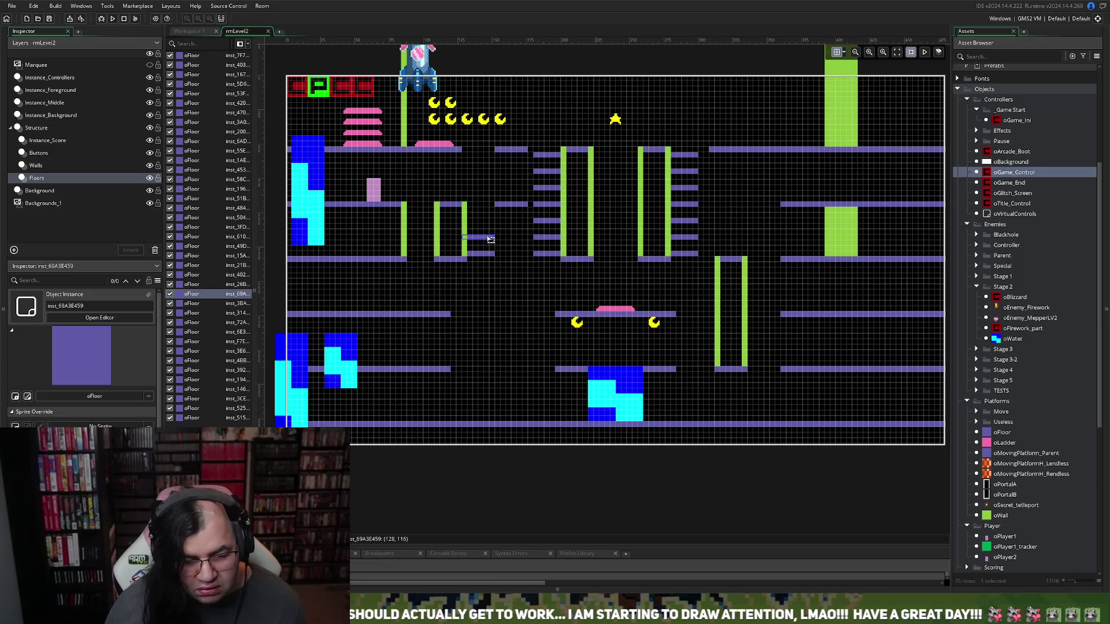
{"action": "key", "text": "ctrl+c"}
{"action": "key", "text": "ctrl+v"}
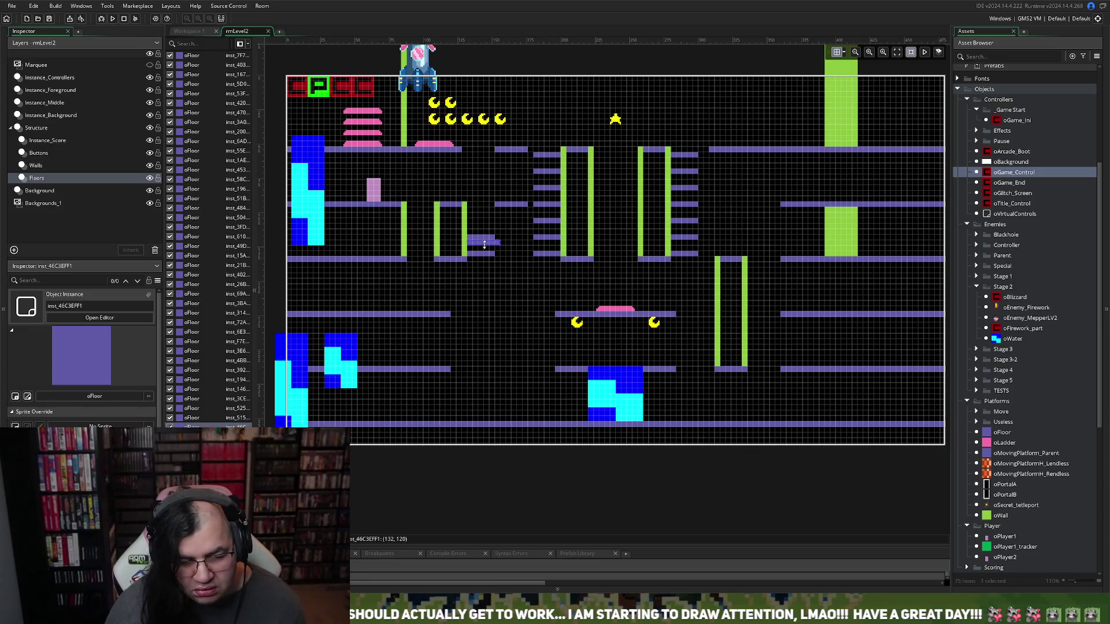
{"action": "left_click_drag", "start_coordinate": [488, 244], "coordinate": [483, 224]}
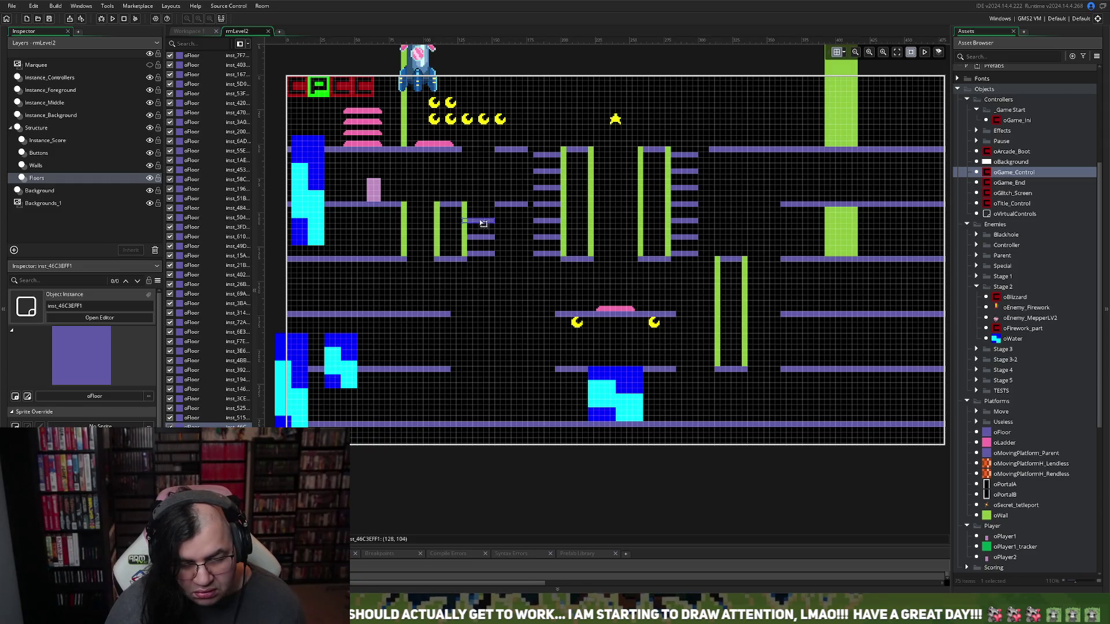
Shift a floor ledge slightly left, then delete it
{"action": "left_click_drag", "start_coordinate": [503, 209], "coordinate": [474, 210]}
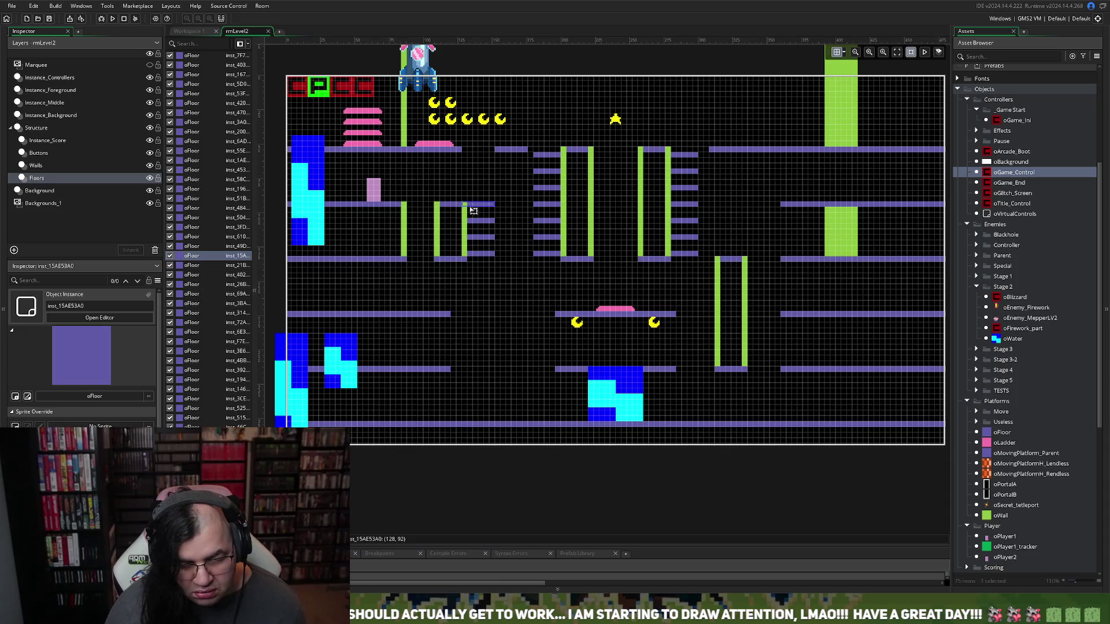
{"action": "left_click", "coordinate": [502, 284]}
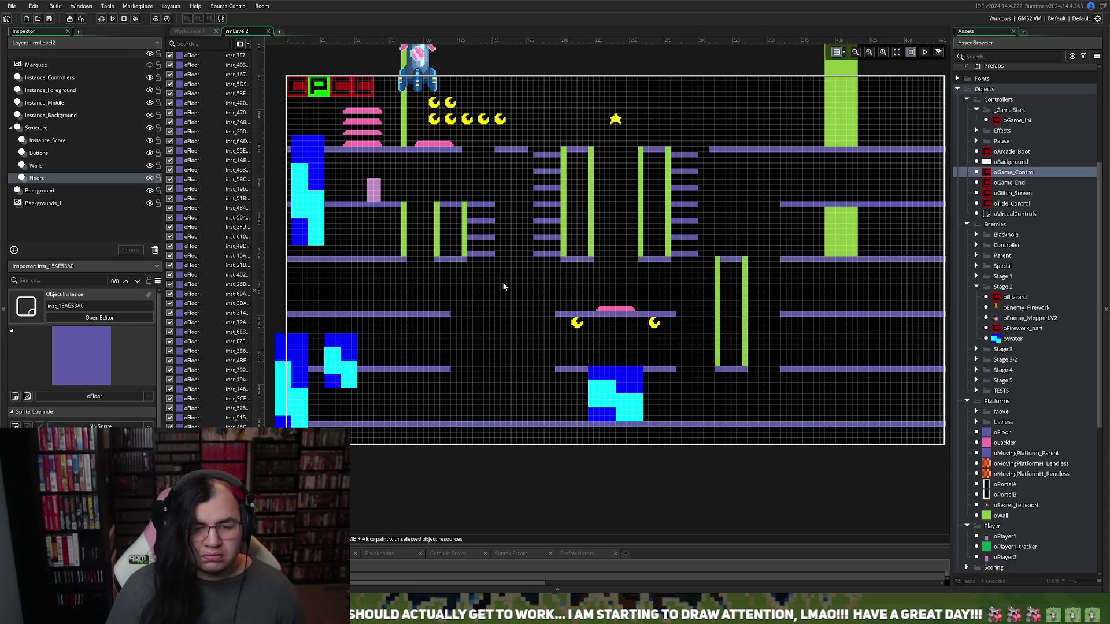
{"action": "left_click", "coordinate": [482, 209]}
{"action": "key", "text": "Delete"}
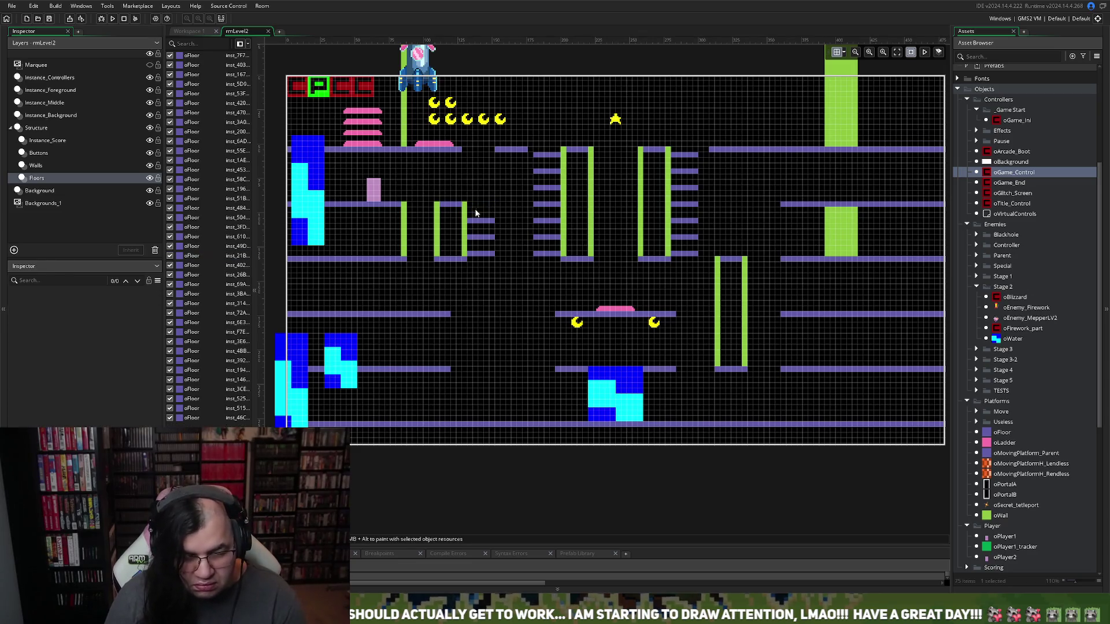
Stretch the top floor piece by the walls rightward to reach the ladder
{"action": "left_click", "coordinate": [466, 209]}
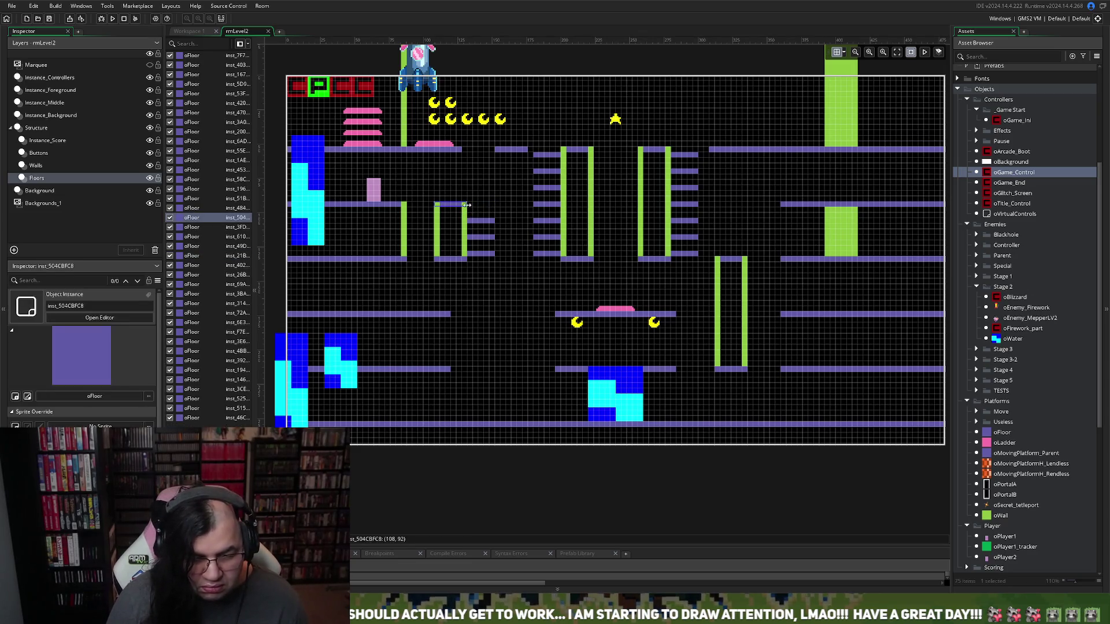
{"action": "left_click_drag", "start_coordinate": [468, 205], "coordinate": [494, 206]}
{"action": "left_click", "coordinate": [506, 259]}
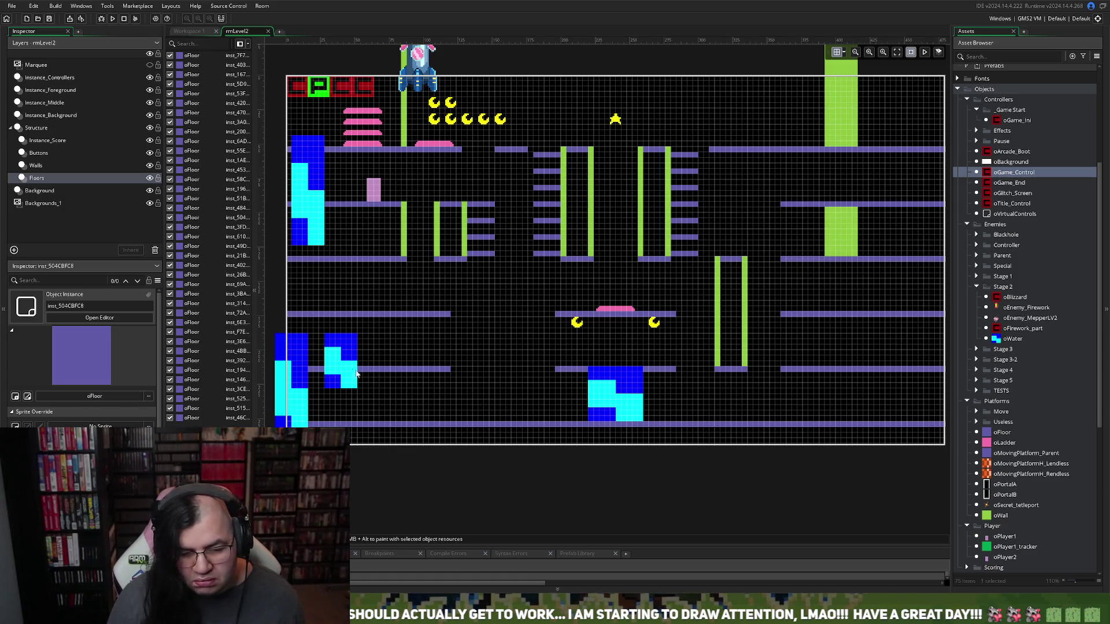
{"action": "left_click", "coordinate": [51, 115]}
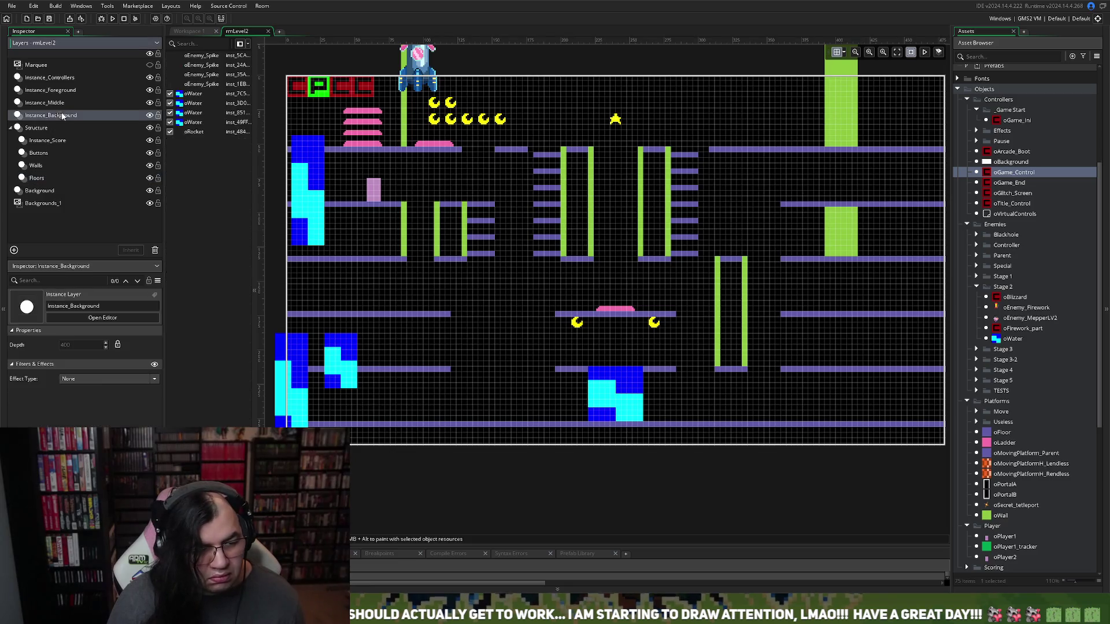
Drag the upper-left oWater column to the middle of rmLevel2, below the short ledges
{"action": "mouse_move", "coordinate": [316, 211]}
{"action": "left_mouse_down"}
{"action": "mouse_move", "coordinate": [467, 361]}
{"action": "mouse_move", "coordinate": [531, 389]}
{"action": "mouse_move", "coordinate": [521, 287]}
{"action": "mouse_move", "coordinate": [523, 336]}
{"action": "mouse_move", "coordinate": [491, 325]}
{"action": "mouse_move", "coordinate": [510, 340]}
{"action": "left_mouse_up"}
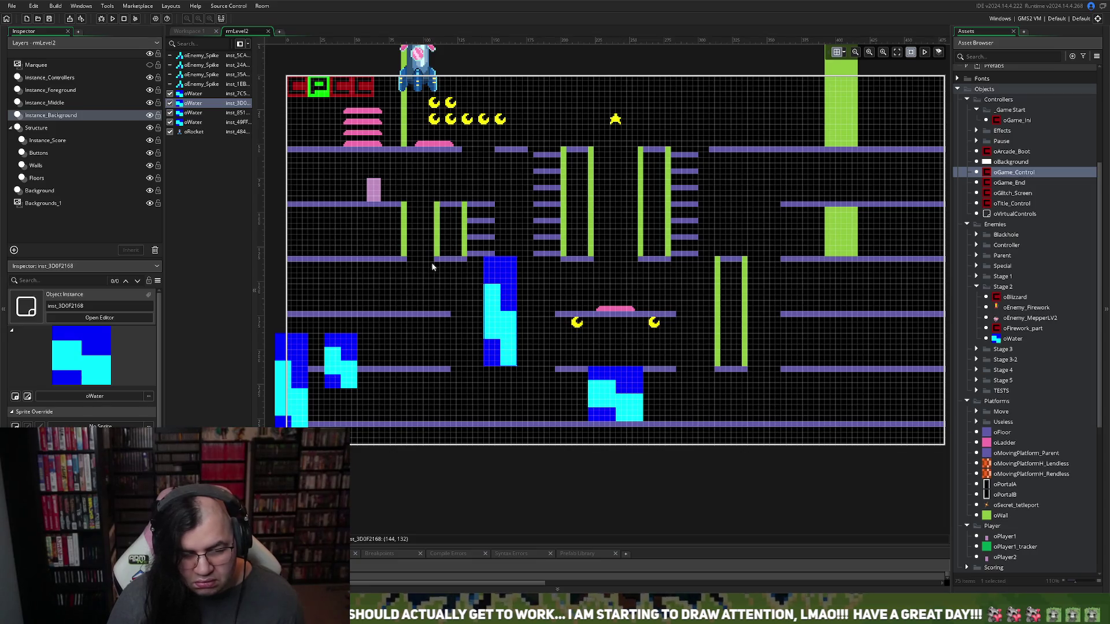
{"action": "left_click", "coordinate": [442, 237]}
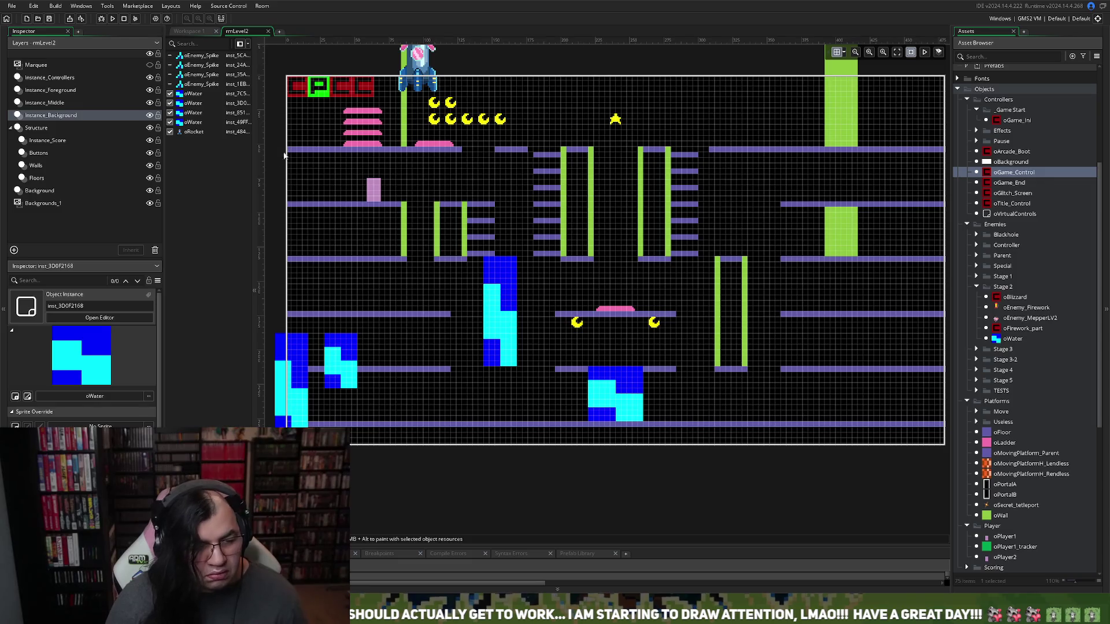
{"action": "left_click", "coordinate": [65, 116]}
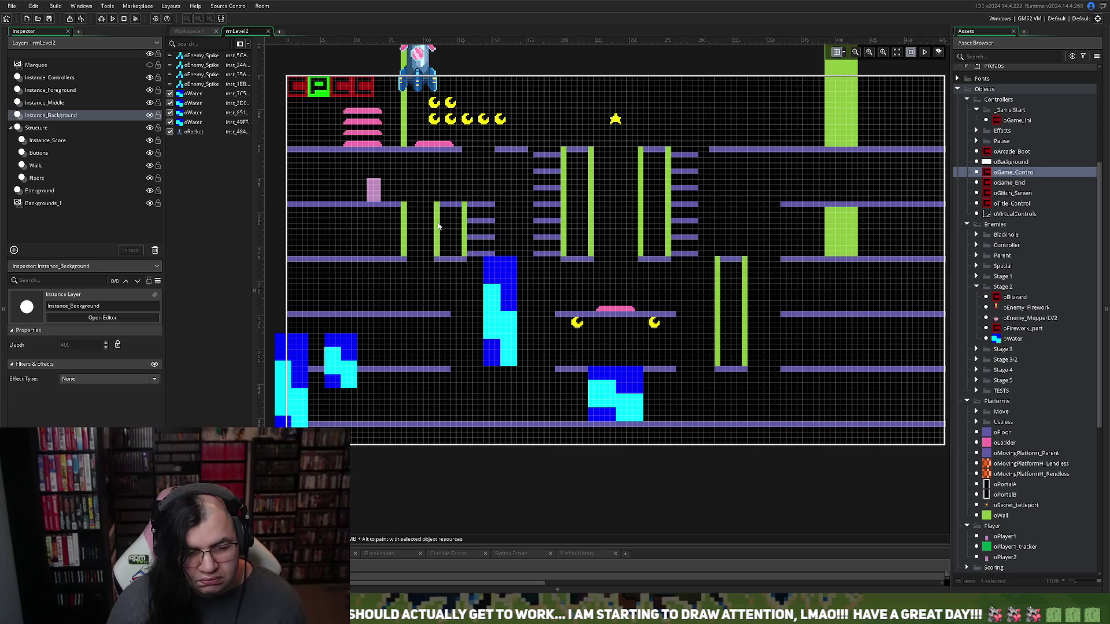
{"action": "left_click", "coordinate": [68, 118]}
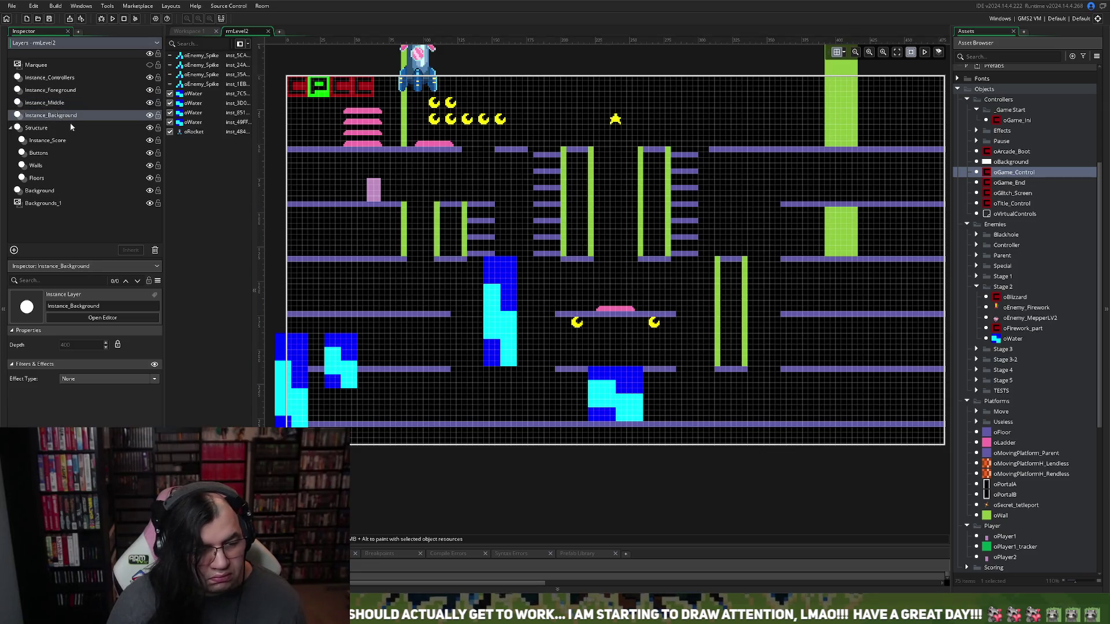
{"action": "left_click", "coordinate": [193, 94]}
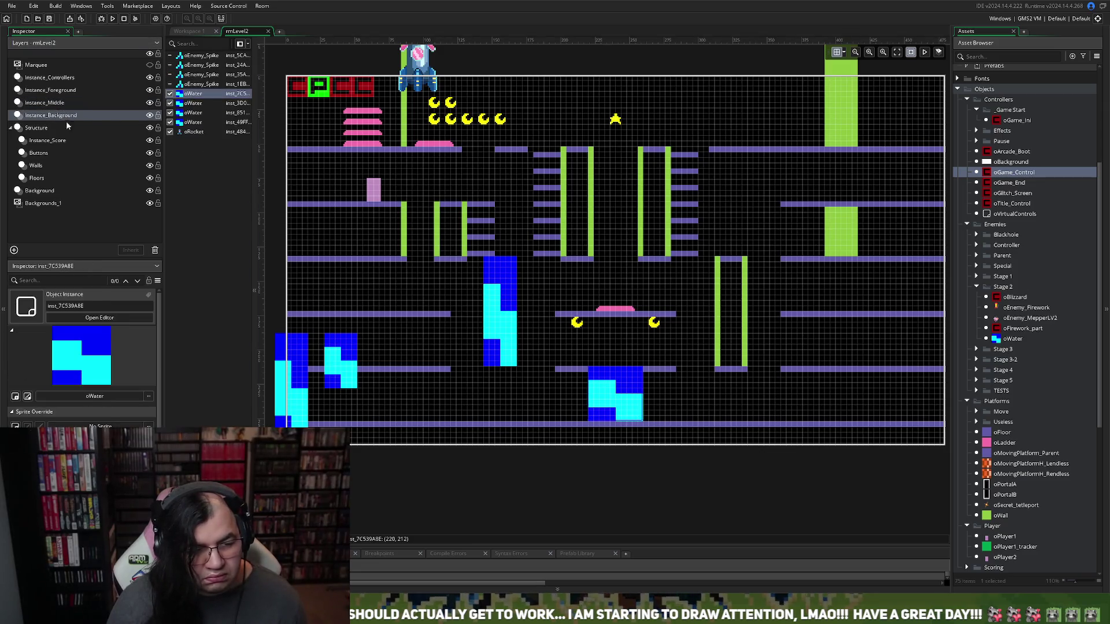
{"action": "left_click", "coordinate": [42, 118]}
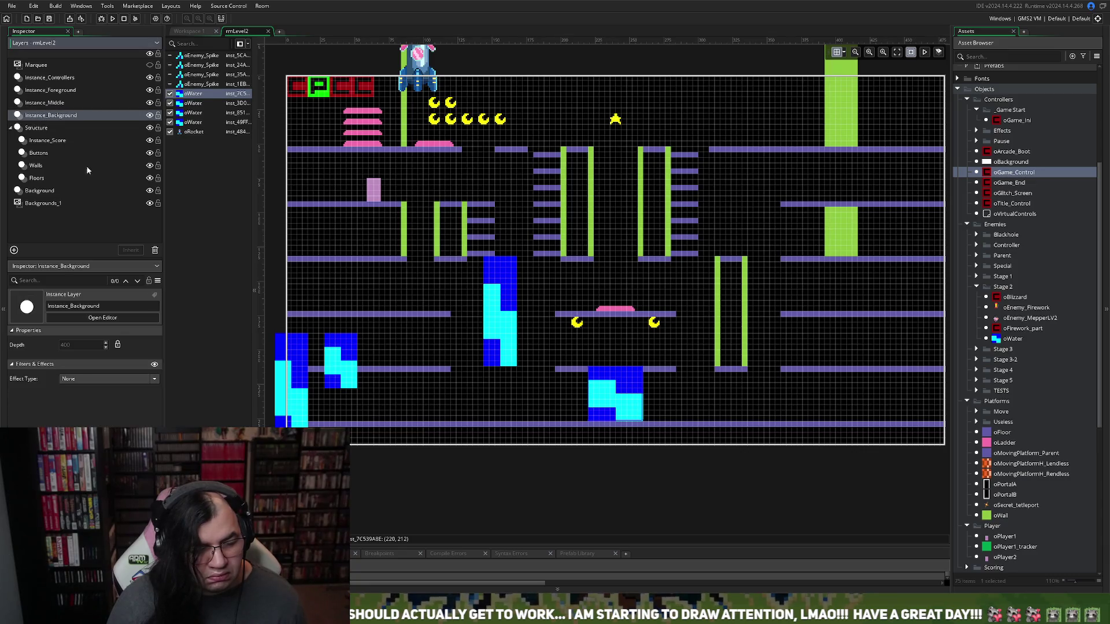
On the Walls layer, place thin oWall pieces filling the left green outline
{"action": "left_click", "coordinate": [38, 167]}
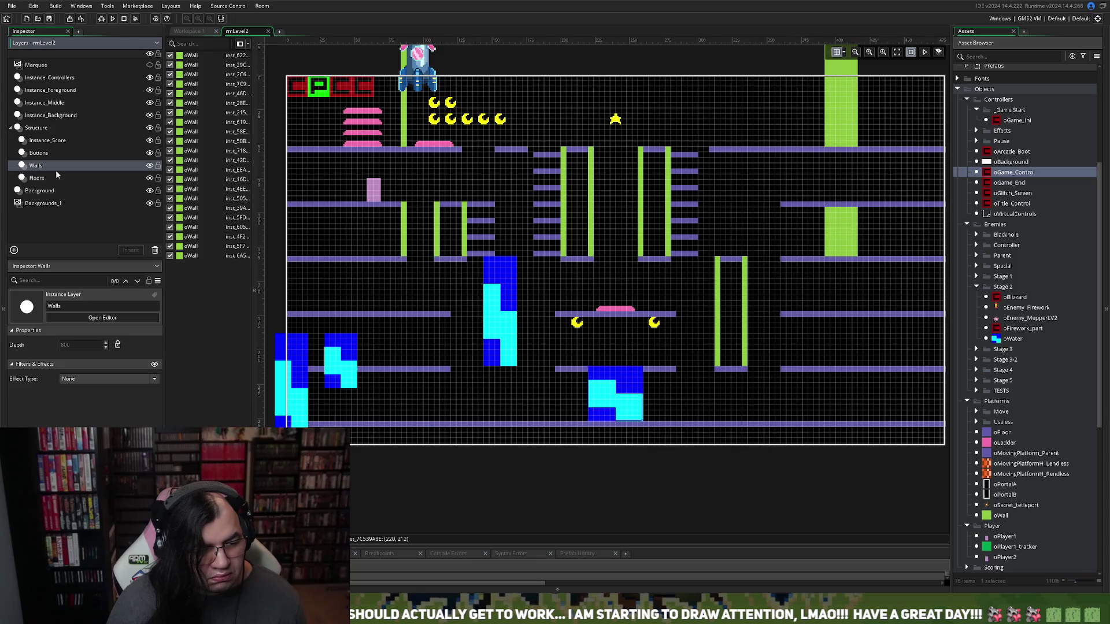
{"action": "left_click", "coordinate": [445, 232], "text": "alt"}
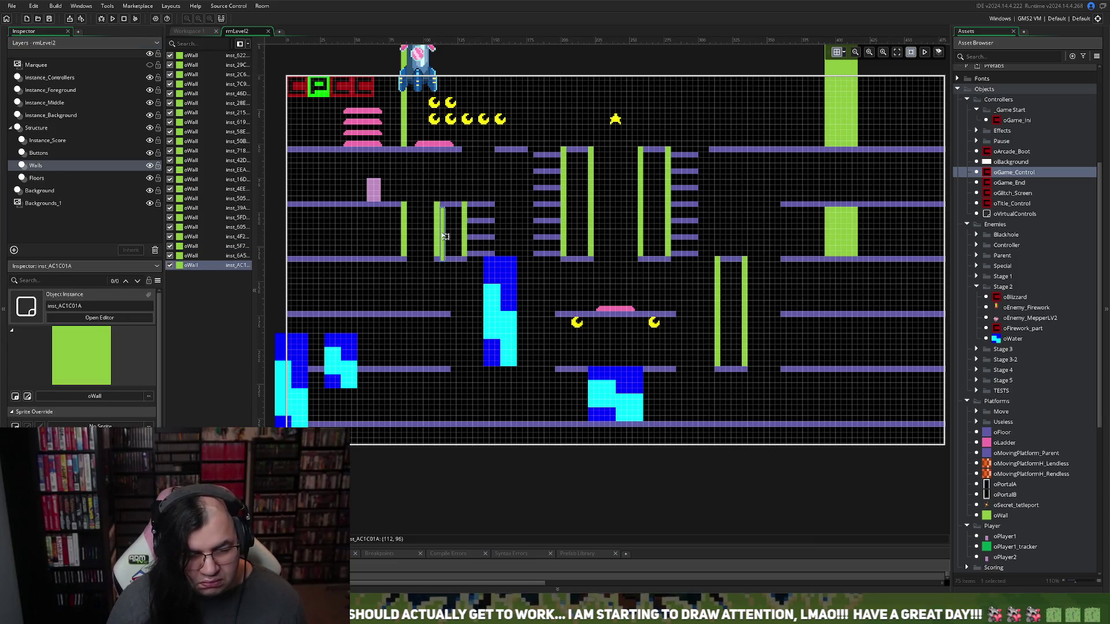
{"action": "left_click", "coordinate": [446, 241], "text": "alt"}
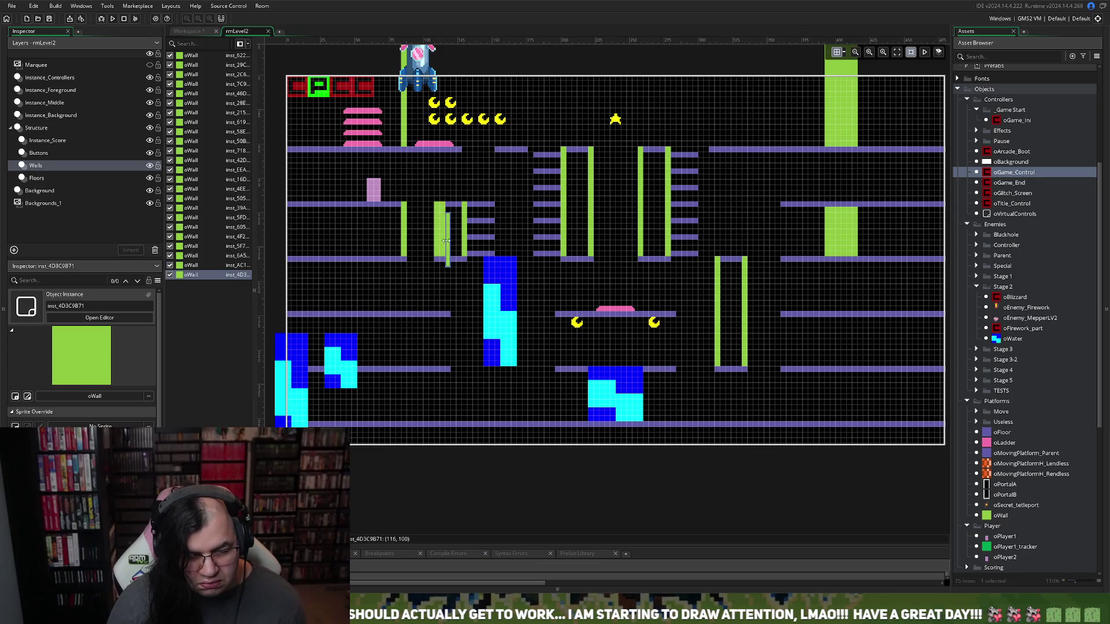
{"action": "left_click", "coordinate": [454, 249], "text": "alt"}
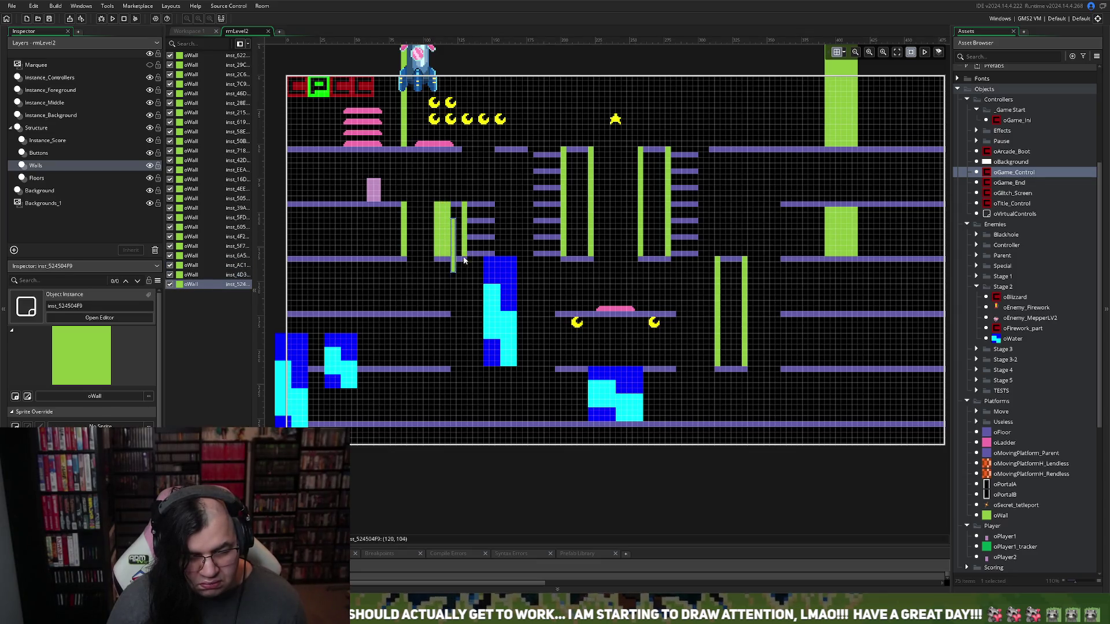
{"action": "left_click_drag", "start_coordinate": [455, 253], "coordinate": [455, 236]}
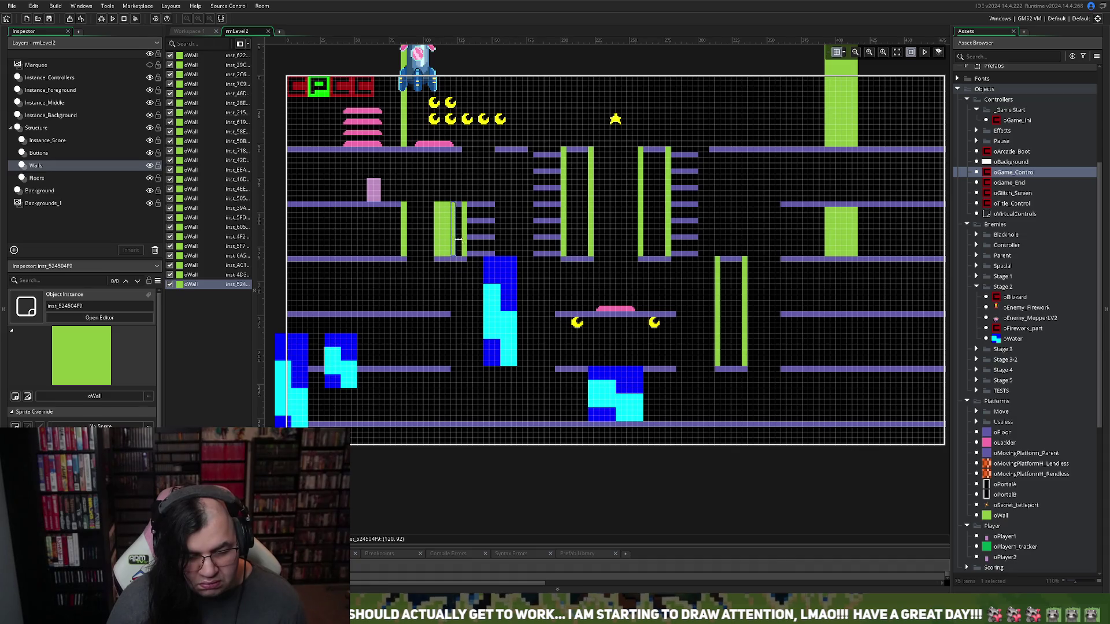
{"action": "left_click", "coordinate": [459, 240], "text": "alt"}
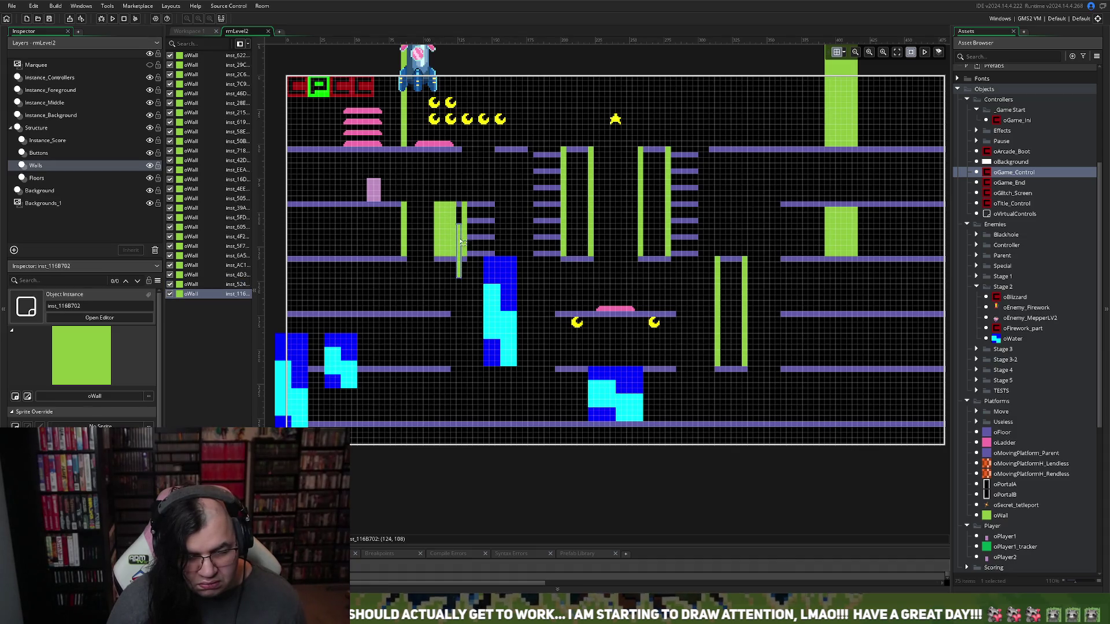
{"action": "left_click_drag", "start_coordinate": [458, 240], "coordinate": [458, 220]}
{"action": "left_click", "coordinate": [461, 292]}
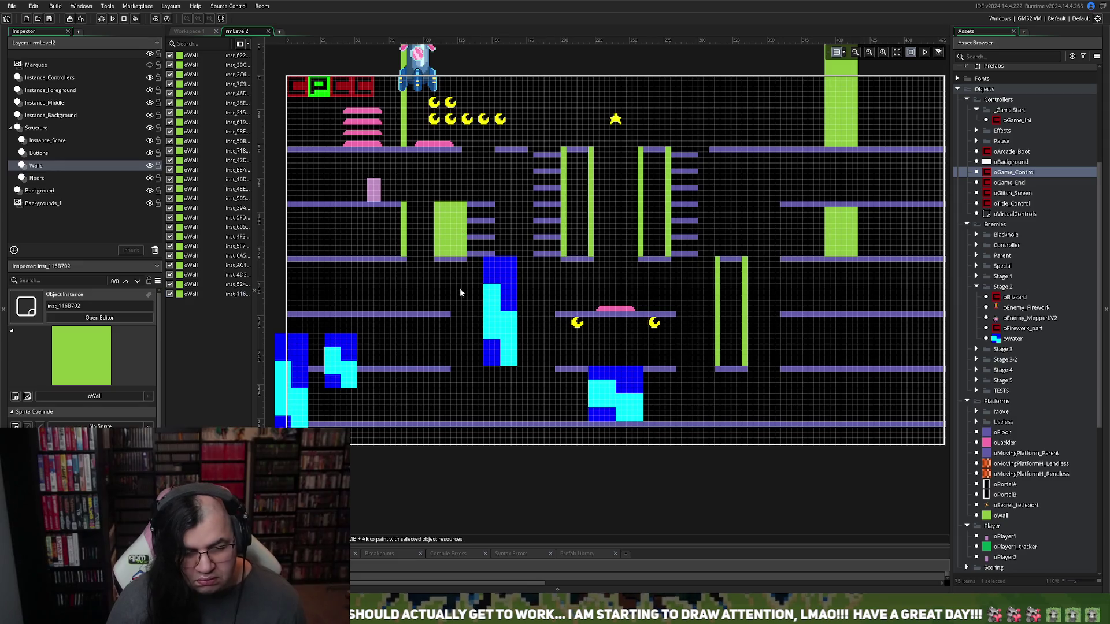
{"action": "scroll", "coordinate": [471, 283], "scroll_direction": "right", "scroll_amount": 2}
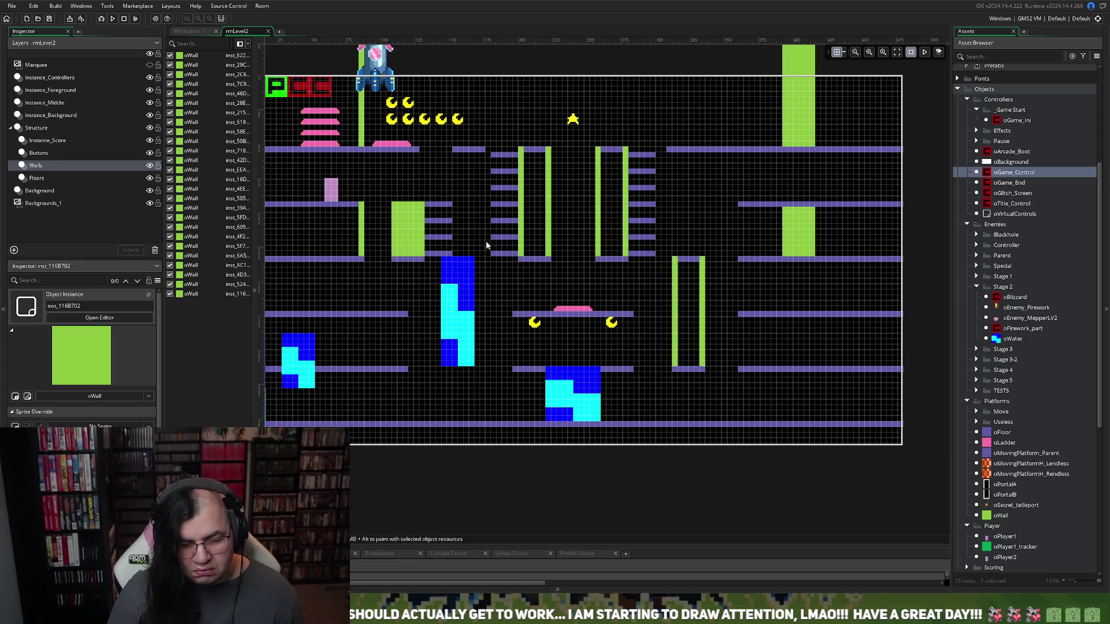
Copy a thin wall and paste several copies to fill the middle green outlines
{"action": "left_click", "coordinate": [524, 201]}
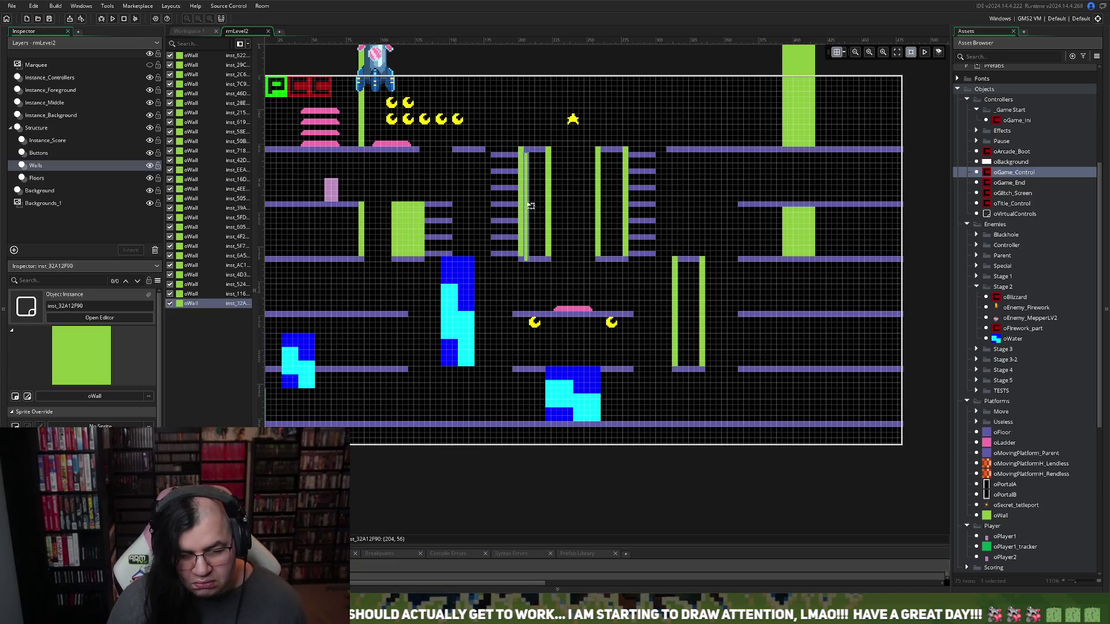
{"action": "key", "text": "ctrl+c"}
{"action": "key", "text": "ctrl+v"}
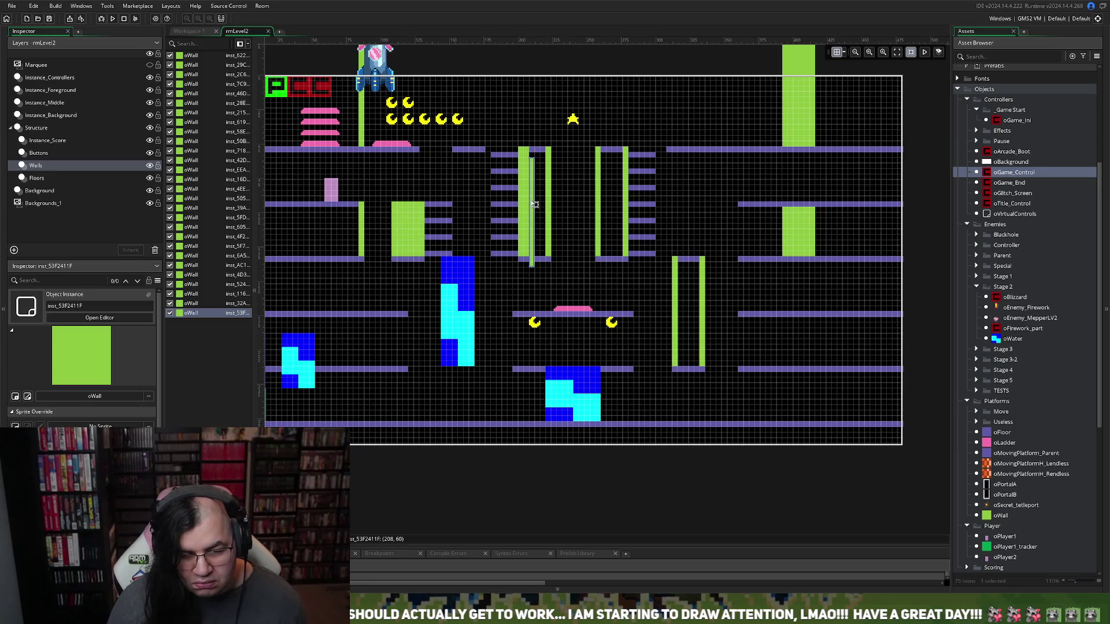
{"action": "key", "text": "ctrl+v"}
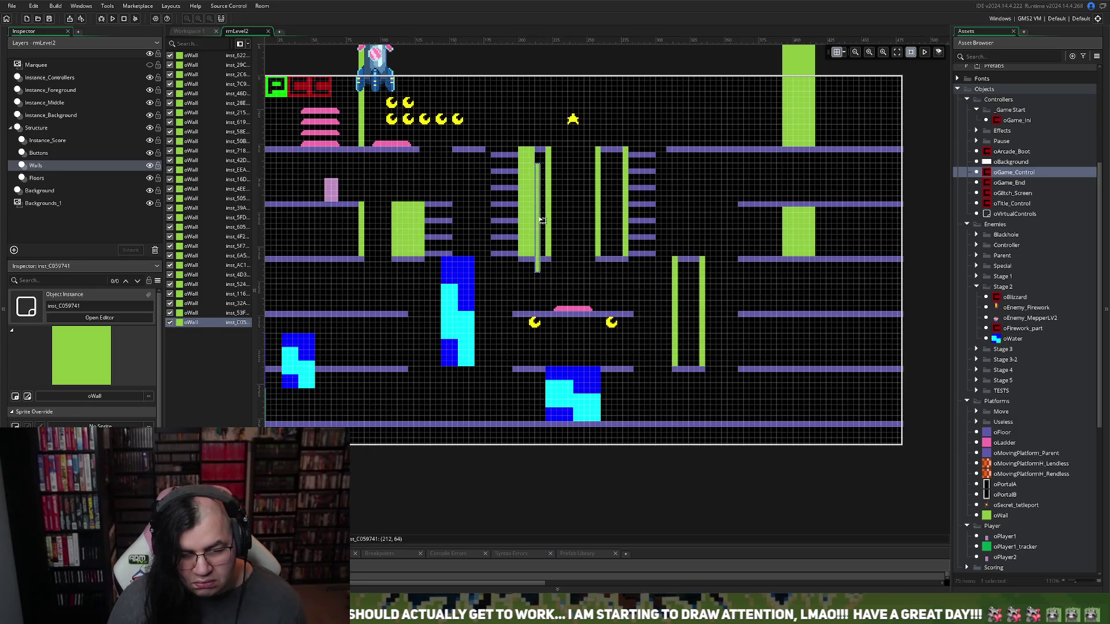
{"action": "key", "text": "ctrl+v"}
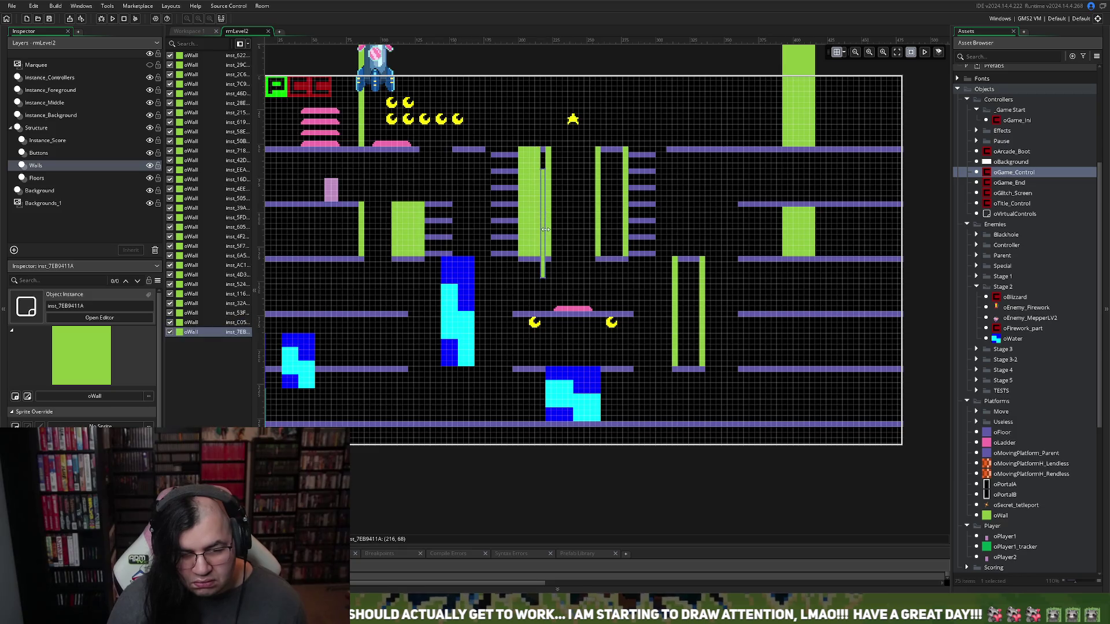
{"action": "left_click_drag", "start_coordinate": [545, 229], "coordinate": [545, 210]}
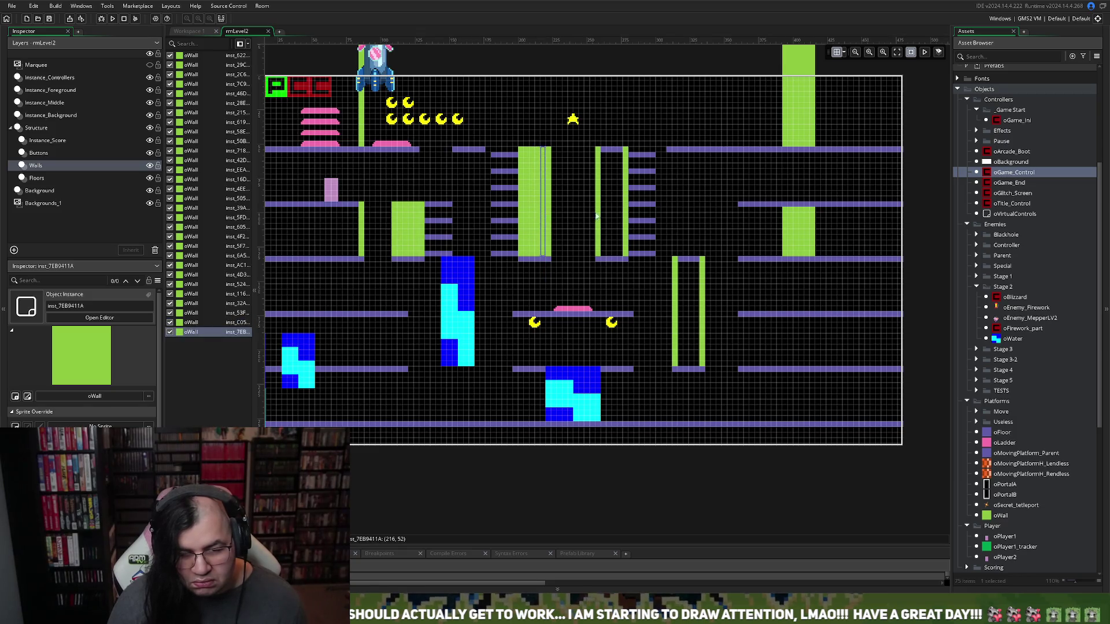
{"action": "key", "text": "ctrl+v"}
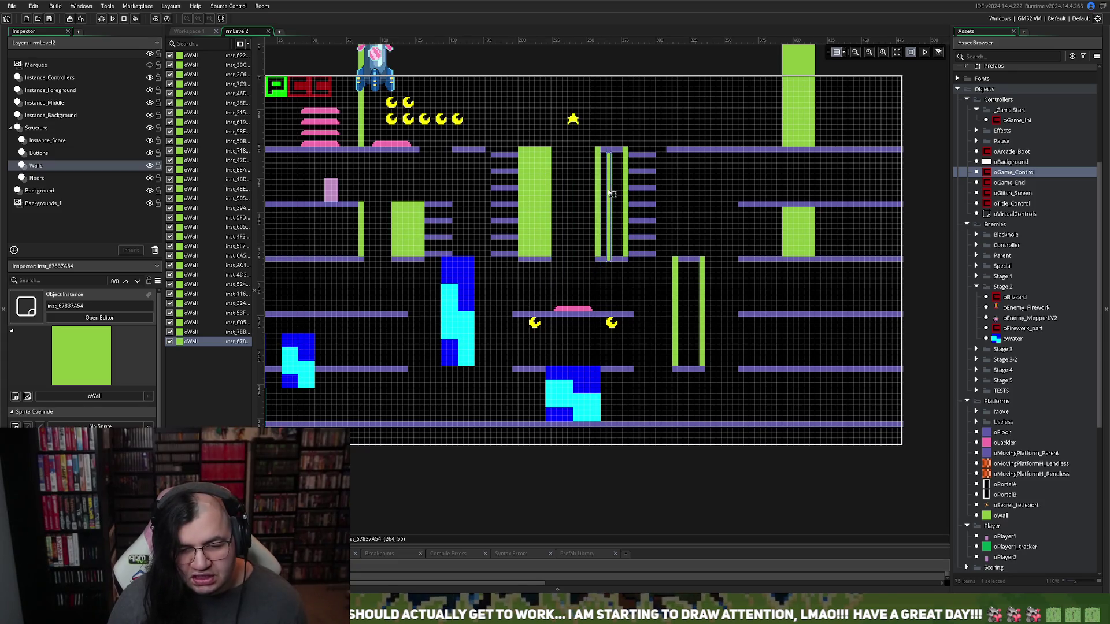
{"action": "key", "text": "ctrl+v"}
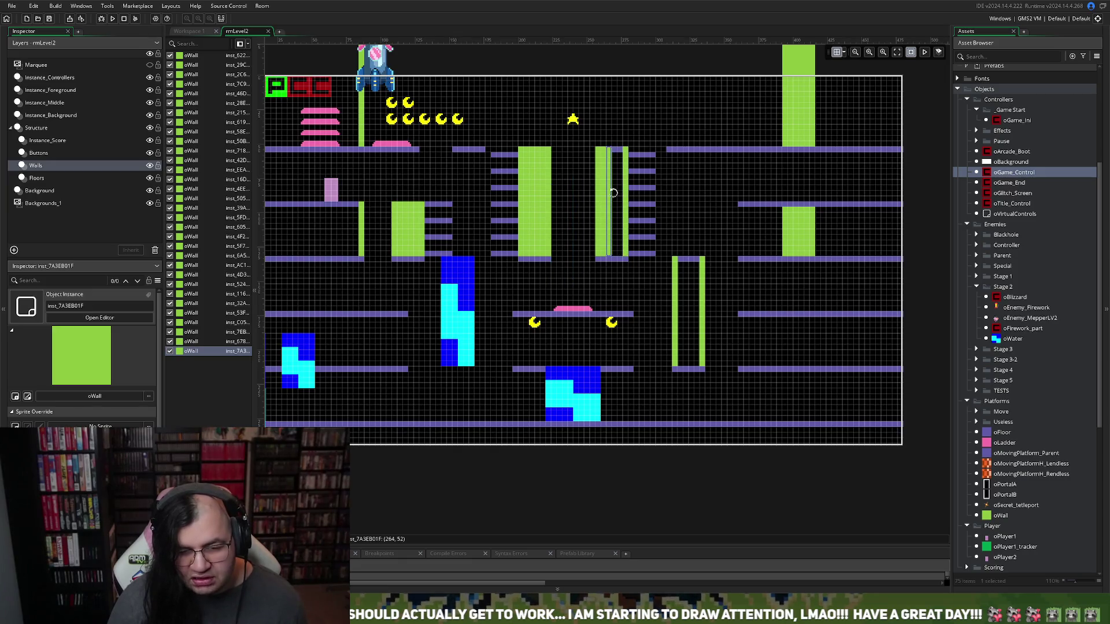
{"action": "key", "text": "ctrl+v"}
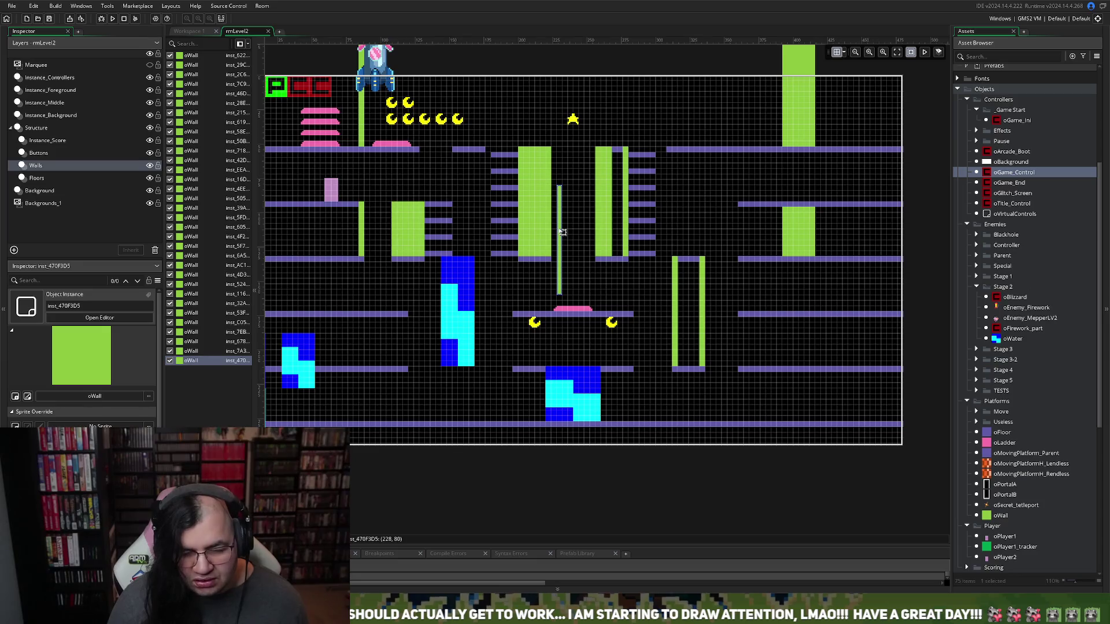
{"action": "key", "text": "ctrl+v"}
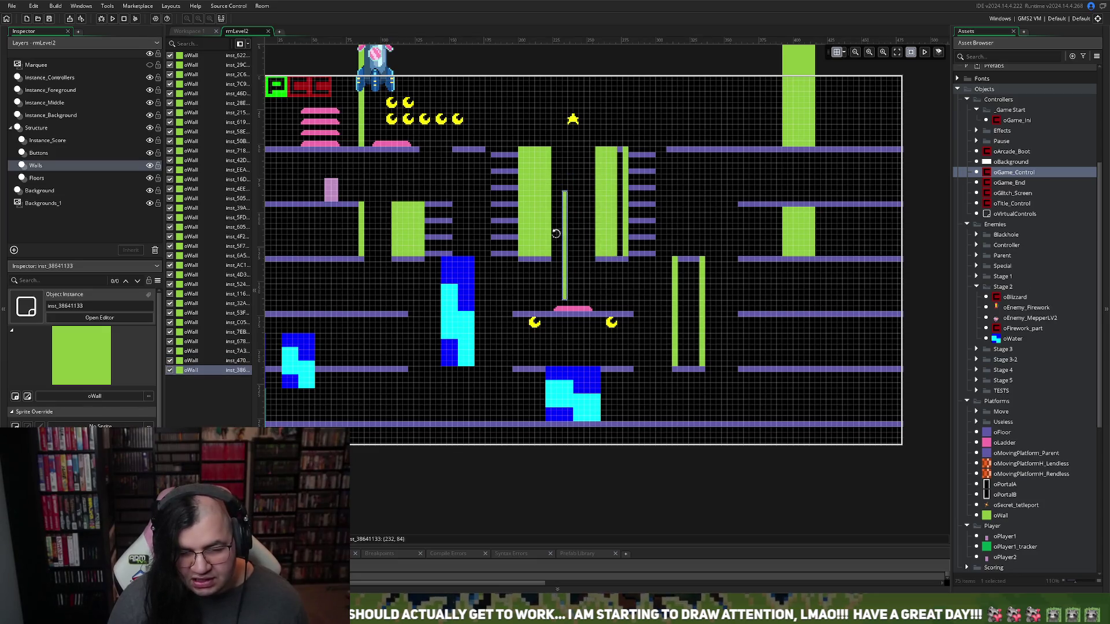
{"action": "left_click_drag", "start_coordinate": [568, 237], "coordinate": [625, 191]}
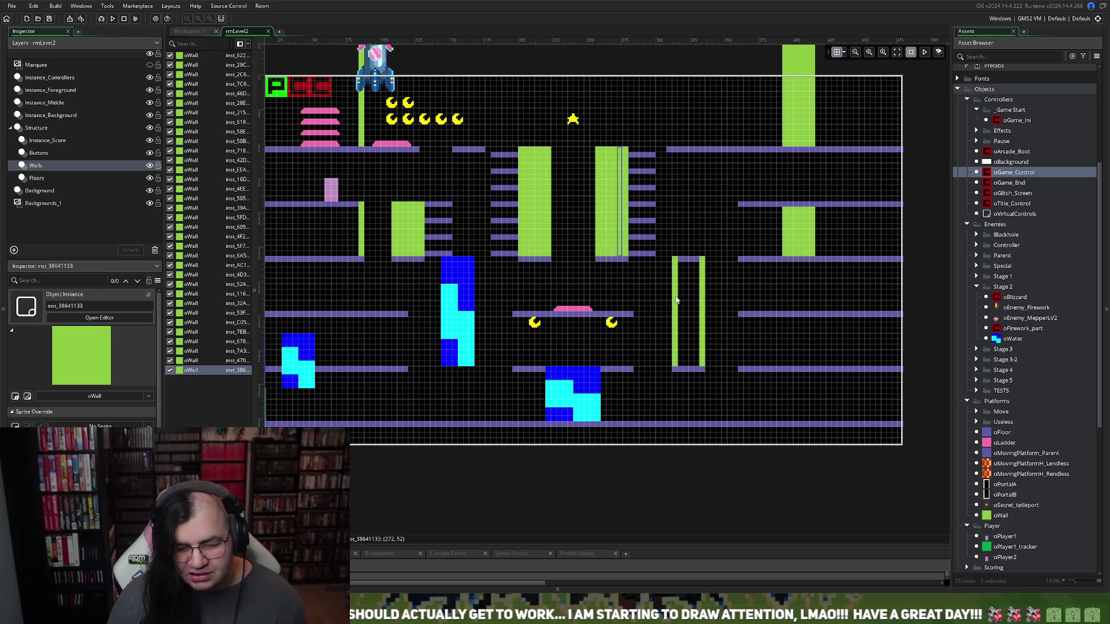
Paste four more thin walls and position them inside the lower-right green outline
{"action": "key", "text": "ctrl+v"}
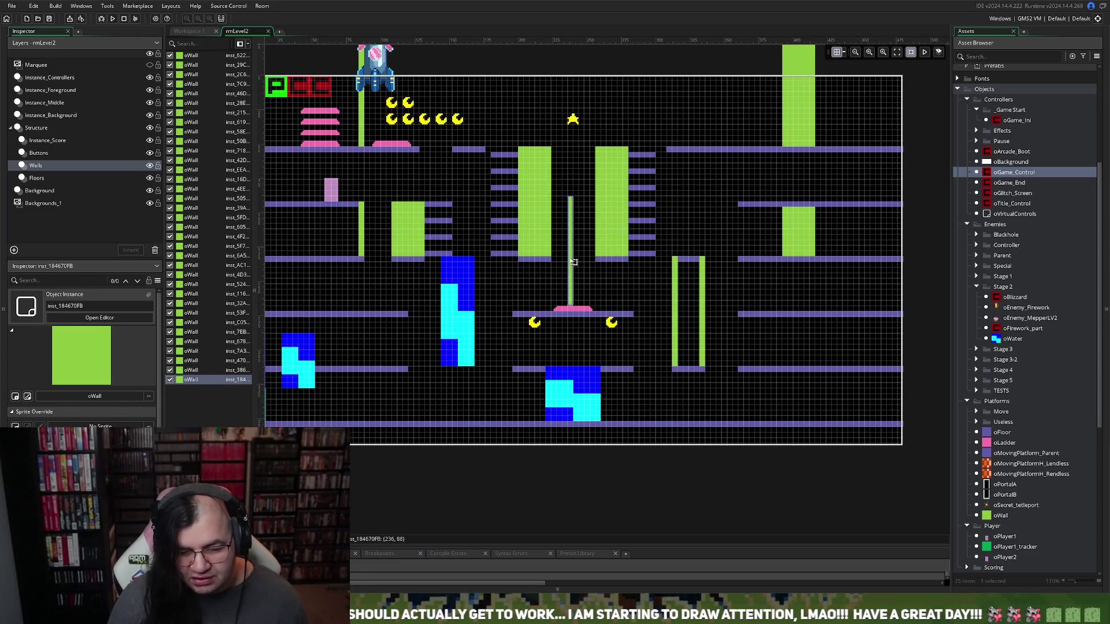
{"action": "left_click_drag", "start_coordinate": [571, 263], "coordinate": [688, 323]}
{"action": "key", "text": "ctrl+v"}
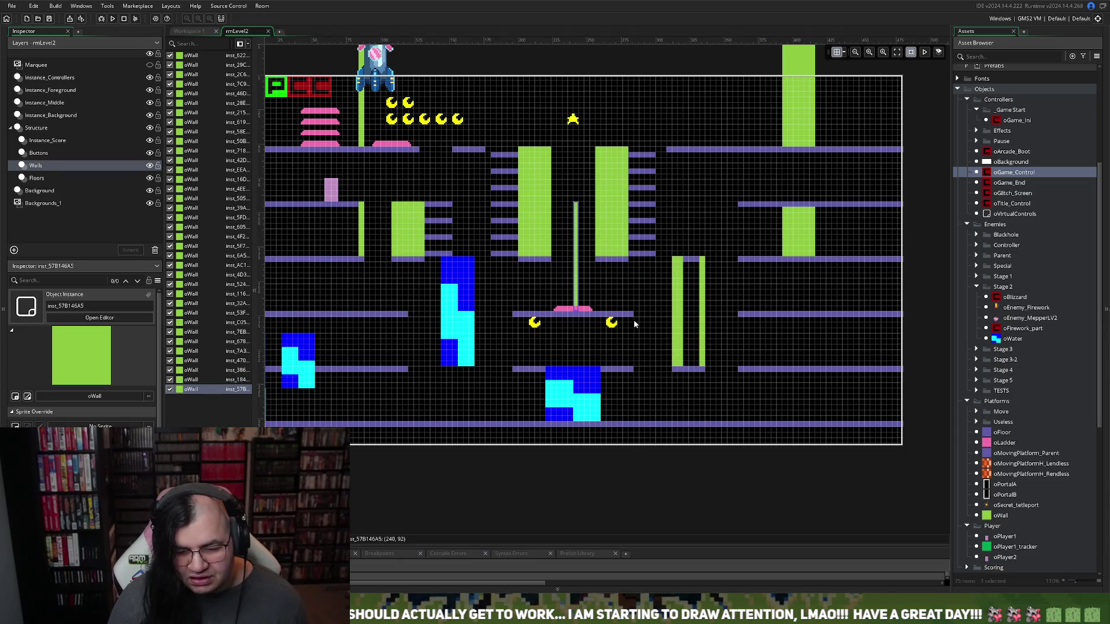
{"action": "left_click_drag", "start_coordinate": [581, 274], "coordinate": [692, 328]}
{"action": "key", "text": "ctrl+v"}
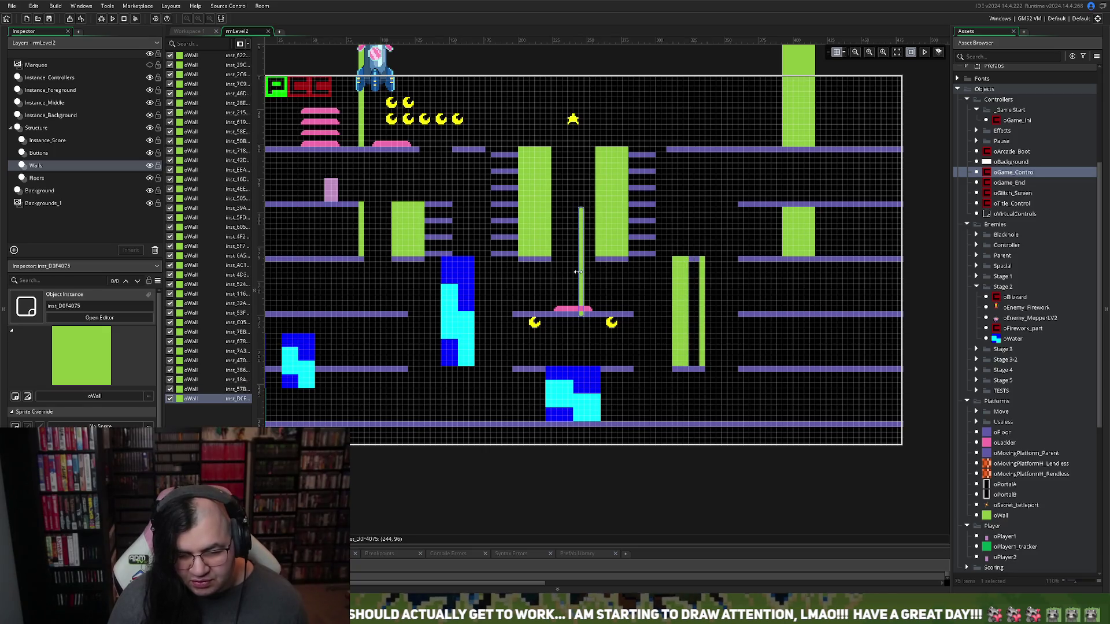
{"action": "left_click_drag", "start_coordinate": [577, 272], "coordinate": [696, 325]}
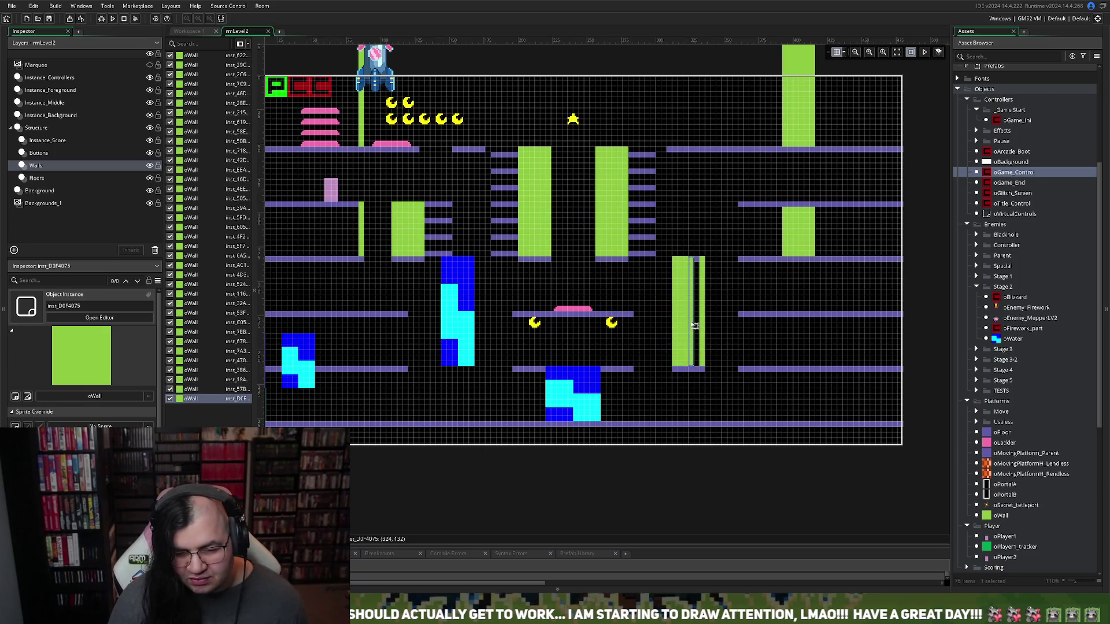
{"action": "key", "text": "ctrl+v"}
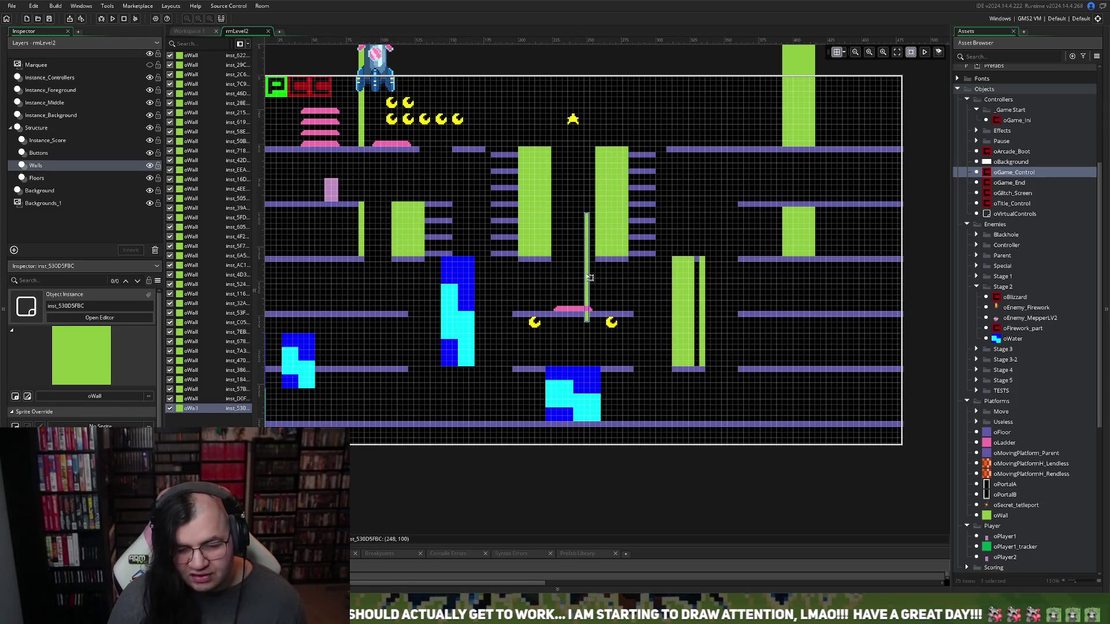
{"action": "mouse_move", "coordinate": [590, 278]}
{"action": "left_mouse_down"}
{"action": "mouse_move", "coordinate": [680, 302]}
{"action": "mouse_move", "coordinate": [698, 320]}
{"action": "left_mouse_up"}
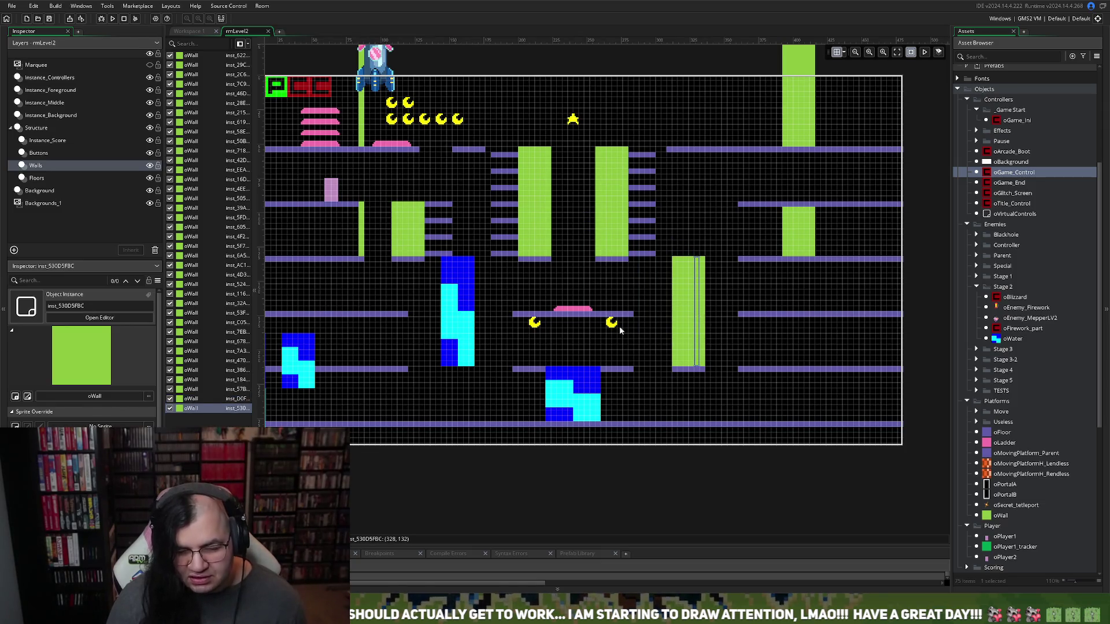
{"action": "left_click", "coordinate": [662, 329]}
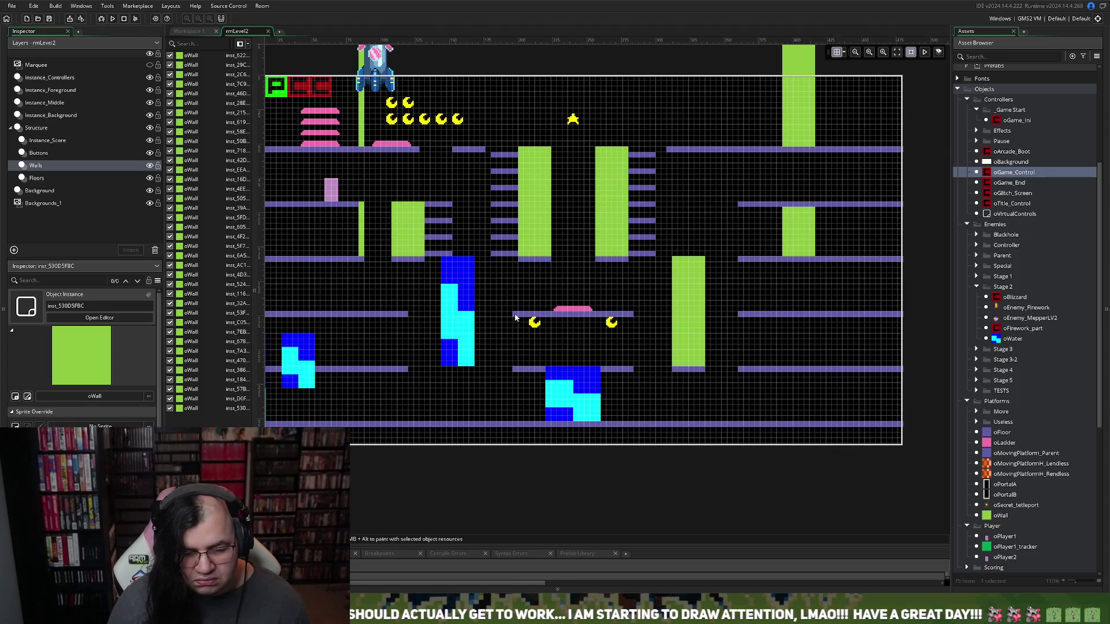
Shorten the floor above the pink platform from both its left and right ends
{"action": "left_click", "coordinate": [46, 169]}
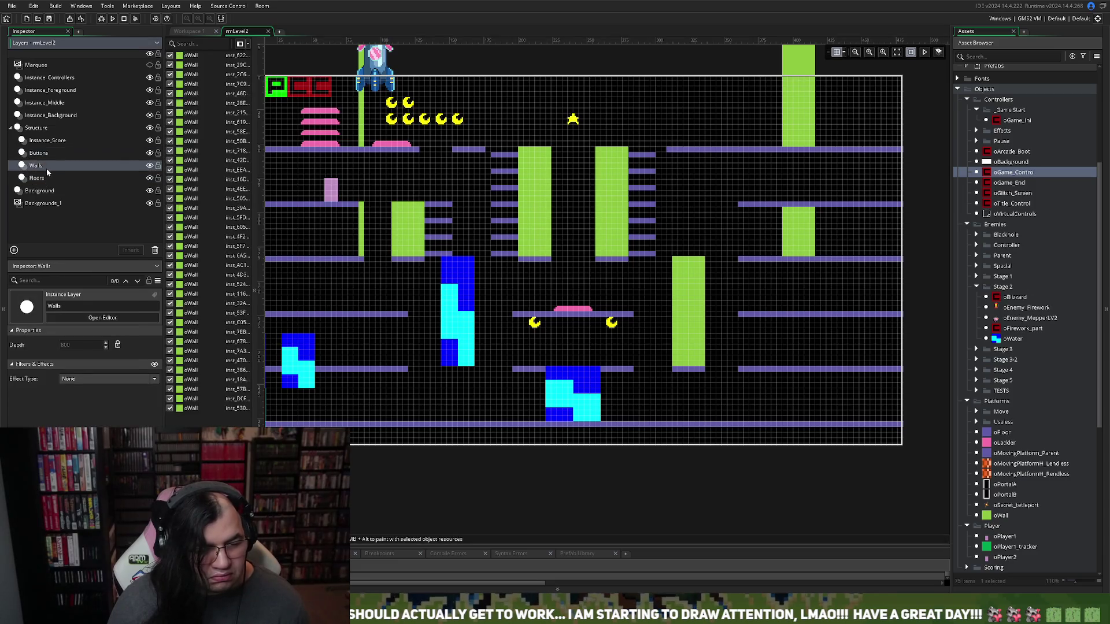
{"action": "left_click", "coordinate": [46, 177]}
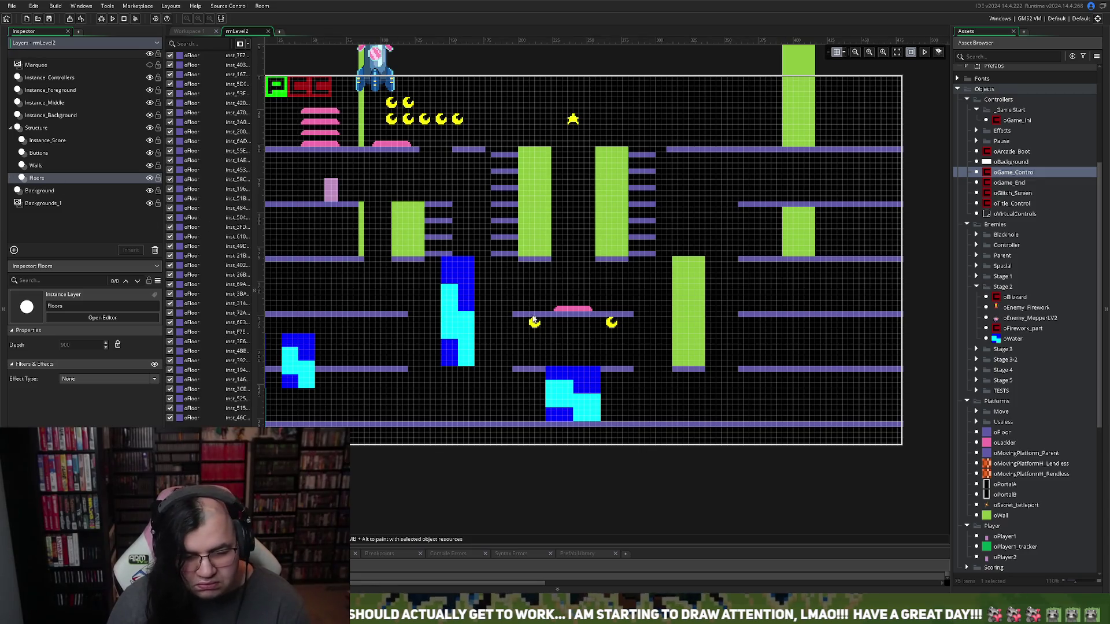
{"action": "left_click", "coordinate": [523, 315]}
{"action": "left_click_drag", "start_coordinate": [513, 314], "coordinate": [552, 318]}
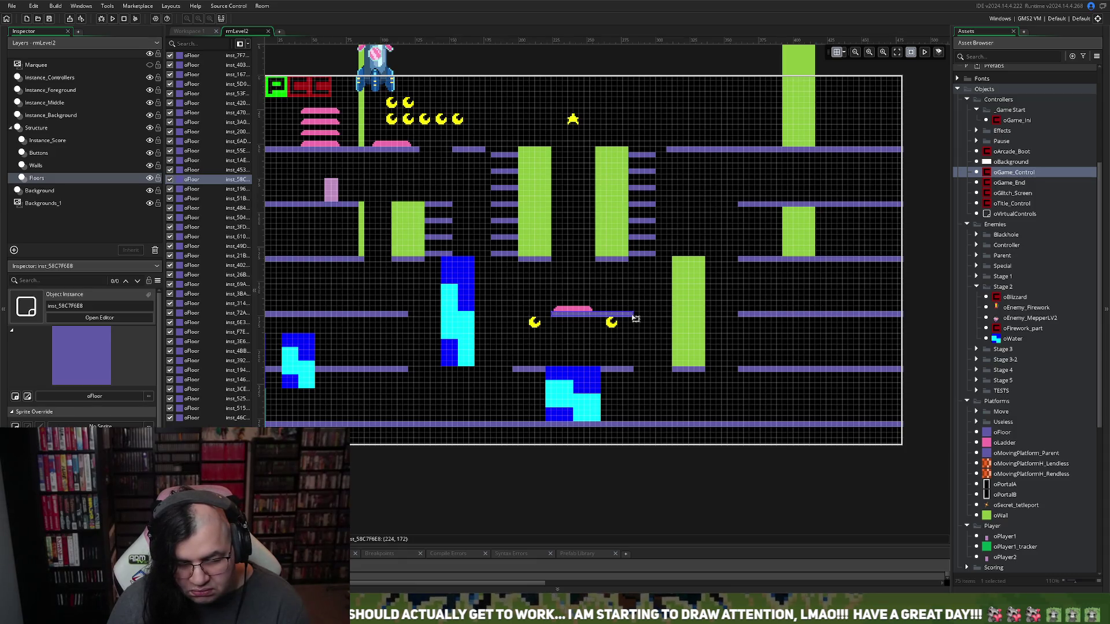
{"action": "left_click_drag", "start_coordinate": [635, 315], "coordinate": [594, 318]}
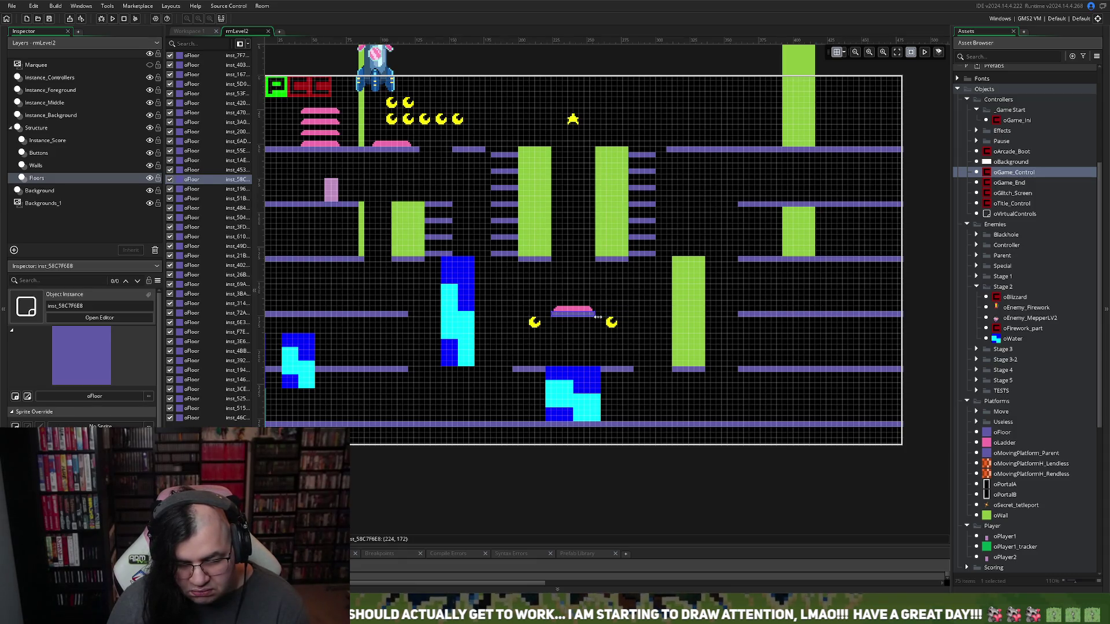
{"action": "left_click", "coordinate": [612, 323]}
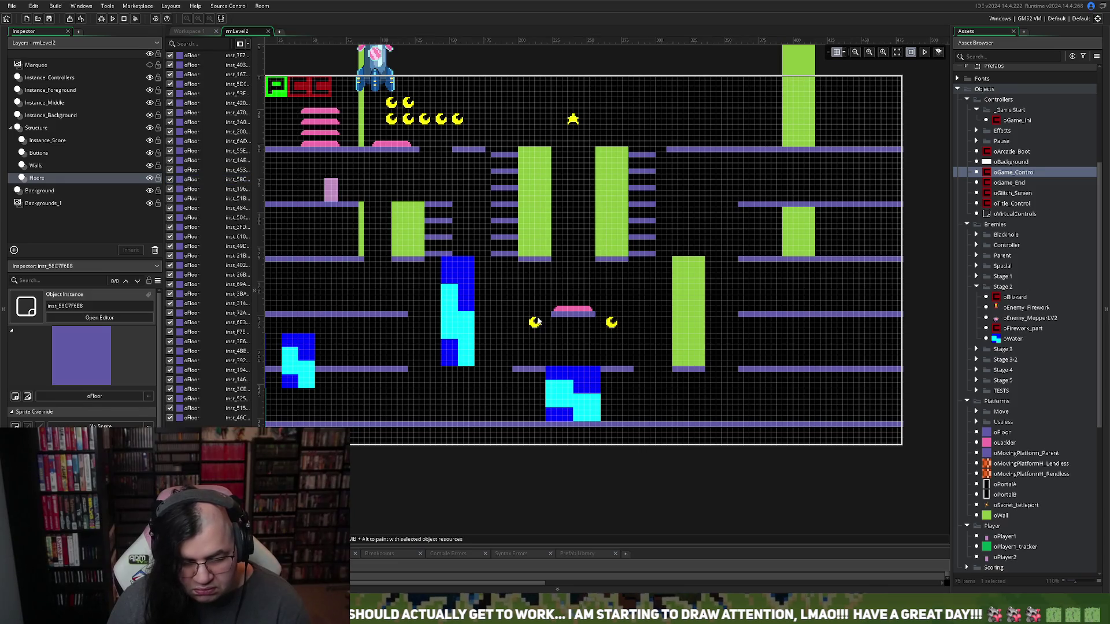
On the Instance_Score layer, raise both oMoon pickups onto the floor between the central pillars
{"action": "left_click", "coordinate": [45, 156]}
{"action": "left_click", "coordinate": [46, 166]}
{"action": "left_click", "coordinate": [47, 178]}
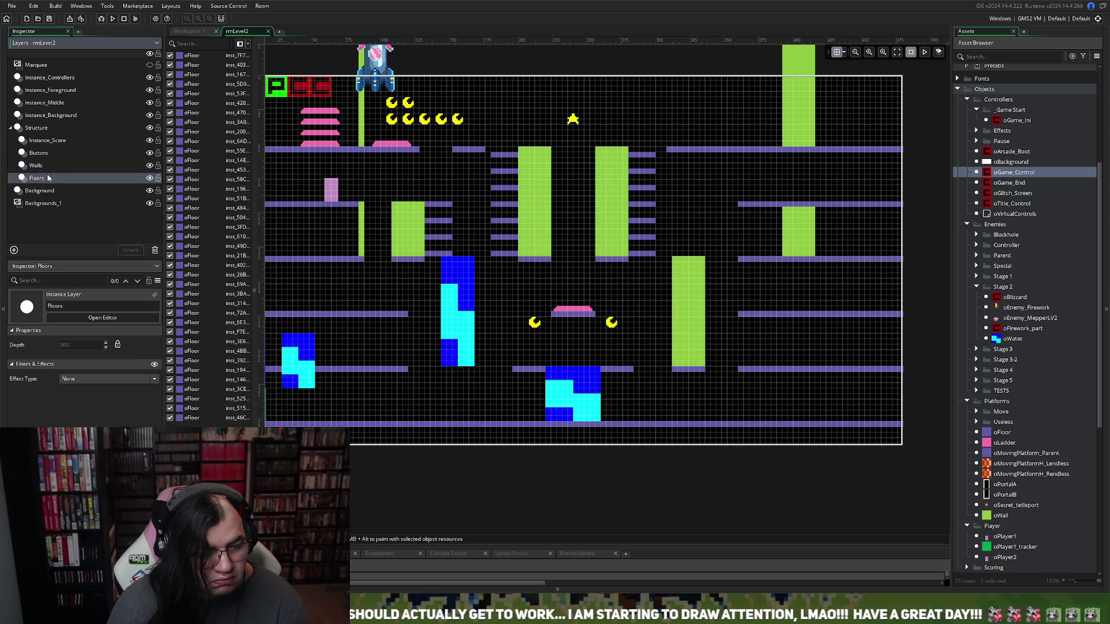
{"action": "left_click", "coordinate": [50, 141]}
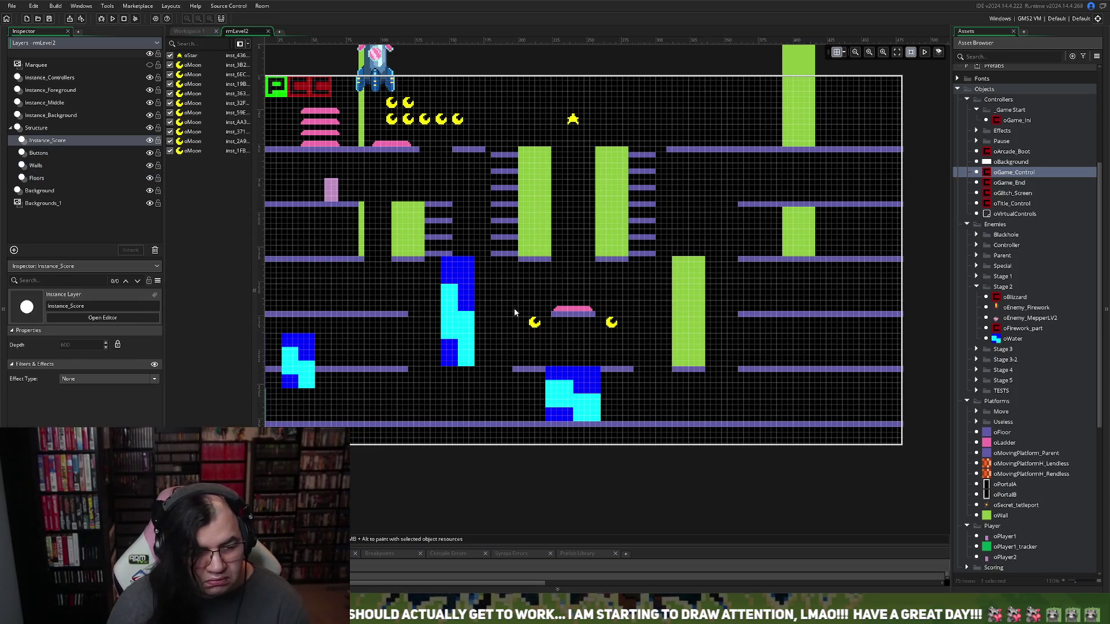
{"action": "left_click_drag", "start_coordinate": [537, 322], "coordinate": [534, 267]}
{"action": "left_click_drag", "start_coordinate": [614, 324], "coordinate": [618, 270]}
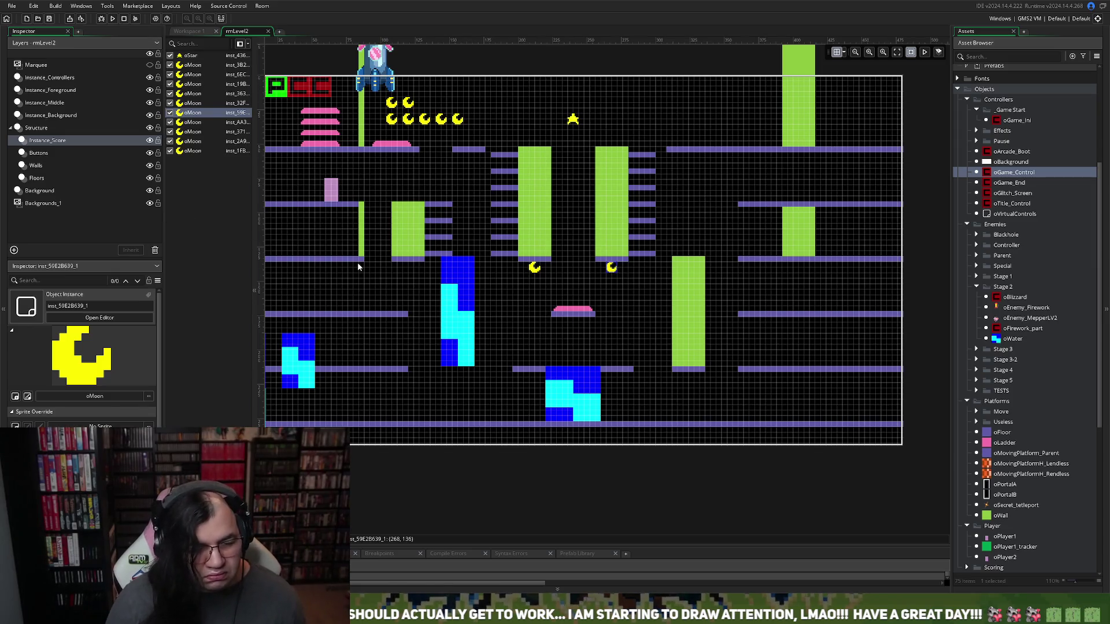
{"action": "left_click", "coordinate": [461, 310]}
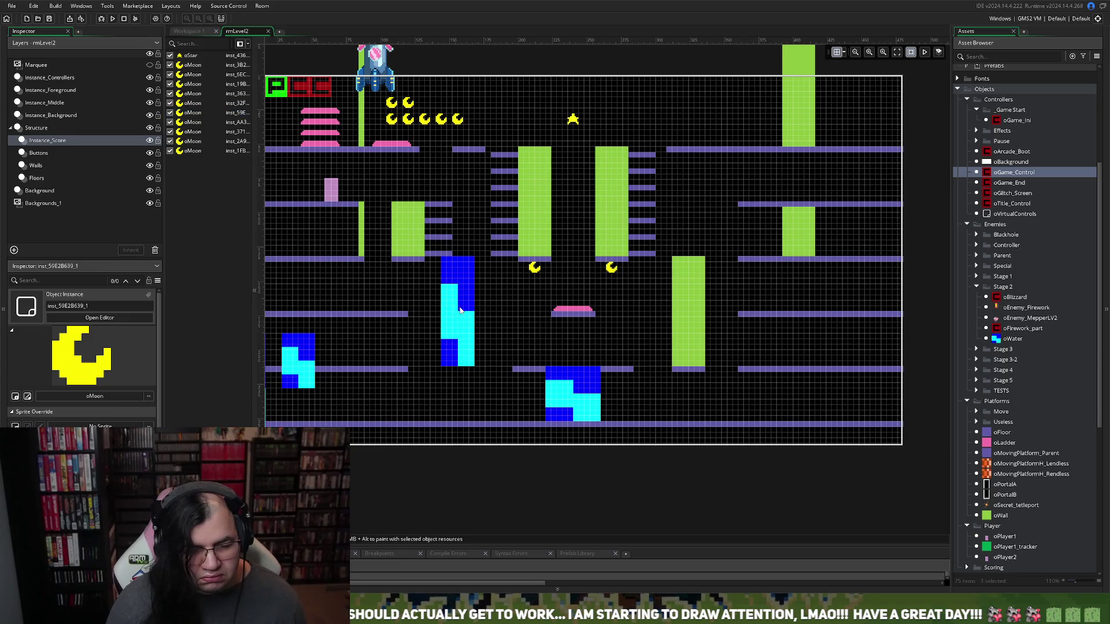
{"action": "left_click", "coordinate": [53, 165]}
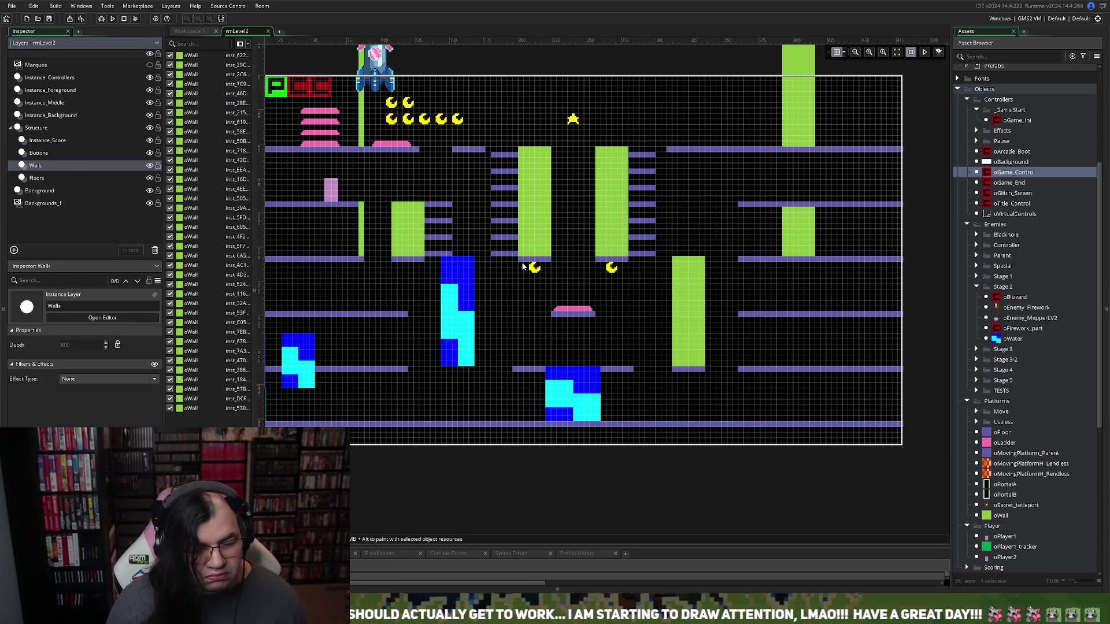
Duplicate a thin oWall and place shortened copies hanging below both central pillars
{"action": "left_click", "coordinate": [545, 239]}
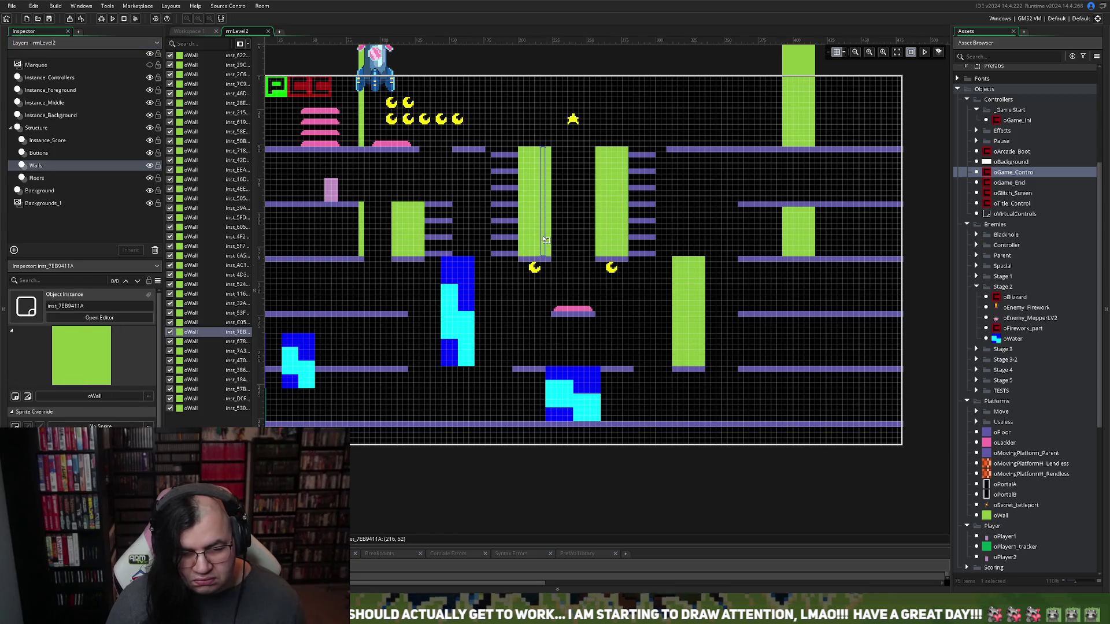
{"action": "key", "text": "ctrl+d"}
{"action": "left_click_drag", "start_coordinate": [544, 238], "coordinate": [523, 348]}
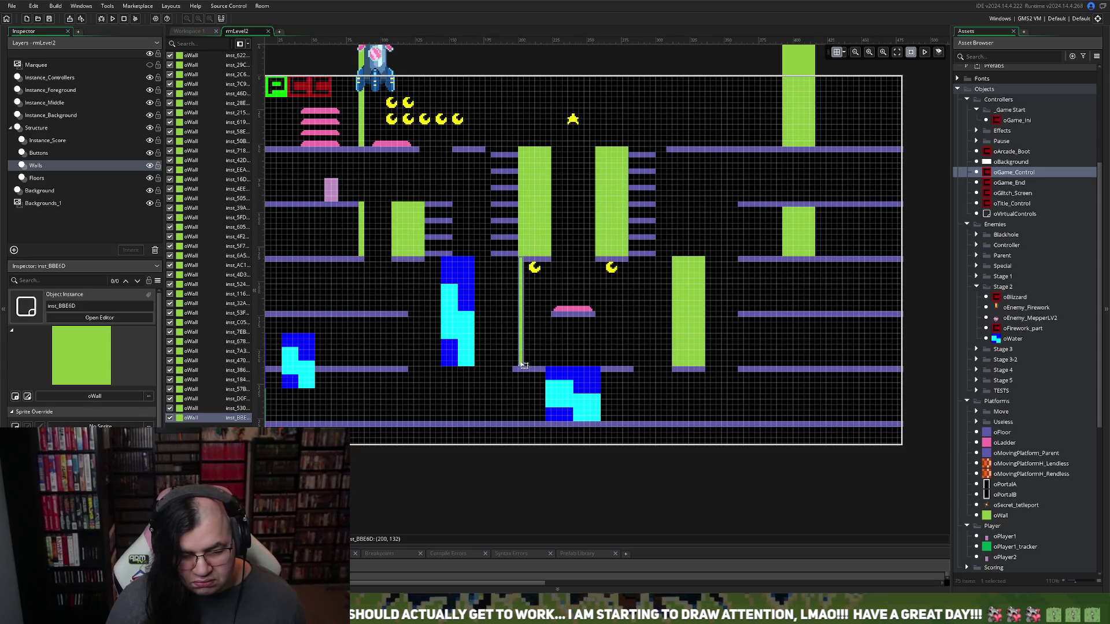
{"action": "left_click_drag", "start_coordinate": [523, 365], "coordinate": [524, 314]}
{"action": "key", "text": "ctrl+d"}
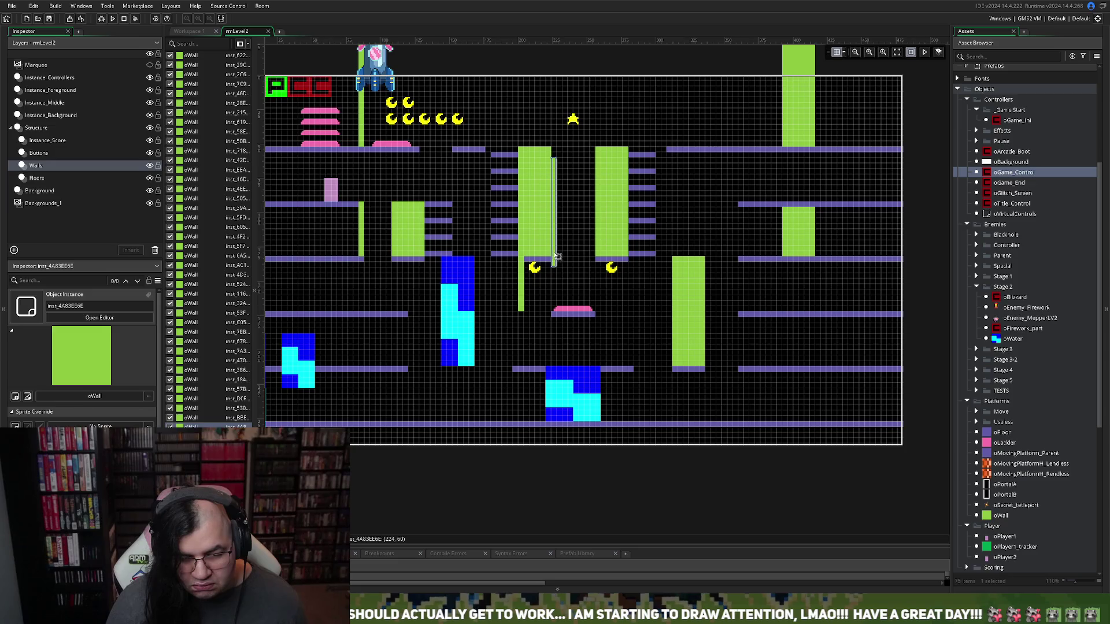
{"action": "mouse_move", "coordinate": [556, 266]}
{"action": "left_mouse_down"}
{"action": "mouse_move", "coordinate": [629, 364]}
{"action": "mouse_move", "coordinate": [625, 317]}
{"action": "left_mouse_up"}
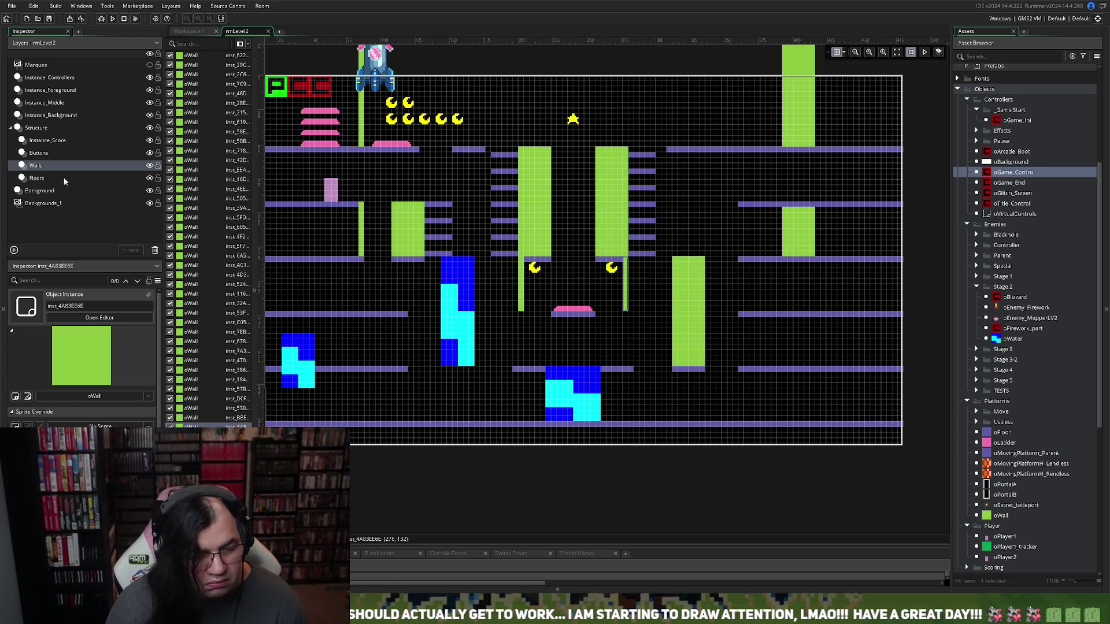
Trim the left end of the lower middle floor slightly
{"action": "left_click", "coordinate": [47, 181]}
{"action": "left_click", "coordinate": [527, 370]}
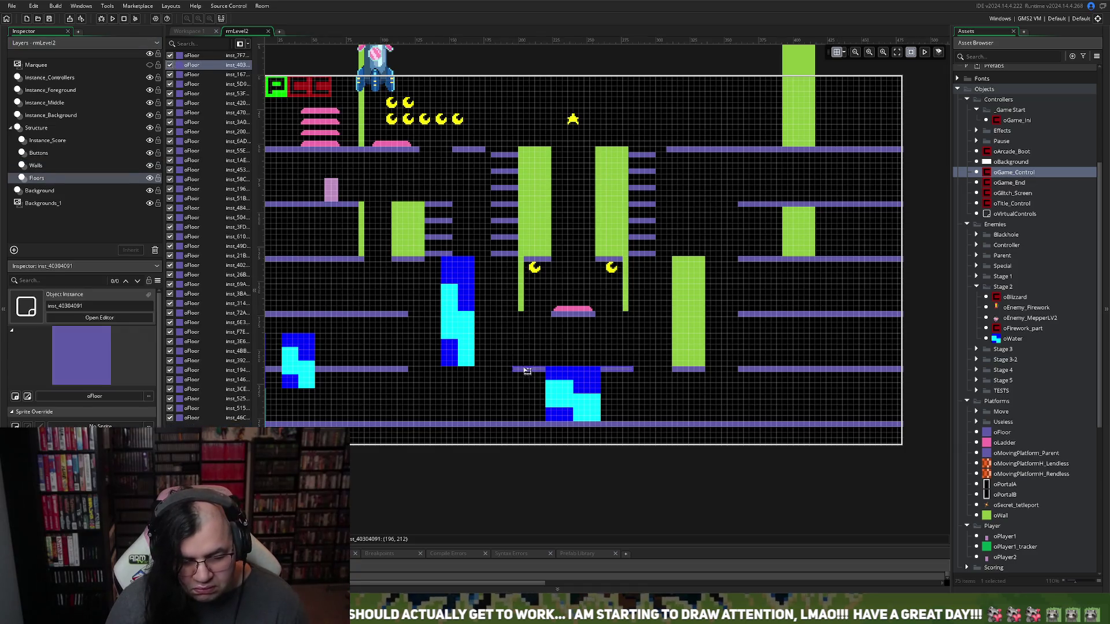
{"action": "left_click_drag", "start_coordinate": [518, 371], "coordinate": [524, 370]}
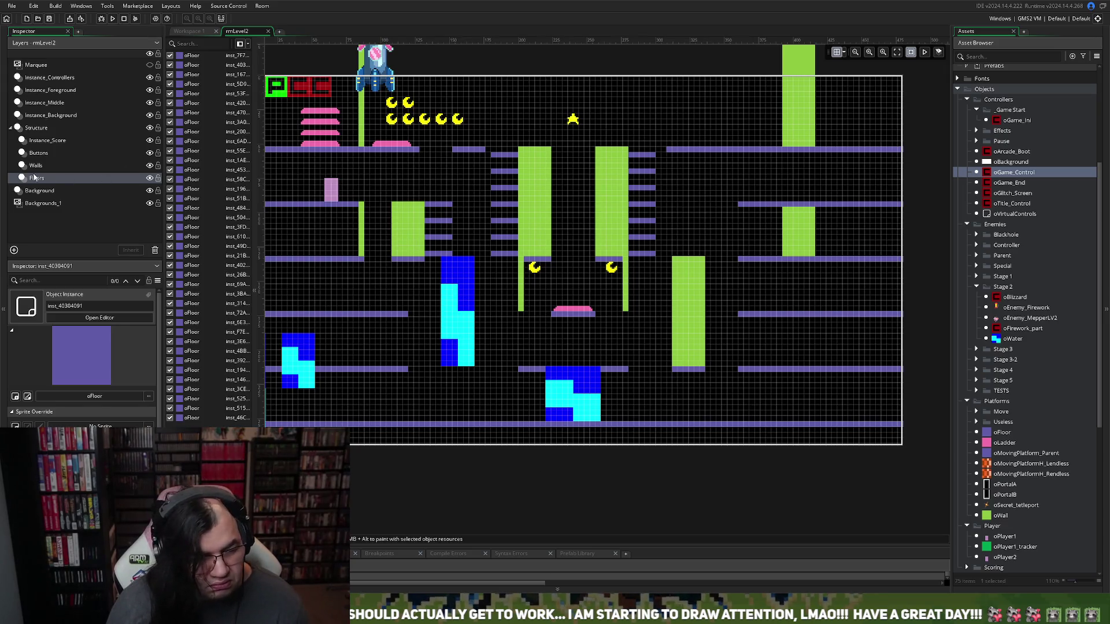
{"action": "left_click", "coordinate": [50, 116]}
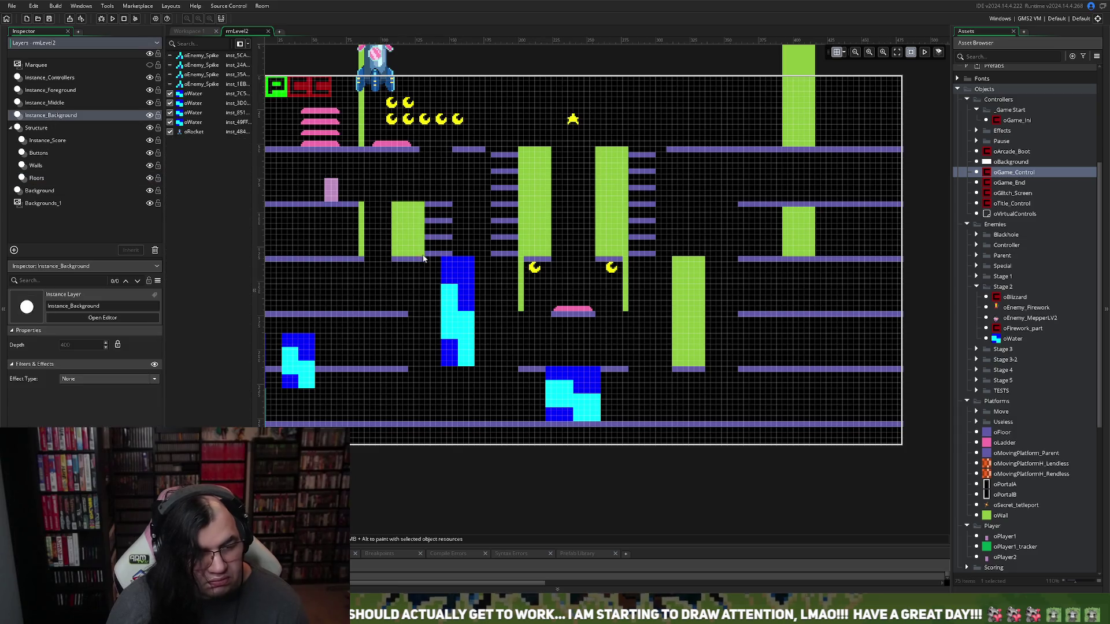
Shift the left-centre water block up and stretch it taller
{"action": "left_click_drag", "start_coordinate": [466, 301], "coordinate": [479, 294]}
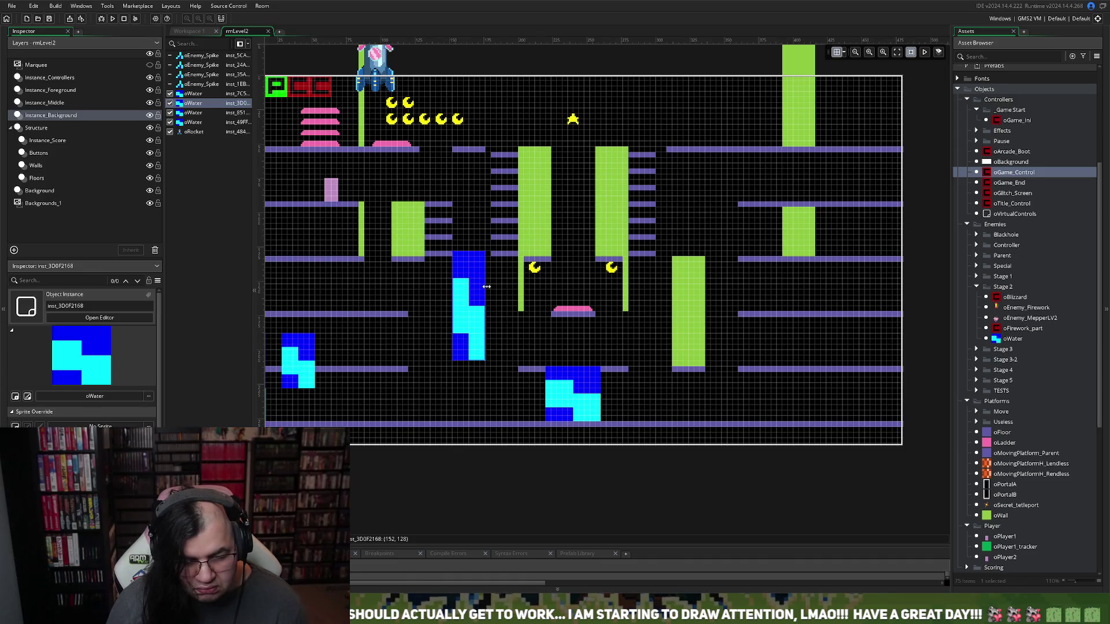
{"action": "left_click_drag", "start_coordinate": [489, 287], "coordinate": [485, 273]}
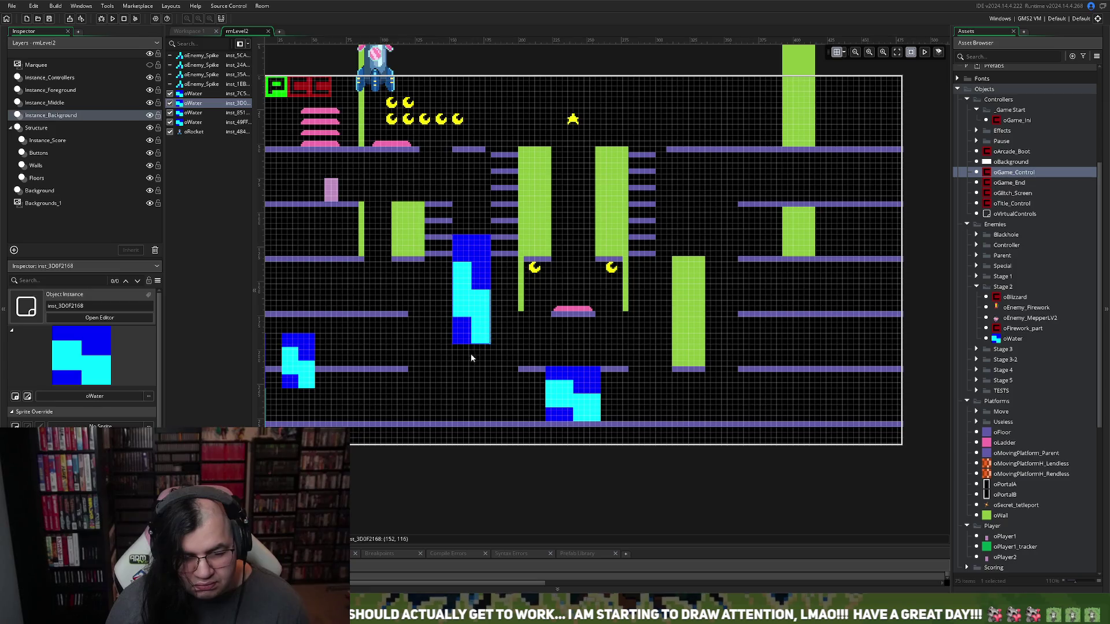
{"action": "mouse_move", "coordinate": [468, 346]}
{"action": "left_mouse_down"}
{"action": "mouse_move", "coordinate": [468, 369]}
{"action": "mouse_move", "coordinate": [467, 312]}
{"action": "left_mouse_up"}
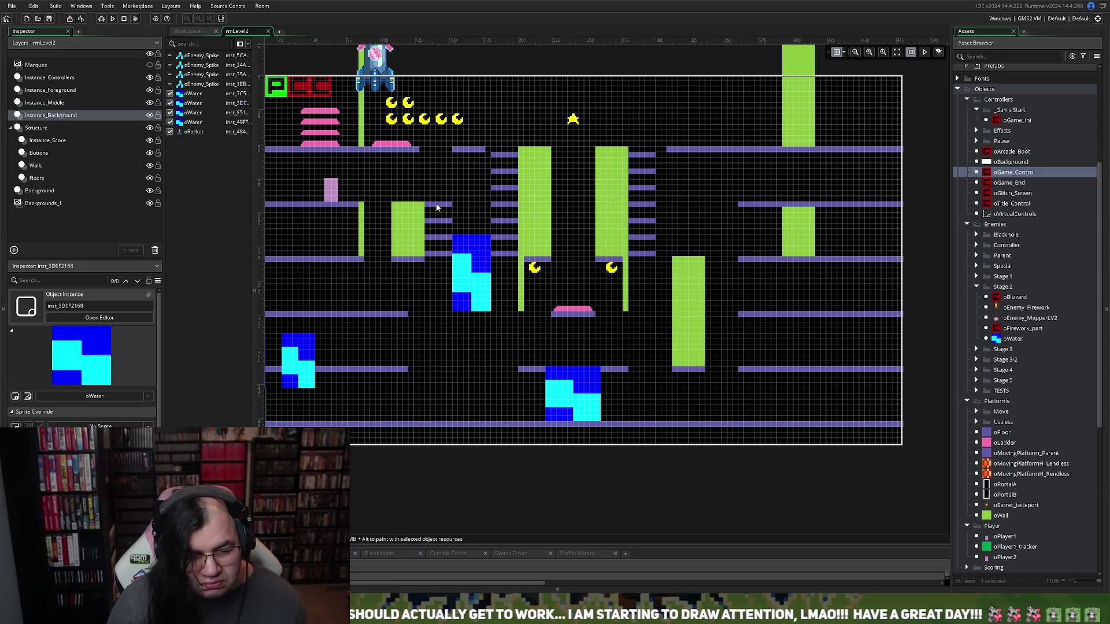
Duplicate a floor ledge and place the copy below the water block
{"action": "left_click", "coordinate": [94, 179]}
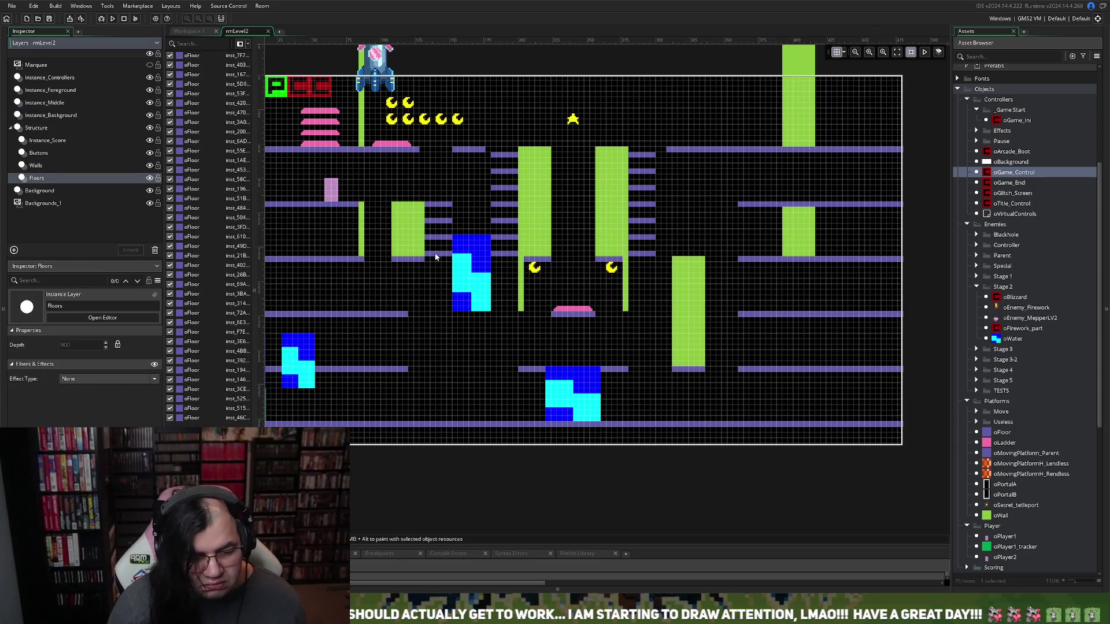
{"action": "left_click", "coordinate": [439, 205]}
{"action": "key", "text": "ctrl+v"}
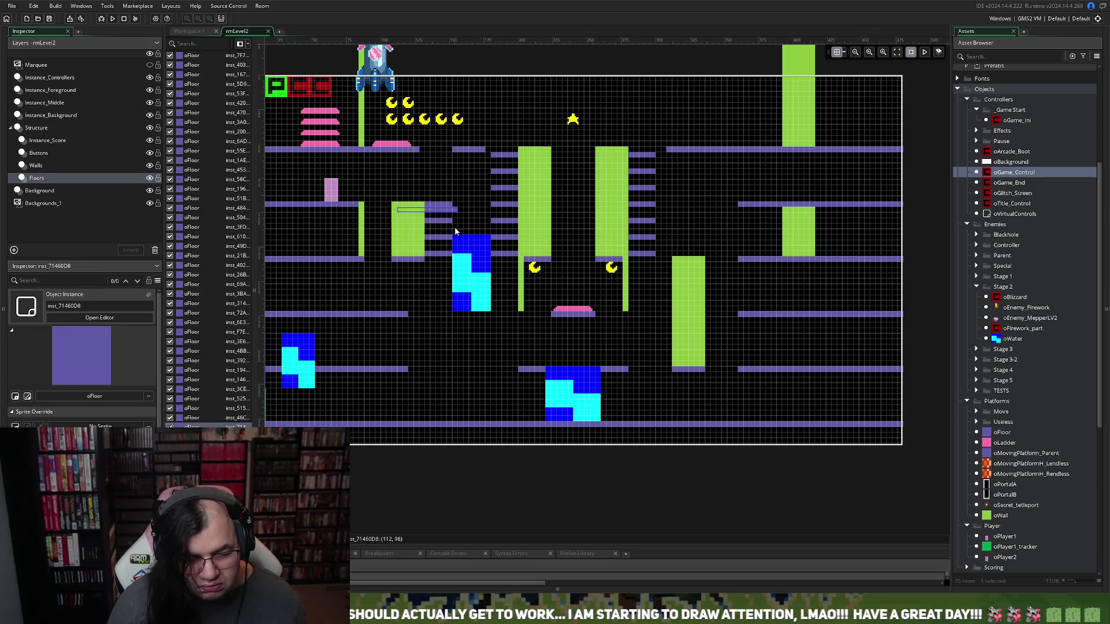
{"action": "left_click_drag", "start_coordinate": [435, 211], "coordinate": [484, 353]}
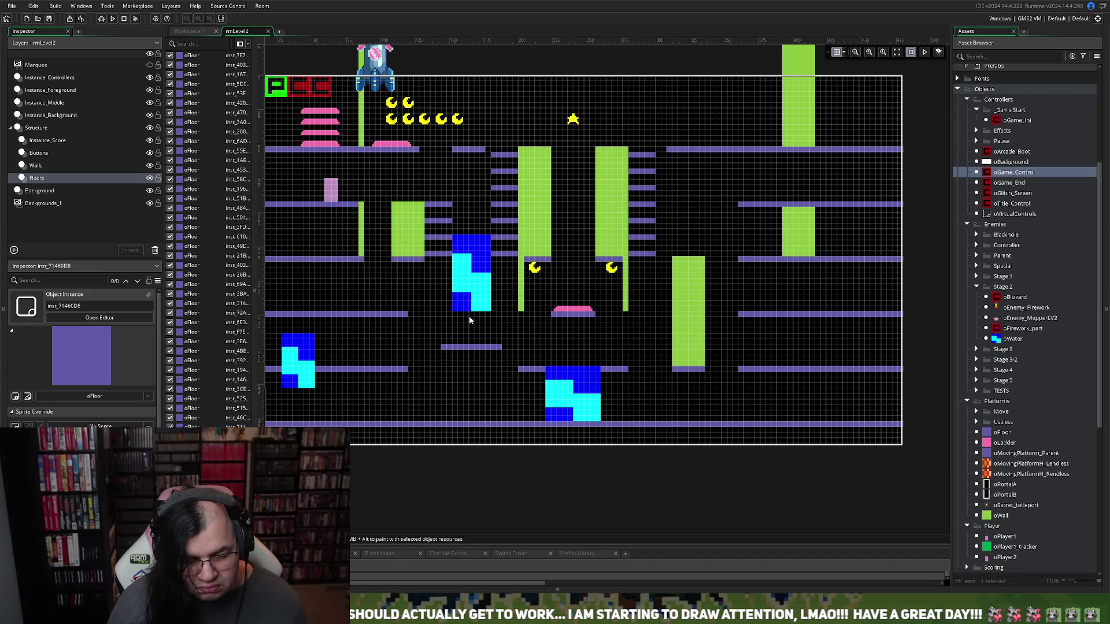
Reposition the water block and trim its top edge to fit above the new ledge
{"action": "left_click", "coordinate": [64, 116]}
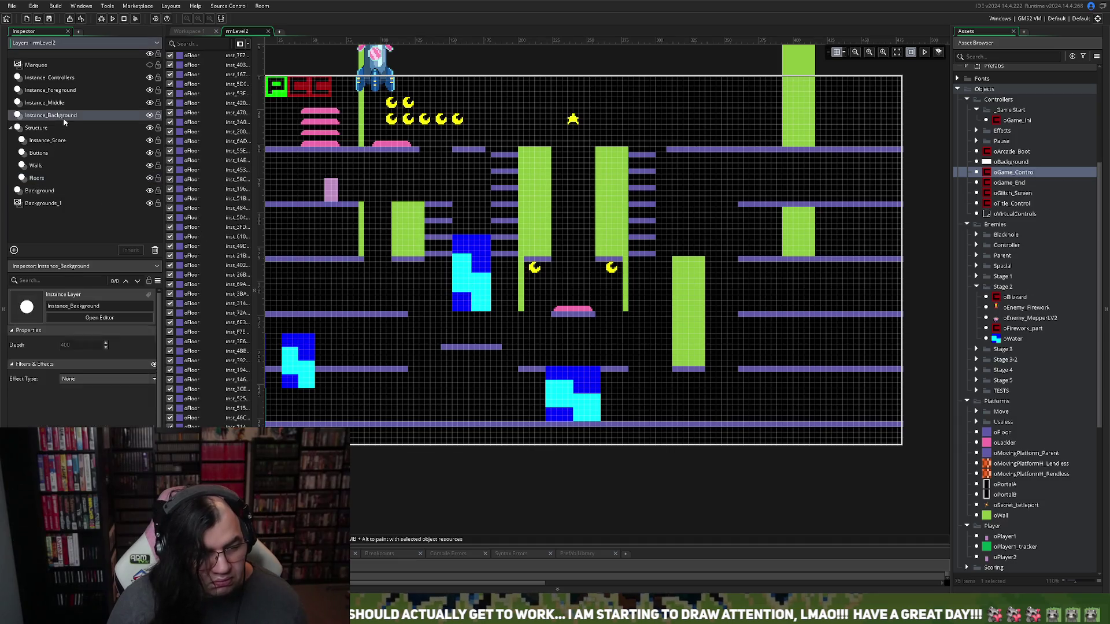
{"action": "left_click_drag", "start_coordinate": [468, 241], "coordinate": [474, 264]}
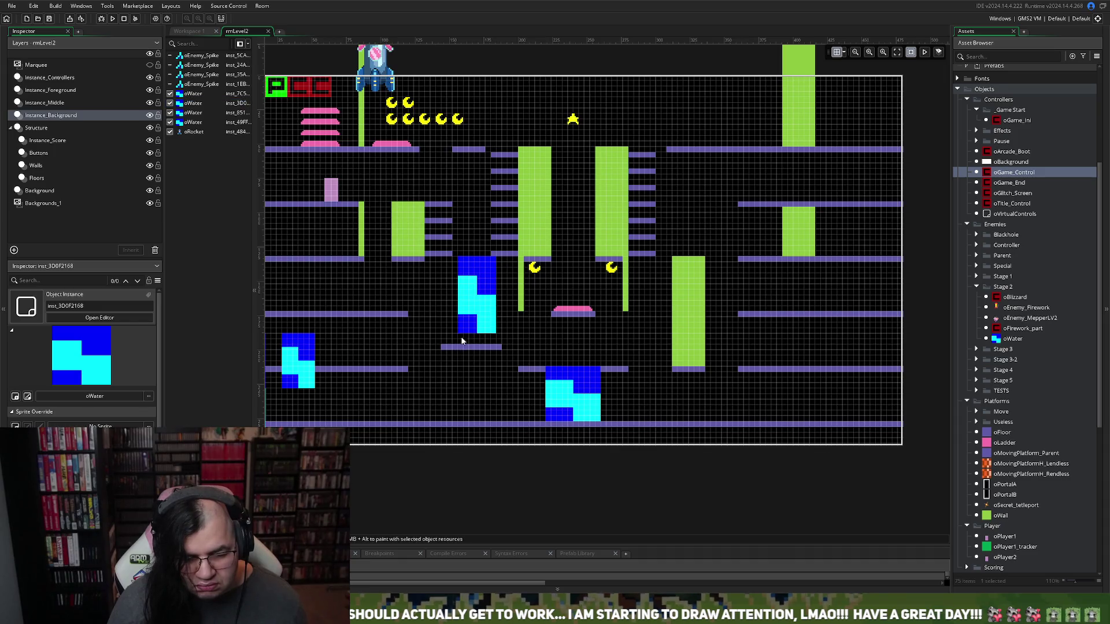
{"action": "left_click_drag", "start_coordinate": [468, 327], "coordinate": [469, 298]}
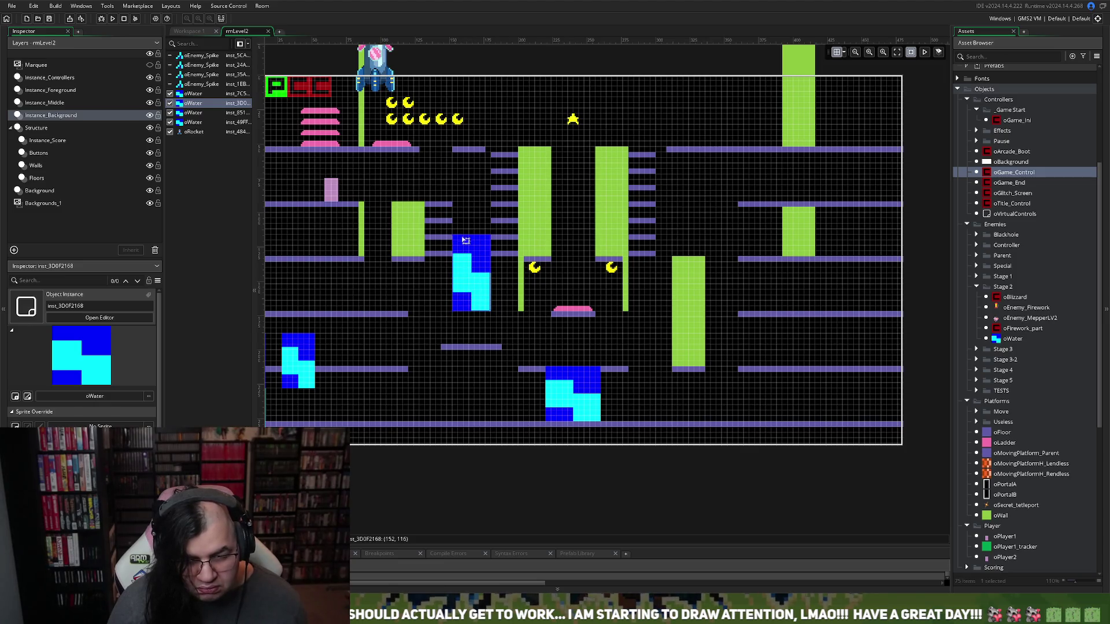
{"action": "left_click_drag", "start_coordinate": [463, 235], "coordinate": [463, 255]}
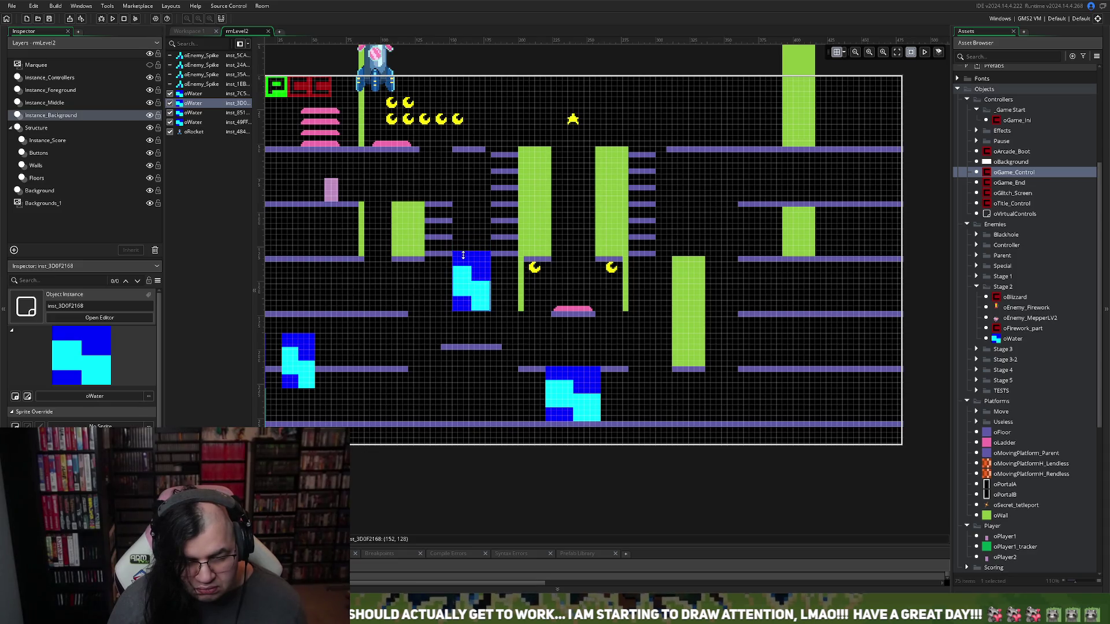
{"action": "left_click_drag", "start_coordinate": [464, 252], "coordinate": [464, 249]}
{"action": "left_click", "coordinate": [47, 140]}
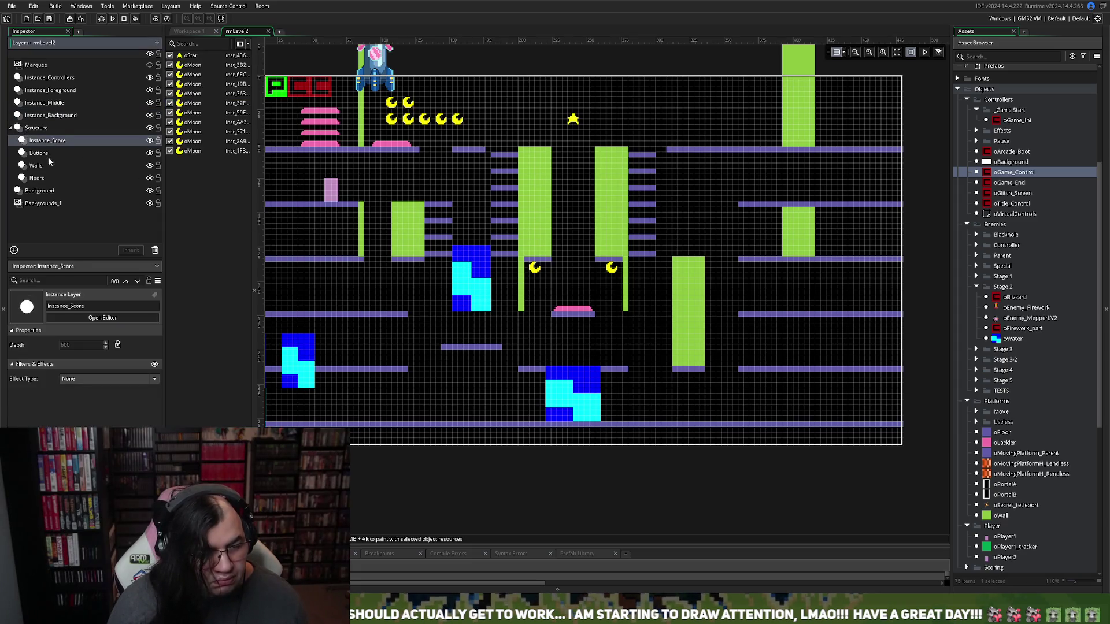
Raise the short floor ledge up to sit under the water block
{"action": "left_click", "coordinate": [42, 167]}
{"action": "left_click", "coordinate": [36, 178]}
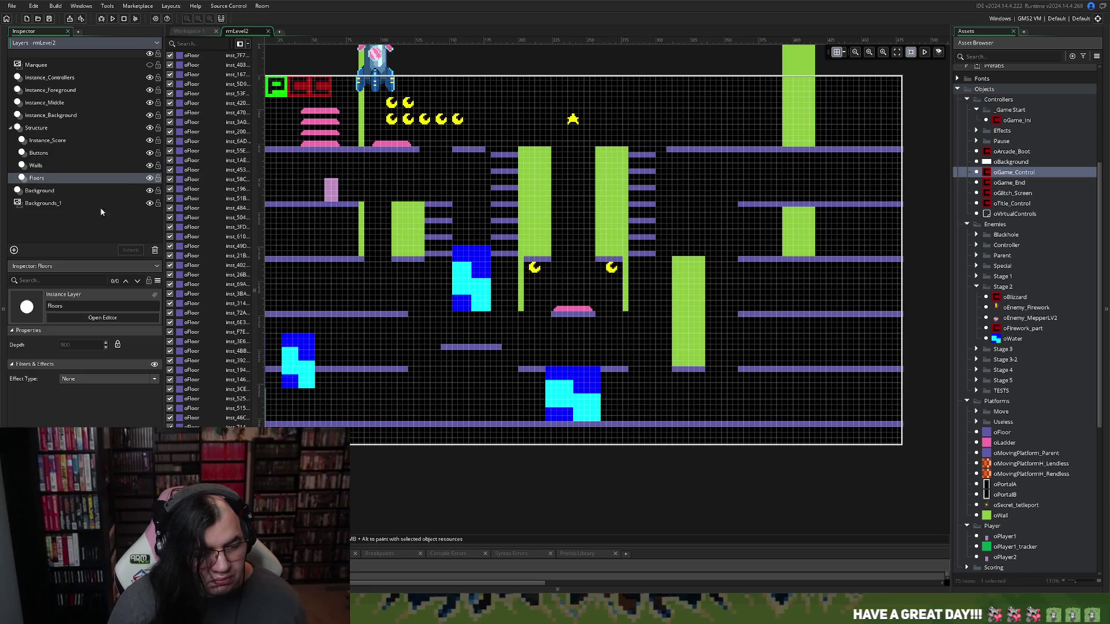
{"action": "mouse_move", "coordinate": [463, 348]}
{"action": "left_mouse_down"}
{"action": "mouse_move", "coordinate": [470, 315]}
{"action": "mouse_move", "coordinate": [483, 316]}
{"action": "left_mouse_up"}
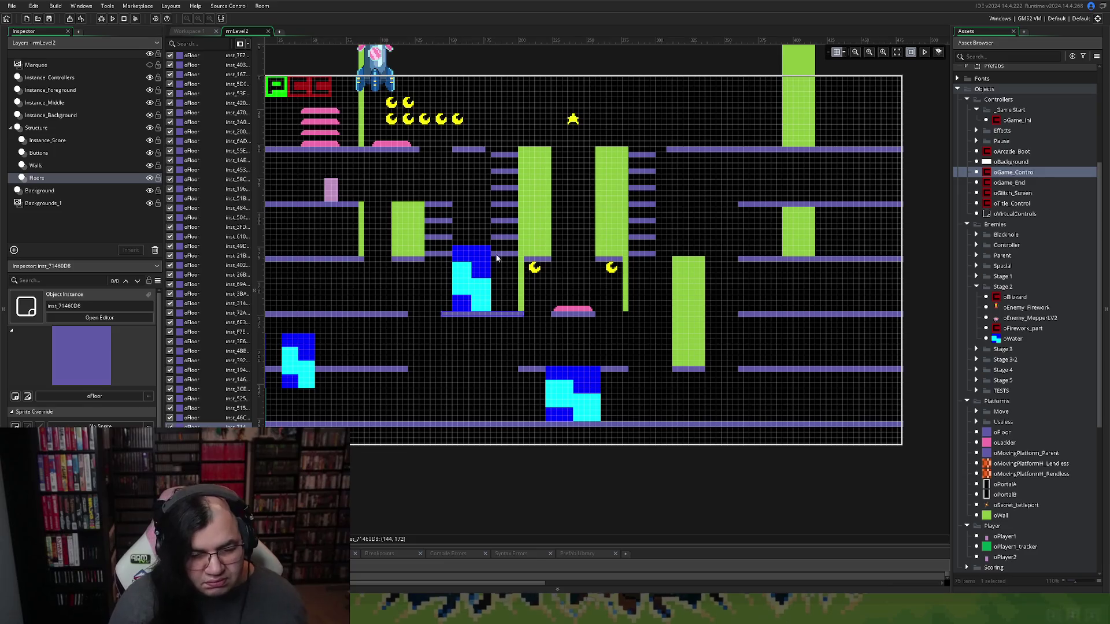
Move a top-row moon down beside the water and run the game to playtest
{"action": "left_click", "coordinate": [54, 116]}
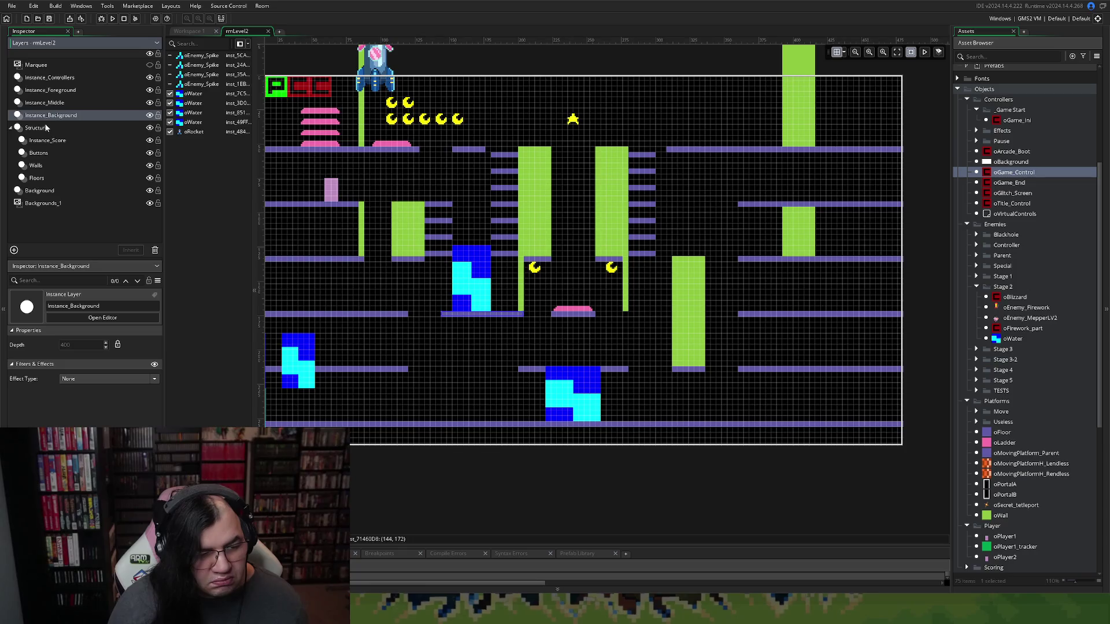
{"action": "left_click", "coordinate": [52, 141]}
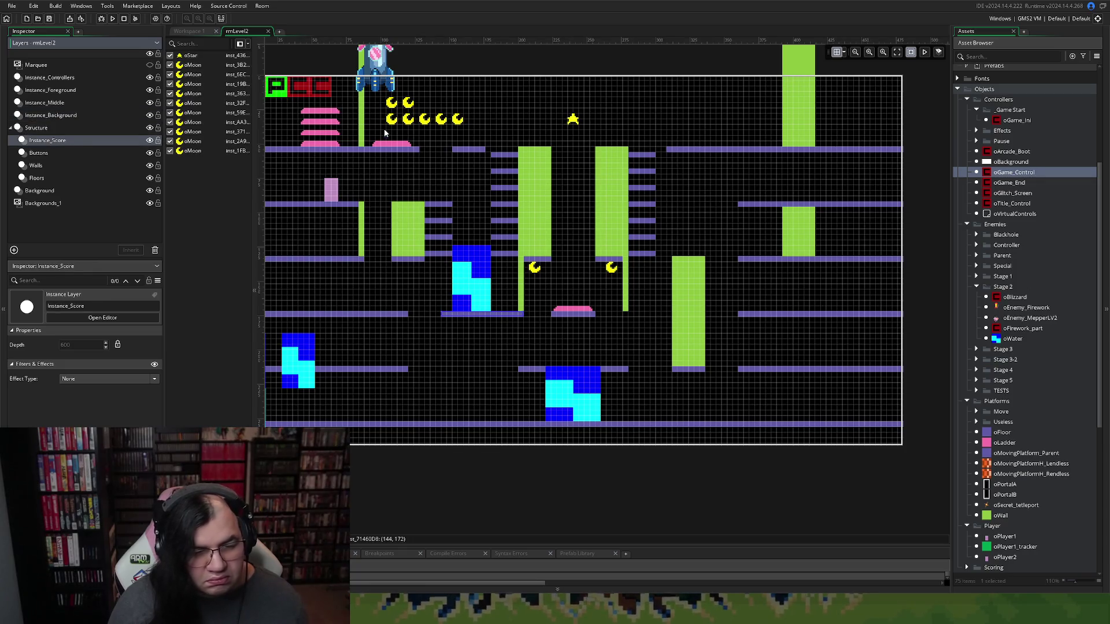
{"action": "mouse_move", "coordinate": [391, 106]}
{"action": "left_mouse_down"}
{"action": "mouse_move", "coordinate": [458, 233]}
{"action": "mouse_move", "coordinate": [502, 269]}
{"action": "mouse_move", "coordinate": [505, 309]}
{"action": "mouse_move", "coordinate": [503, 269]}
{"action": "left_mouse_up"}
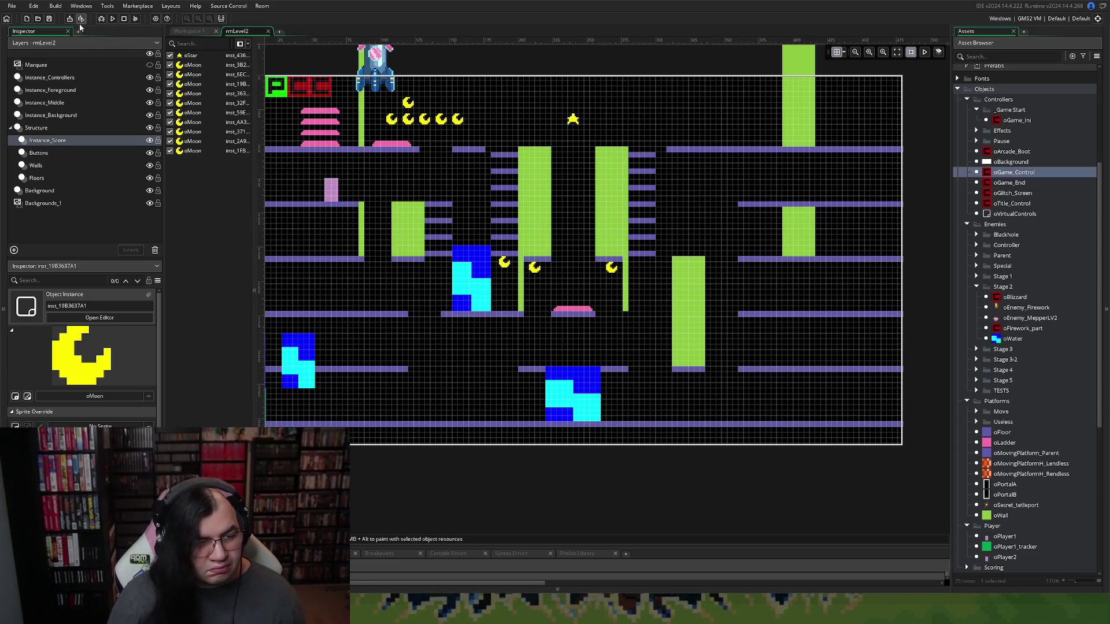
{"action": "left_click", "coordinate": [113, 18]}
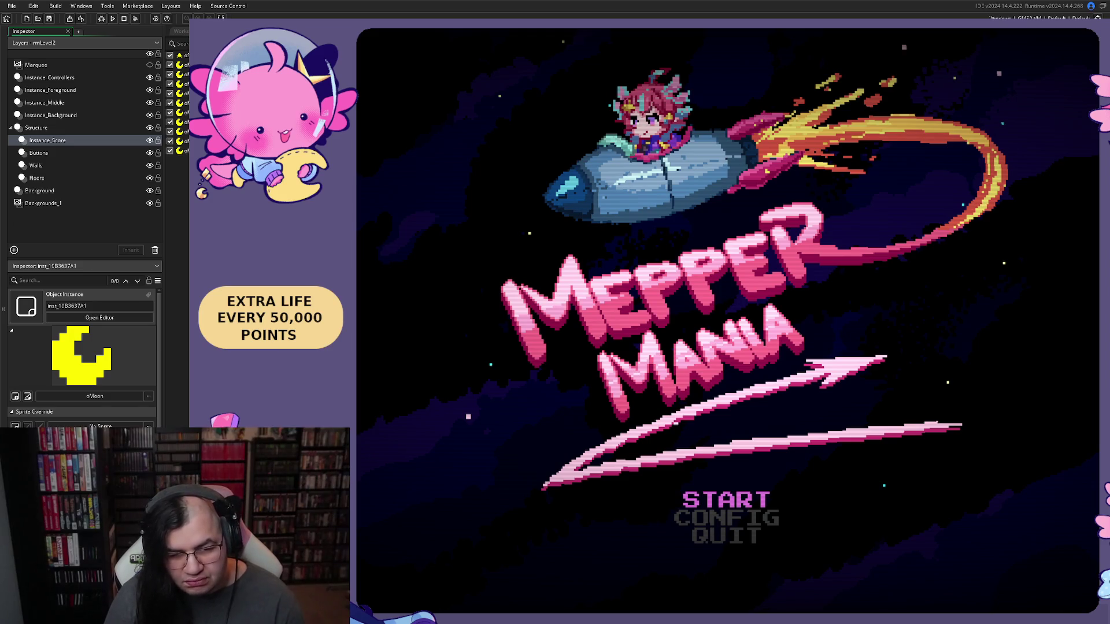
Start the stage and walk and jump the character across the ledges and floors
{"action": "key", "text": "Return"}
{"action": "key", "text": "Down"}
{"action": "key", "text": "Up"}
{"action": "key", "text": "Return"}
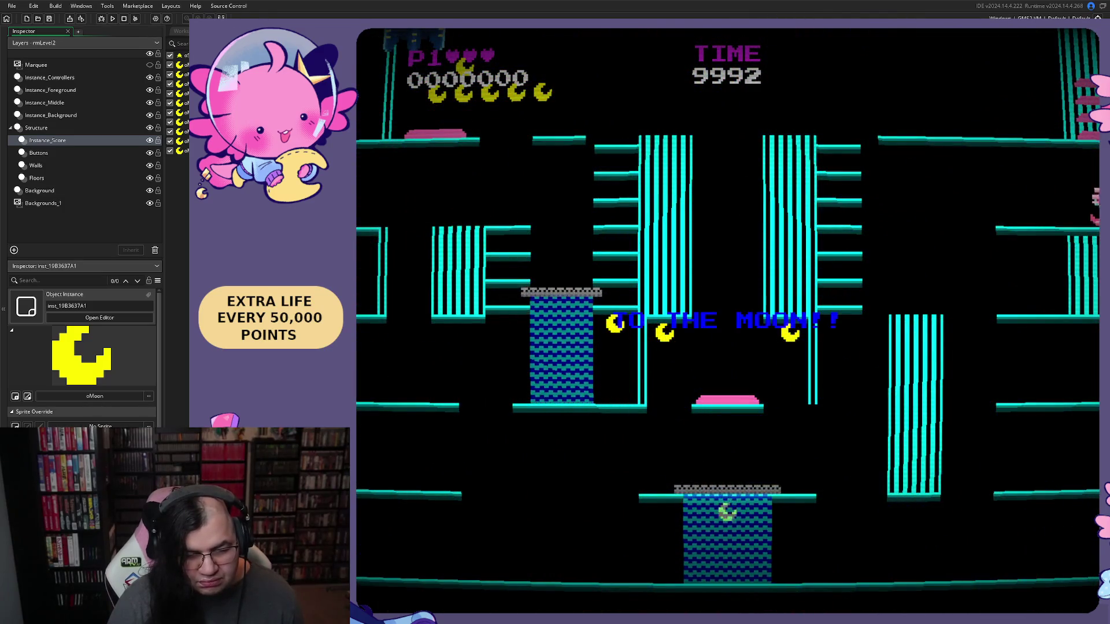
{"action": "key", "text": "Right"}
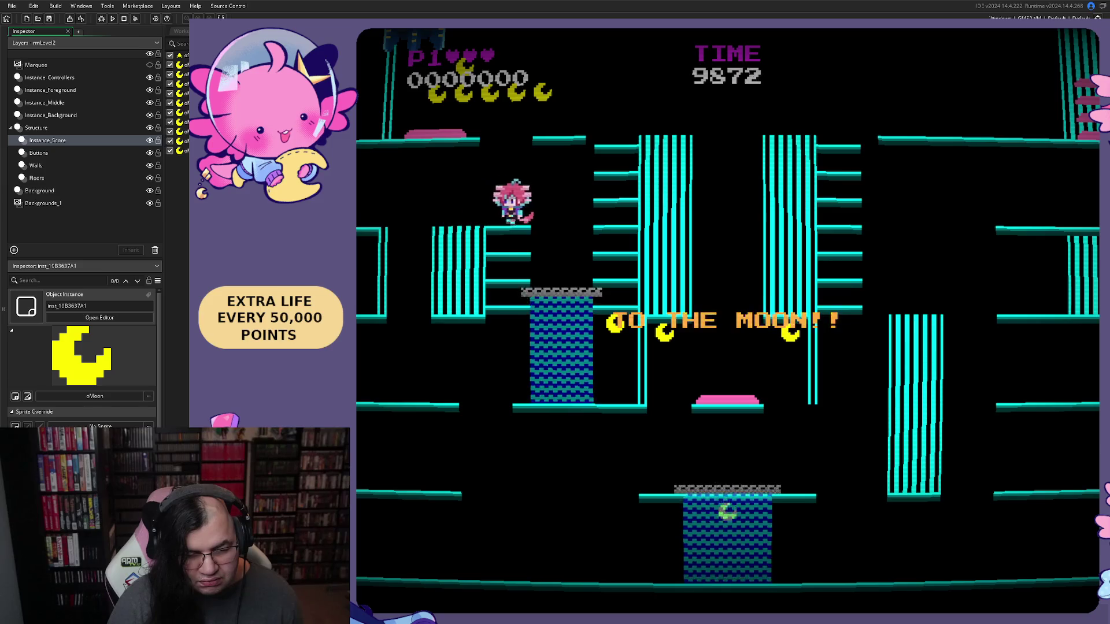
{"action": "key", "text": "Left"}
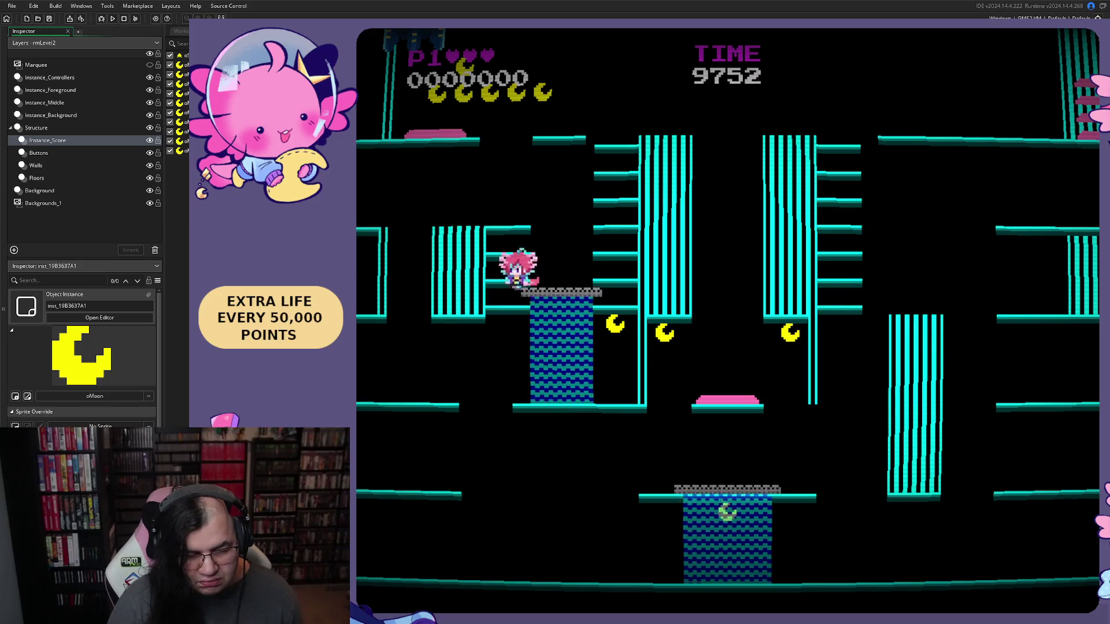
{"action": "key", "text": "space"}
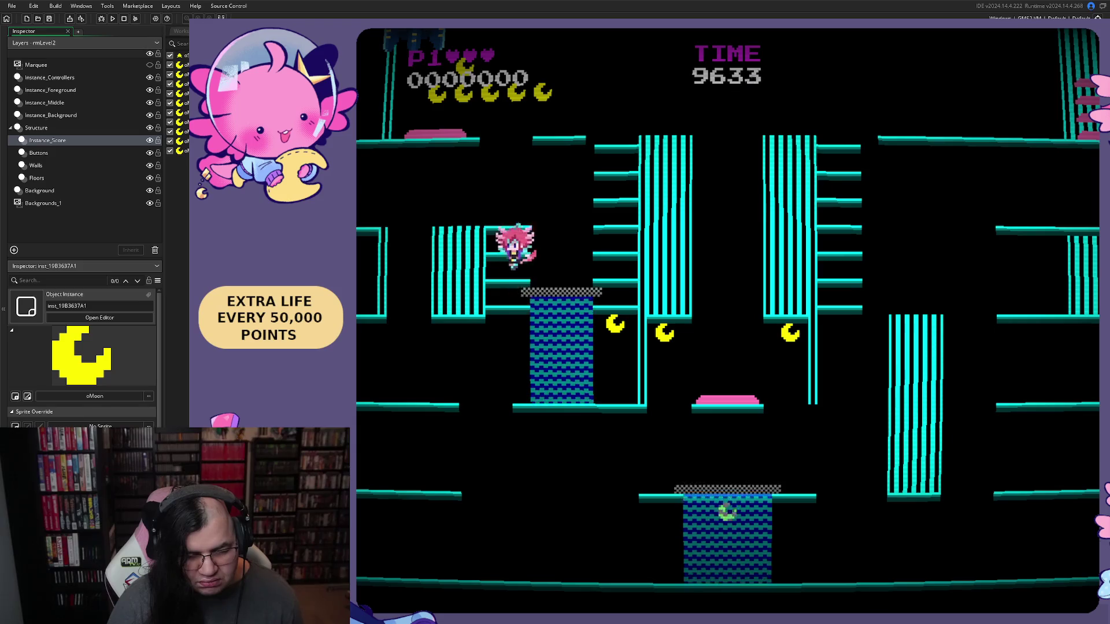
{"action": "key", "text": "Left"}
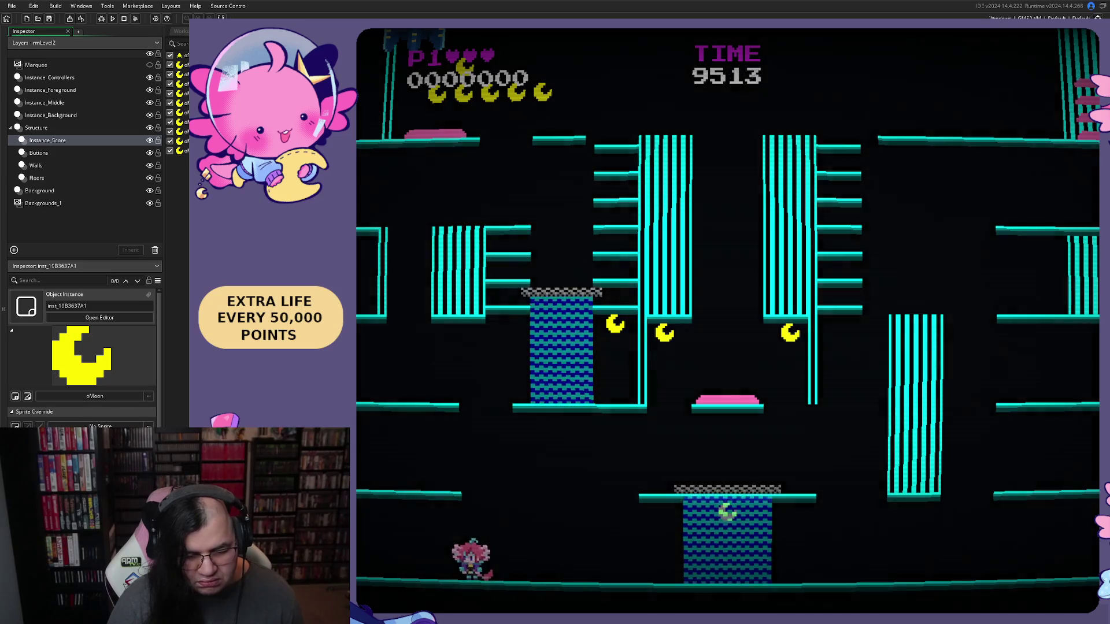
Pause, exit the game, and return to the rmLevel2 room editor
{"action": "key", "text": "Escape"}
{"action": "key", "text": "Return"}
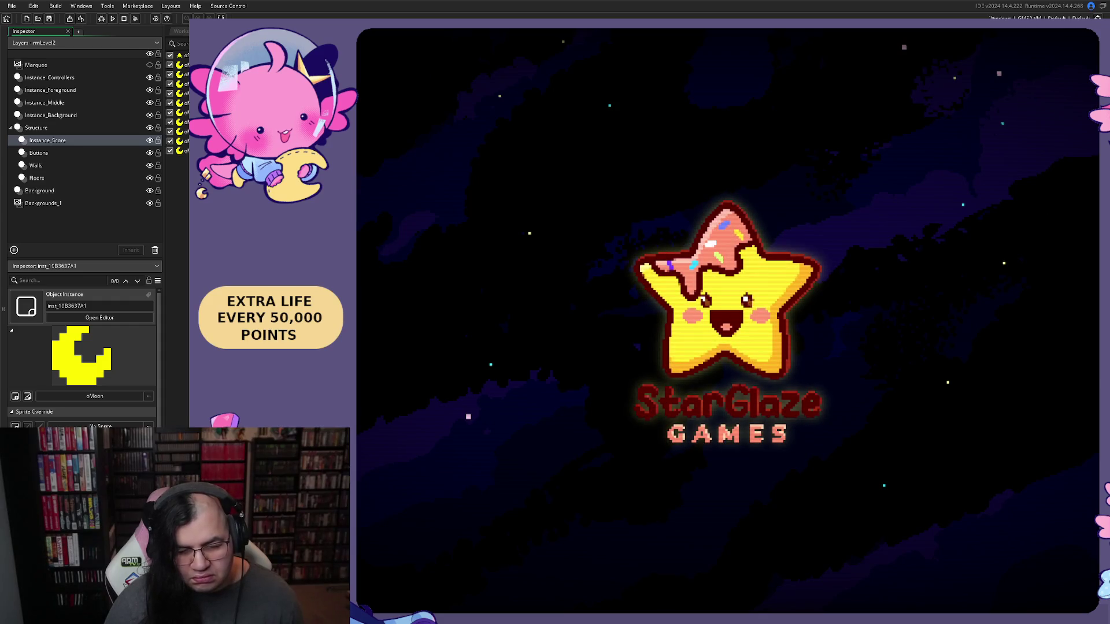
{"action": "key", "text": "alt+Tab"}
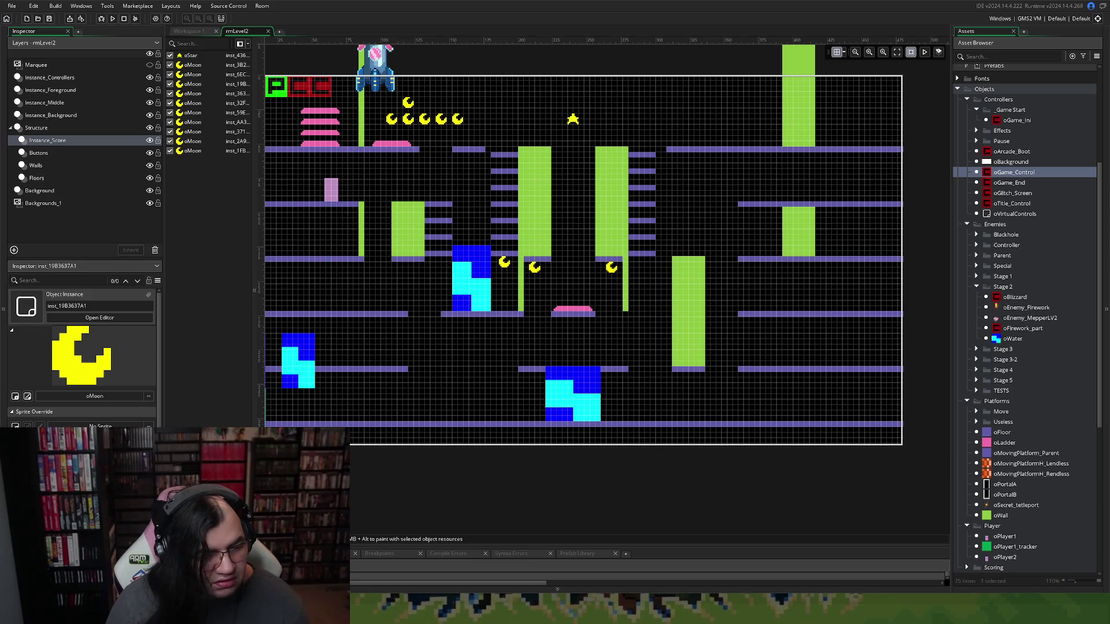
Lower the top of the middle oWater block by one grid cell
{"action": "key", "text": "Up"}
{"action": "key", "text": "Up"}
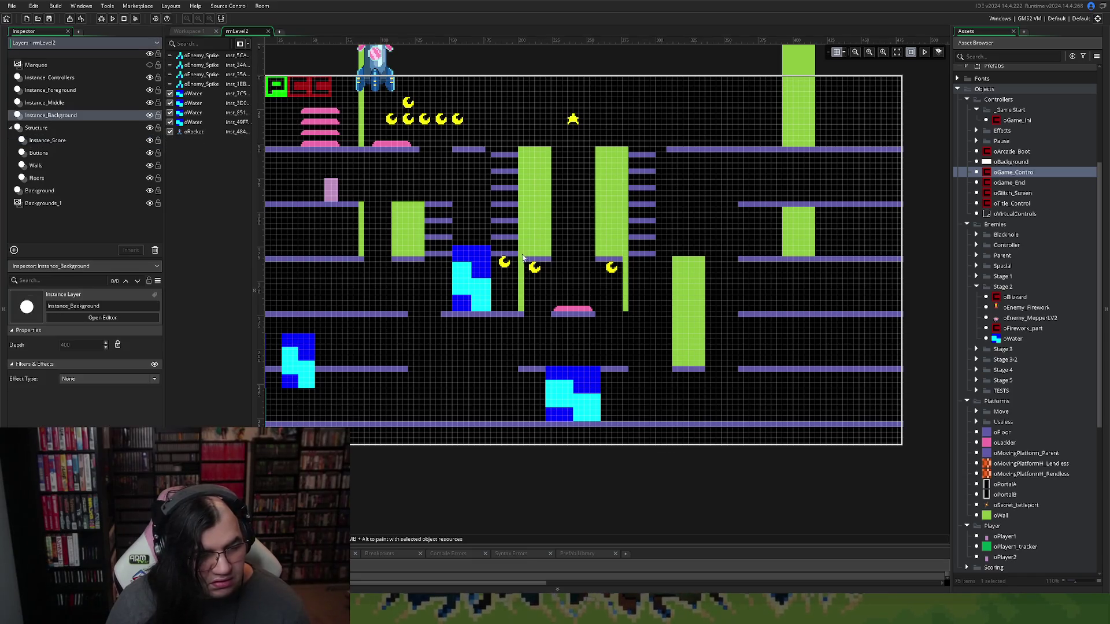
{"action": "left_click", "coordinate": [485, 269]}
{"action": "left_click_drag", "start_coordinate": [467, 245], "coordinate": [466, 249]}
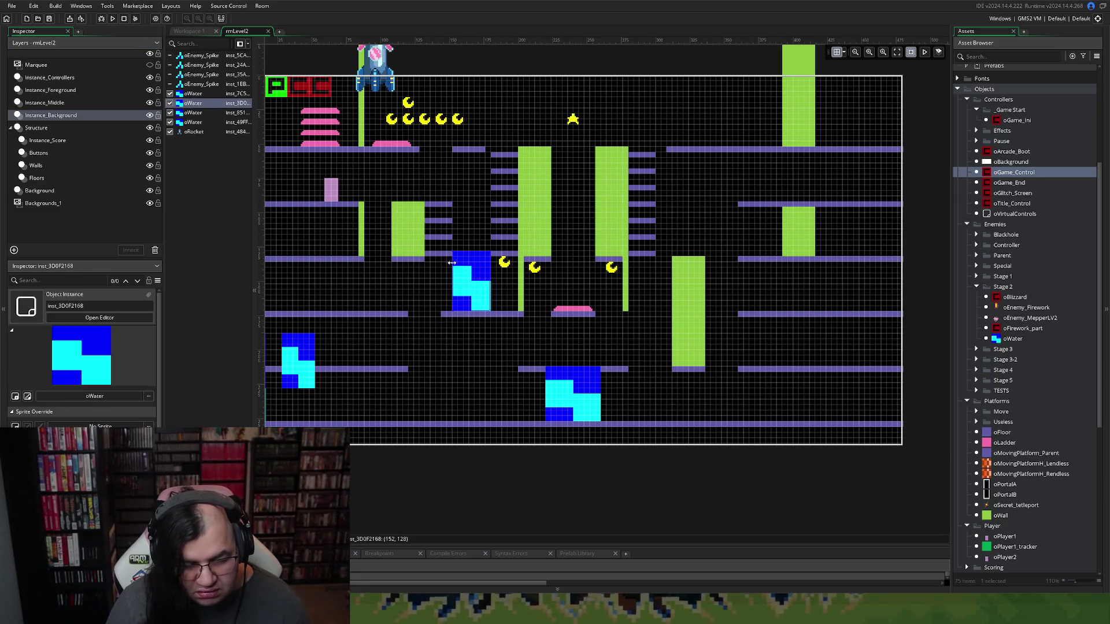
{"action": "left_click", "coordinate": [501, 259]}
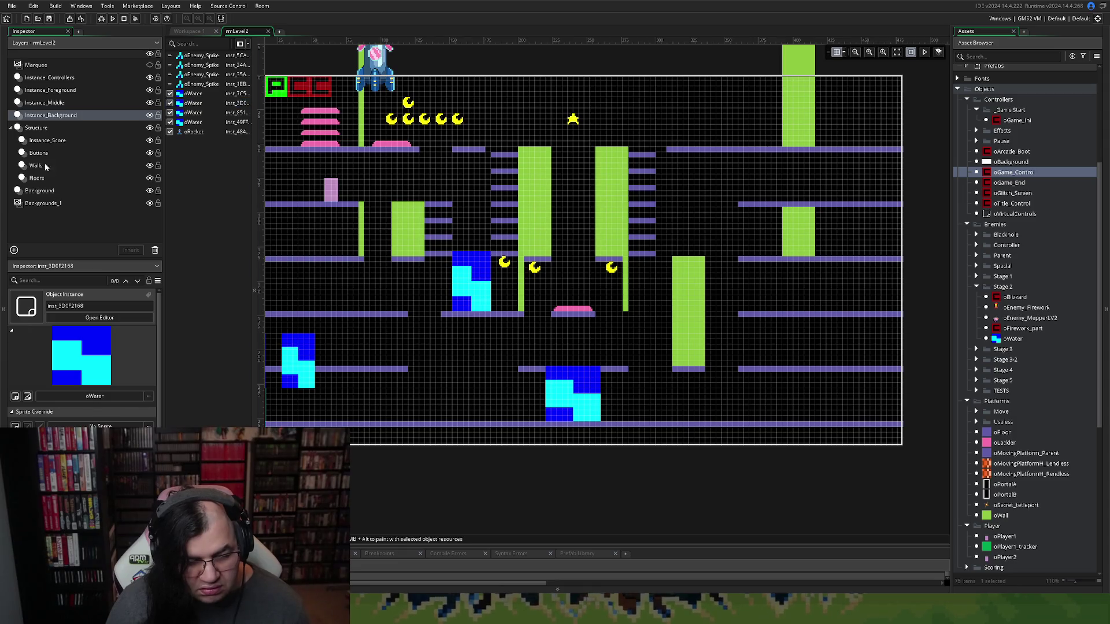
Inspect the floor ledges and thin wall pillars beside the left green wall block
{"action": "left_click", "coordinate": [37, 178]}
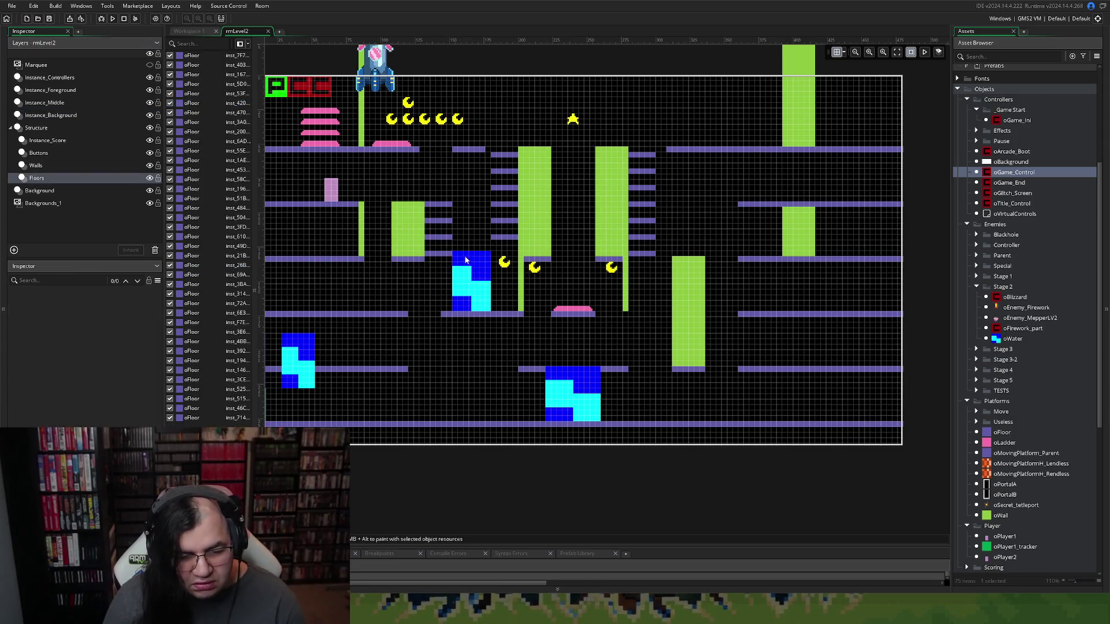
{"action": "left_click", "coordinate": [453, 258]}
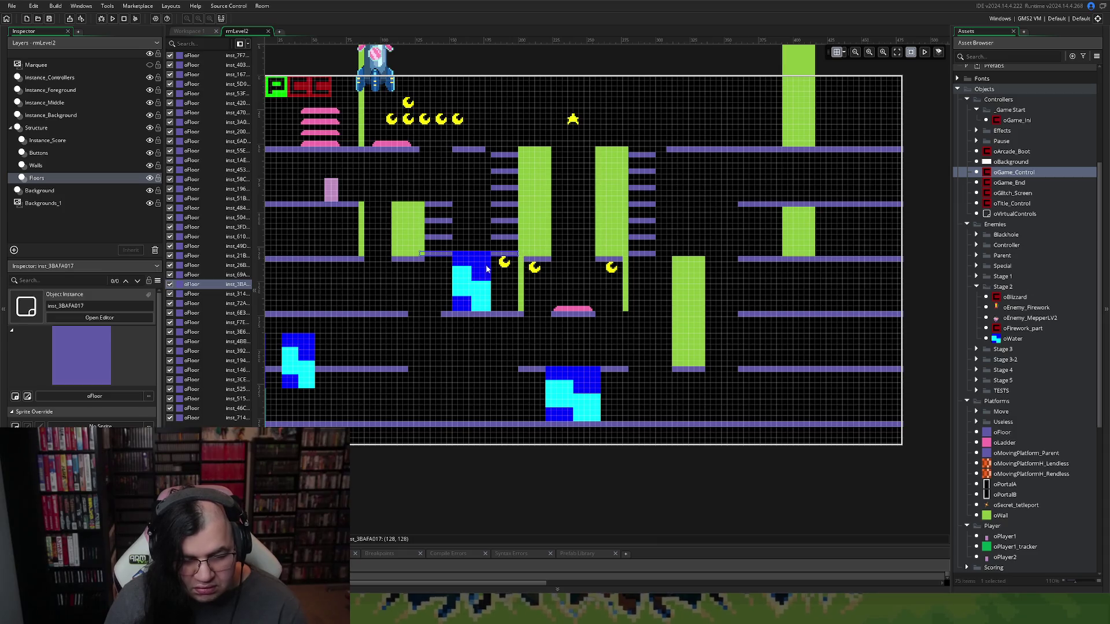
{"action": "left_click", "coordinate": [407, 222]}
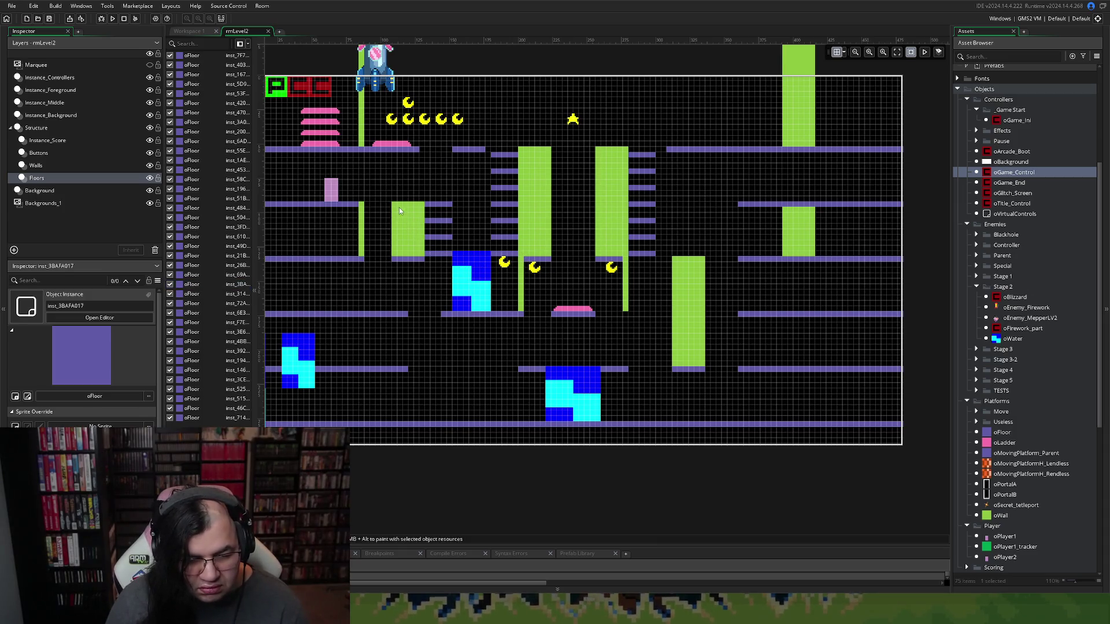
{"action": "left_click", "coordinate": [399, 207]}
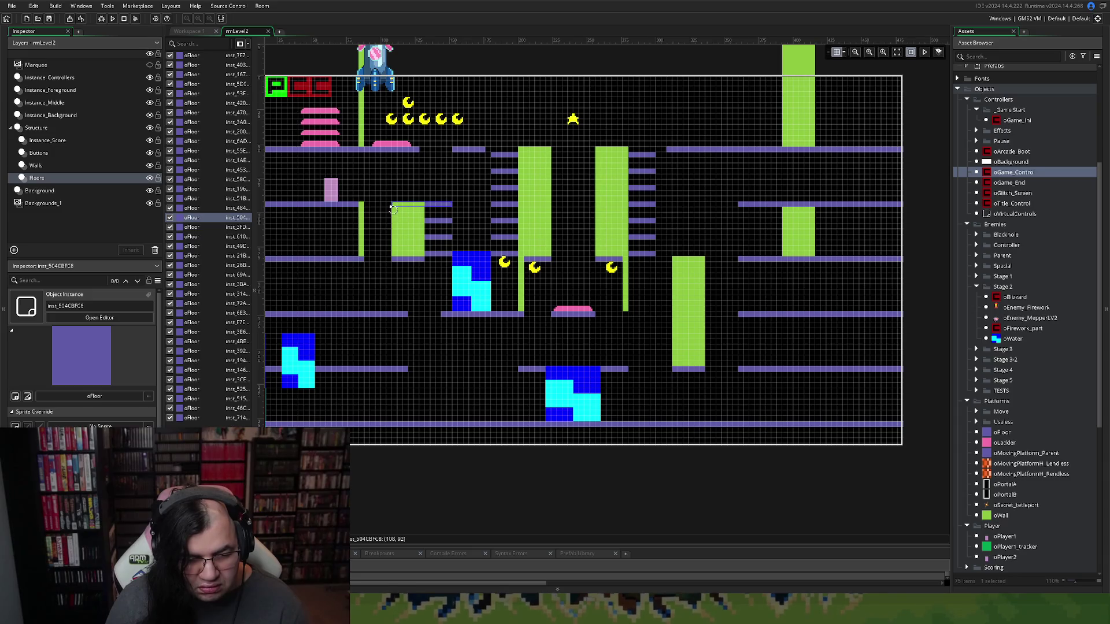
{"action": "left_click", "coordinate": [397, 225]}
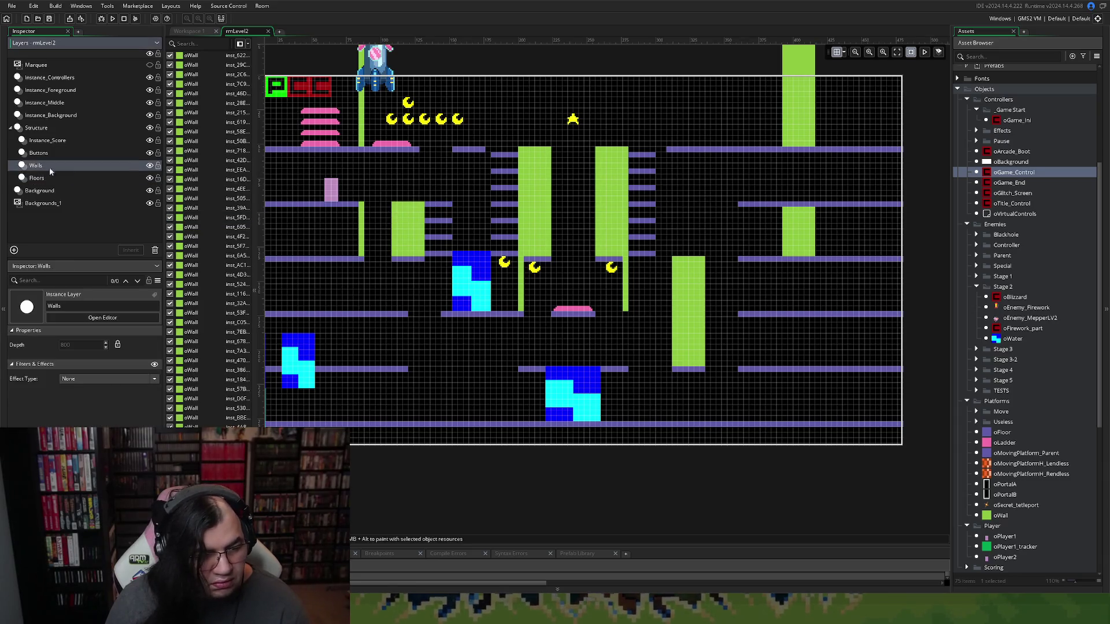
{"action": "left_click", "coordinate": [397, 225]}
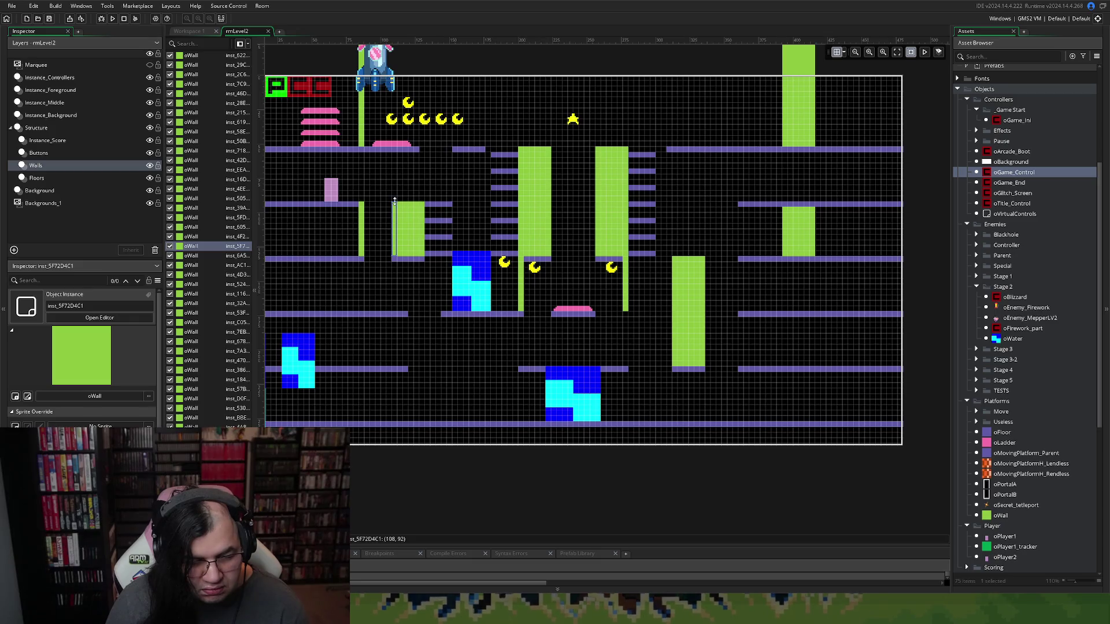
{"action": "left_click", "coordinate": [406, 209]}
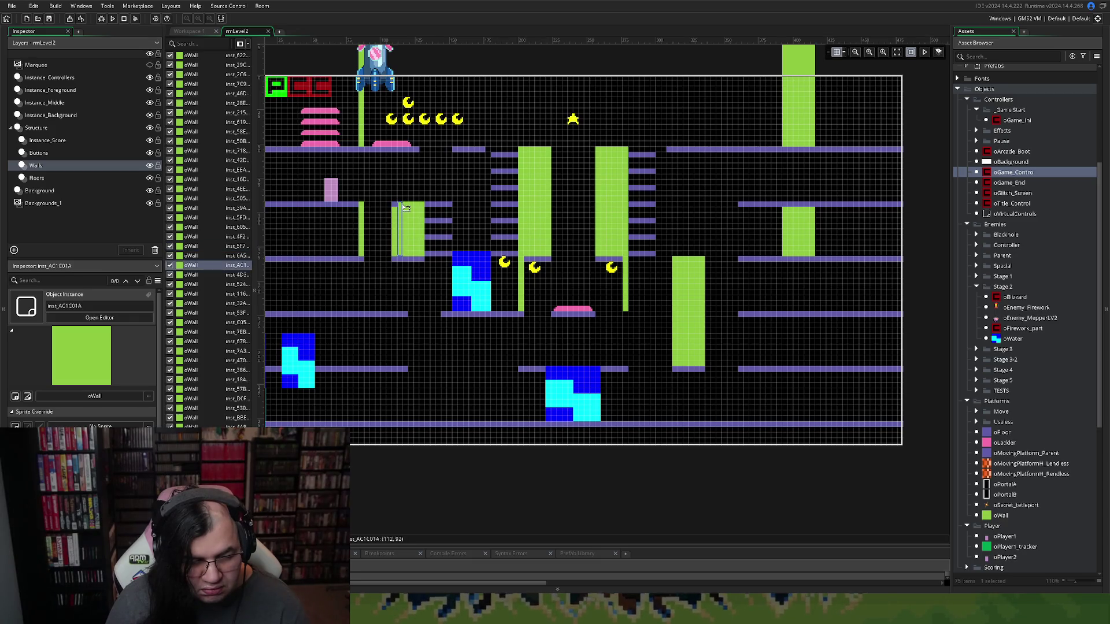
Shorten one thin wall pillar by one cell, to Y 96 and Scale Y 9
{"action": "double_click", "coordinate": [401, 206]}
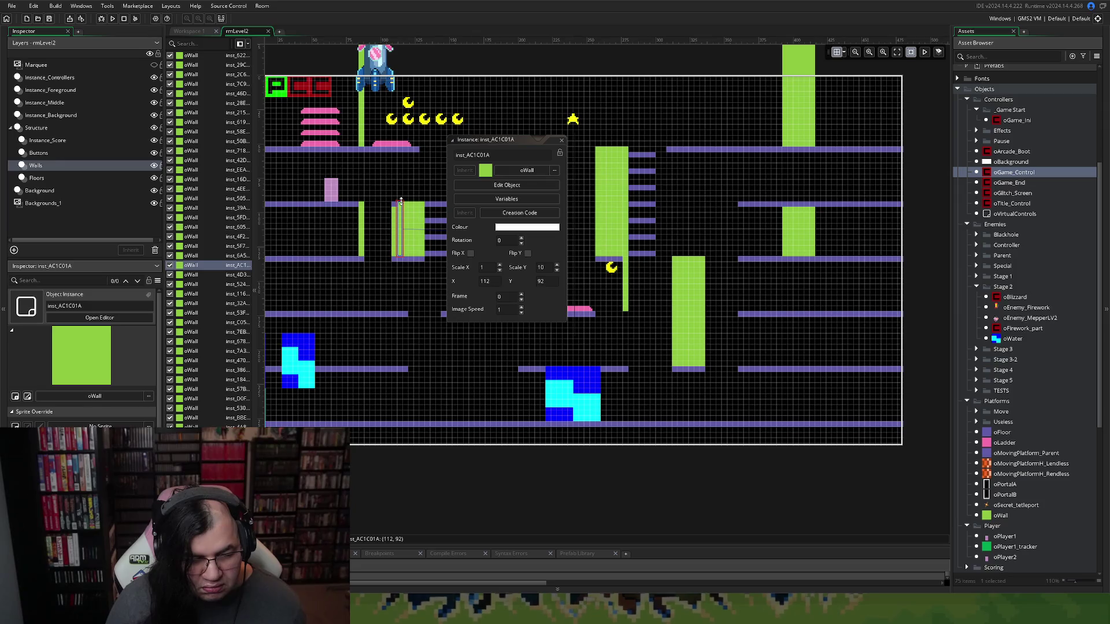
{"action": "left_click_drag", "start_coordinate": [400, 201], "coordinate": [400, 206]}
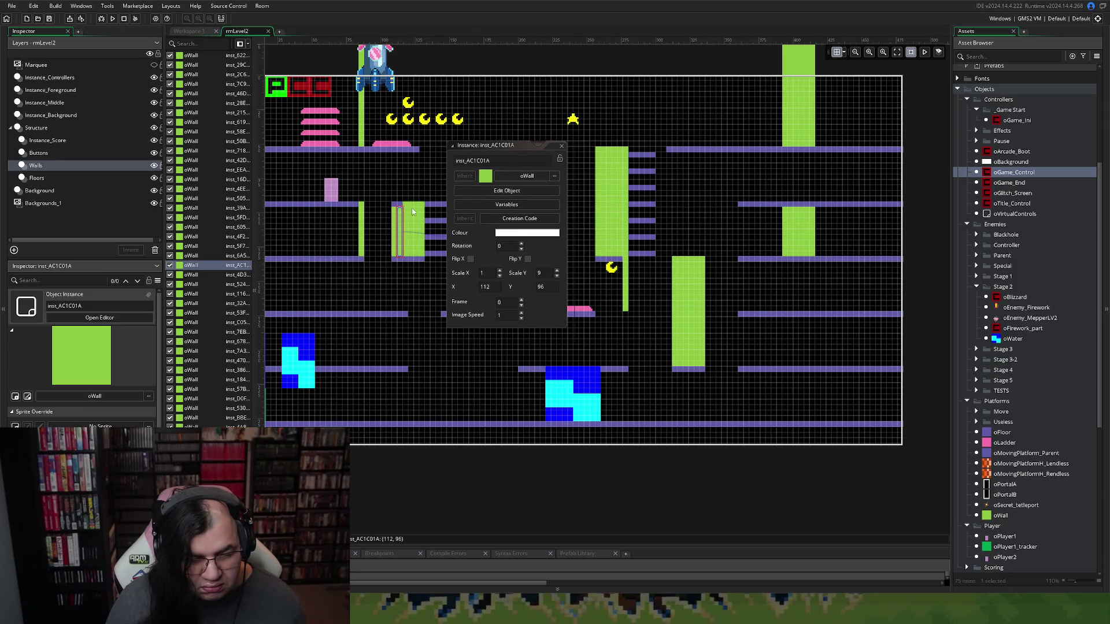
{"action": "left_click", "coordinate": [413, 206]}
{"action": "left_click", "coordinate": [562, 145]}
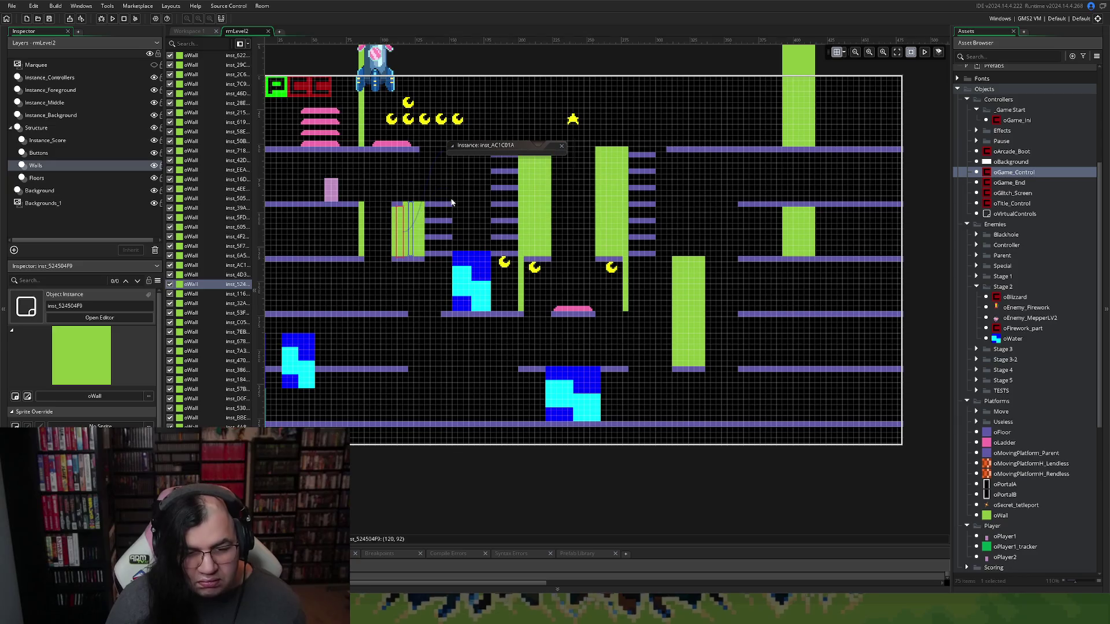
Check the neighbouring thin pillars, then build and run Mepper Mania to its title screen
{"action": "left_click", "coordinate": [424, 207]}
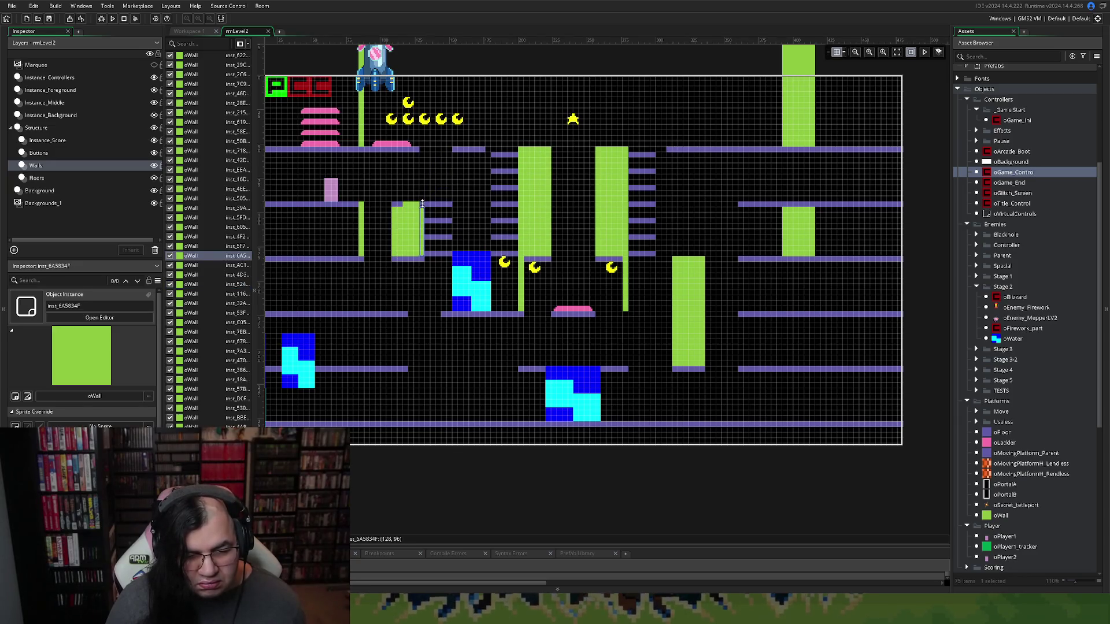
{"action": "left_click", "coordinate": [415, 210]}
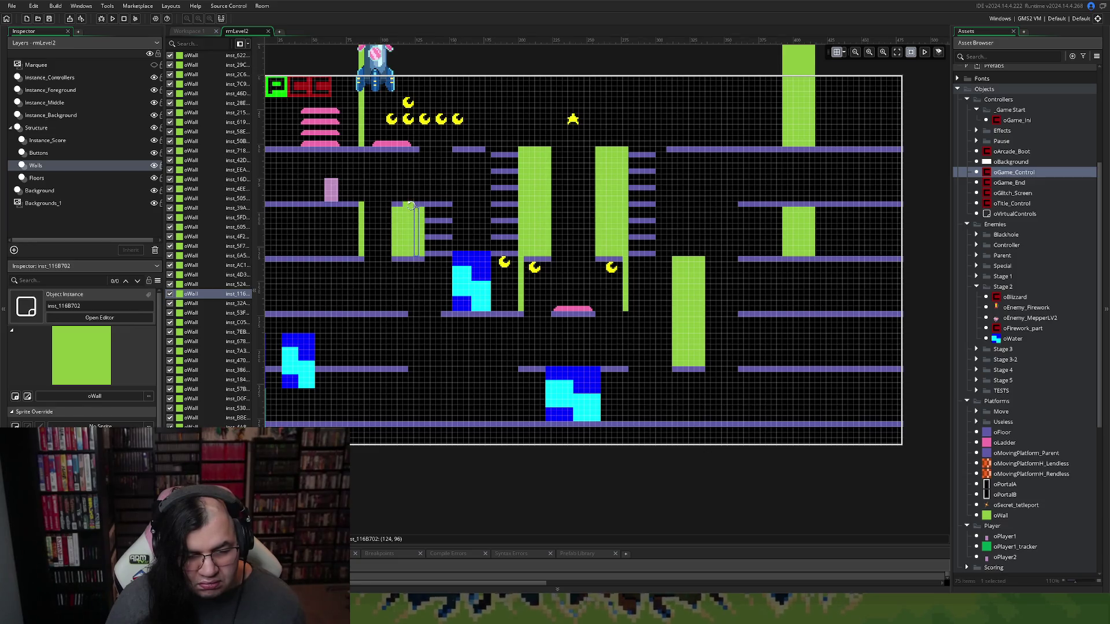
{"action": "left_click", "coordinate": [409, 210]}
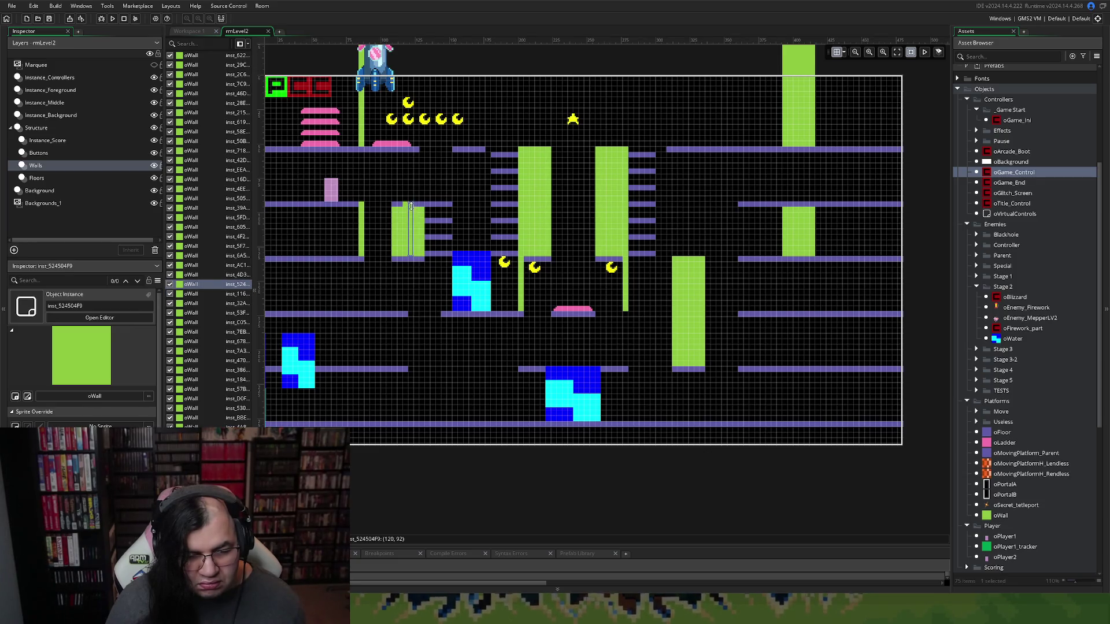
{"action": "left_click", "coordinate": [409, 206]}
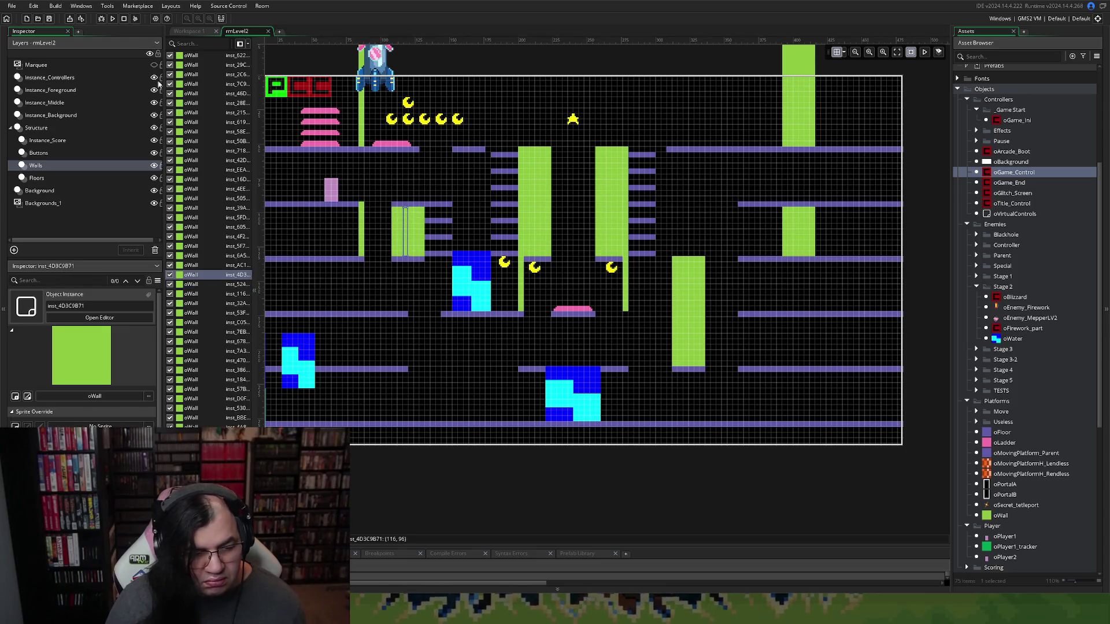
{"action": "left_click", "coordinate": [113, 19]}
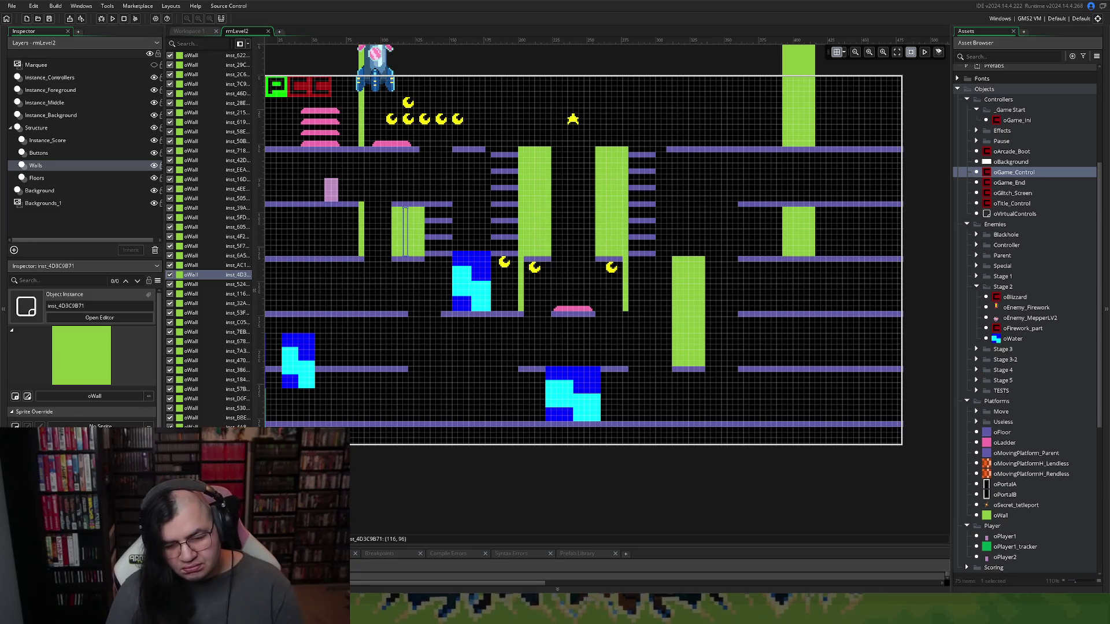
{"action": "key", "text": "Return"}
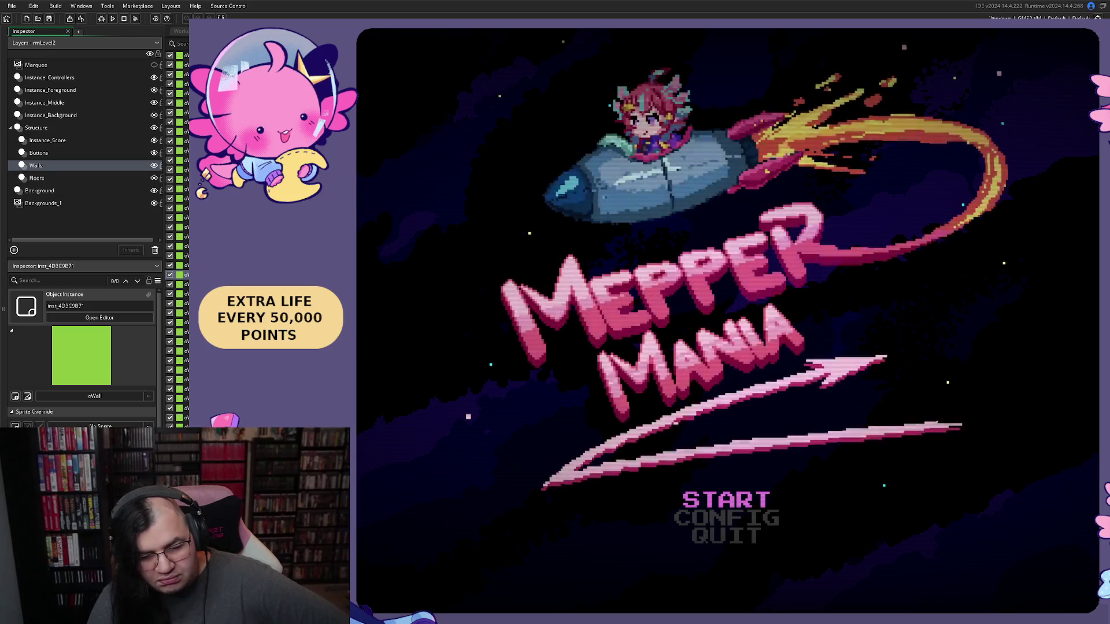
From the title menu set STAGE to 2 and begin, repeating the selection a second time
{"action": "key", "text": "Return"}
{"action": "key", "text": "Down"}
{"action": "key", "text": "Right"}
{"action": "key", "text": "Up"}
{"action": "key", "text": "Return"}
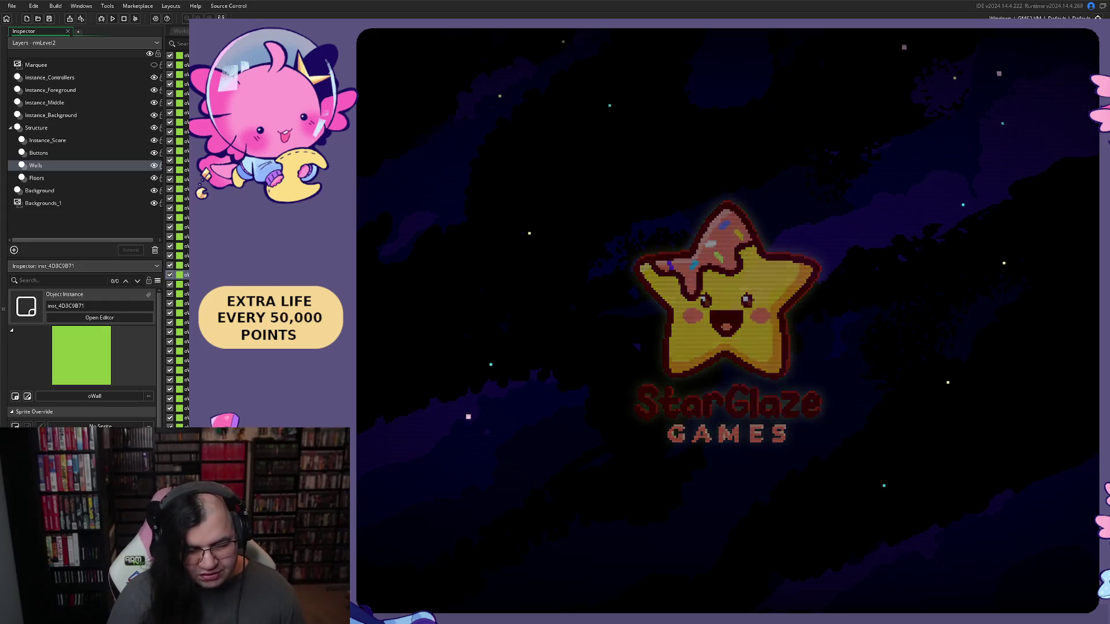
{"action": "key", "text": "Return"}
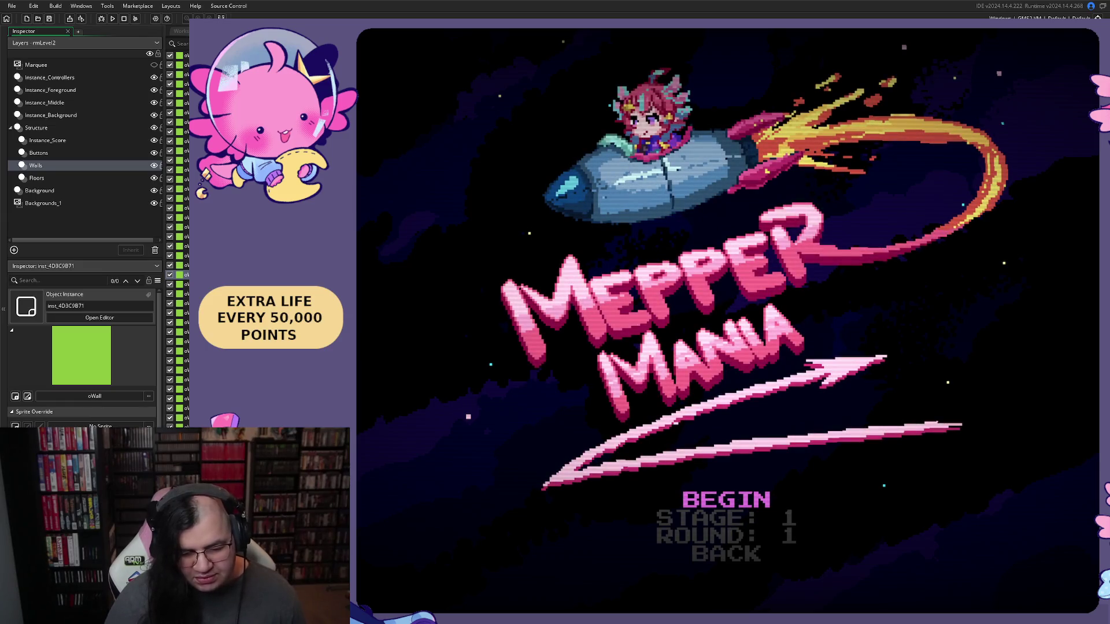
{"action": "key", "text": "Down"}
{"action": "key", "text": "Right"}
{"action": "key", "text": "Up"}
{"action": "key", "text": "Return"}
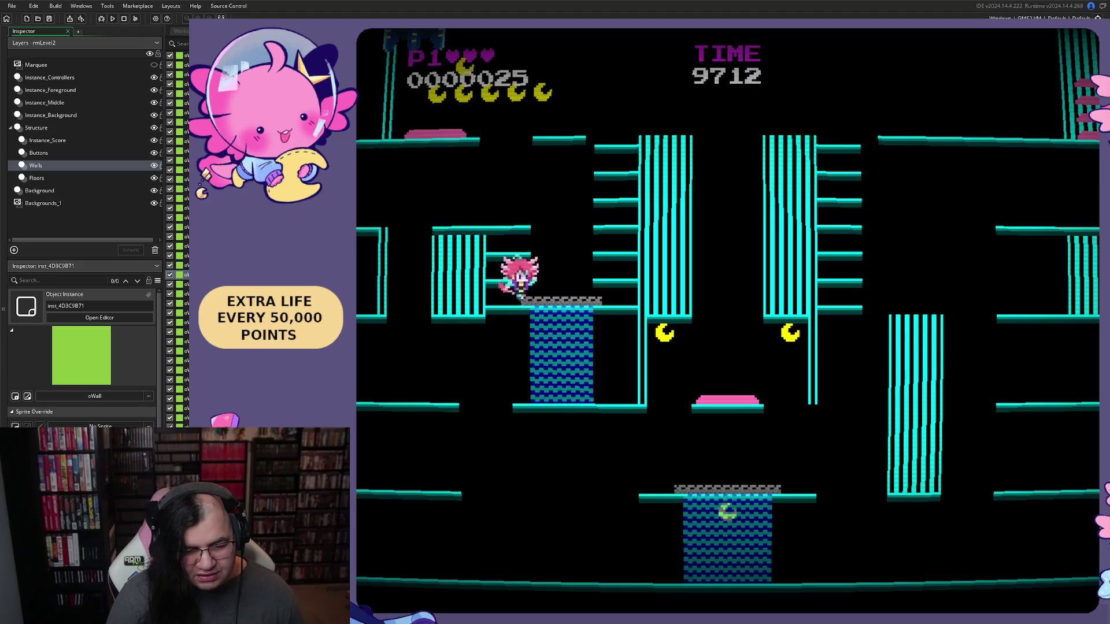
Jump and hop along the grey platform and drop to the lower floor
{"action": "key", "text": "space"}
{"action": "key", "text": "Right"}
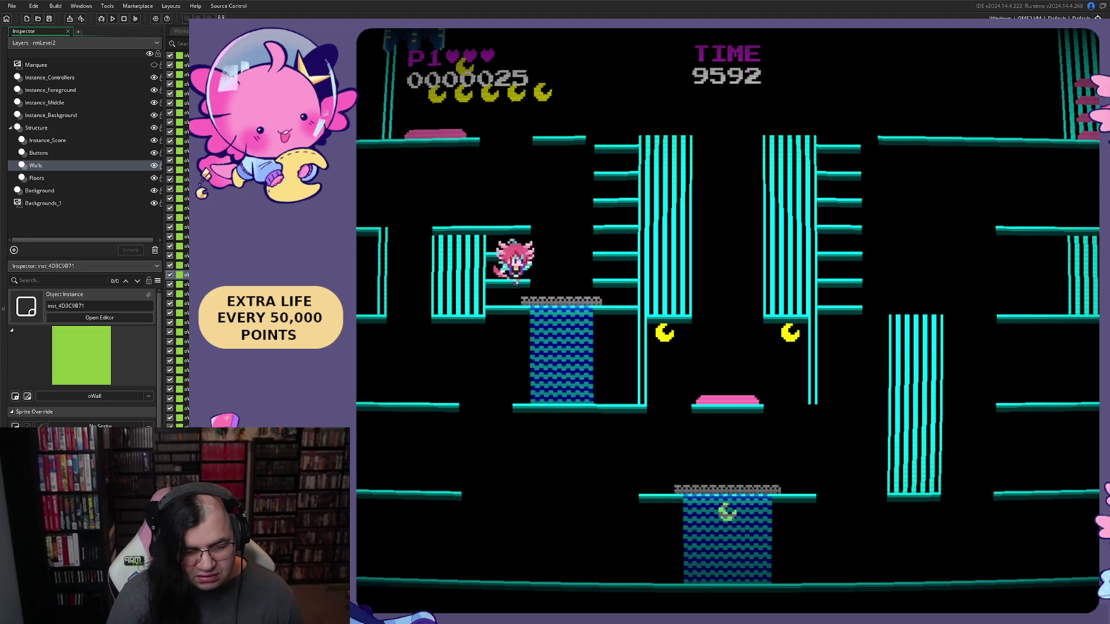
{"action": "key", "text": "Left"}
{"action": "key", "text": "space"}
{"action": "key", "text": "Left"}
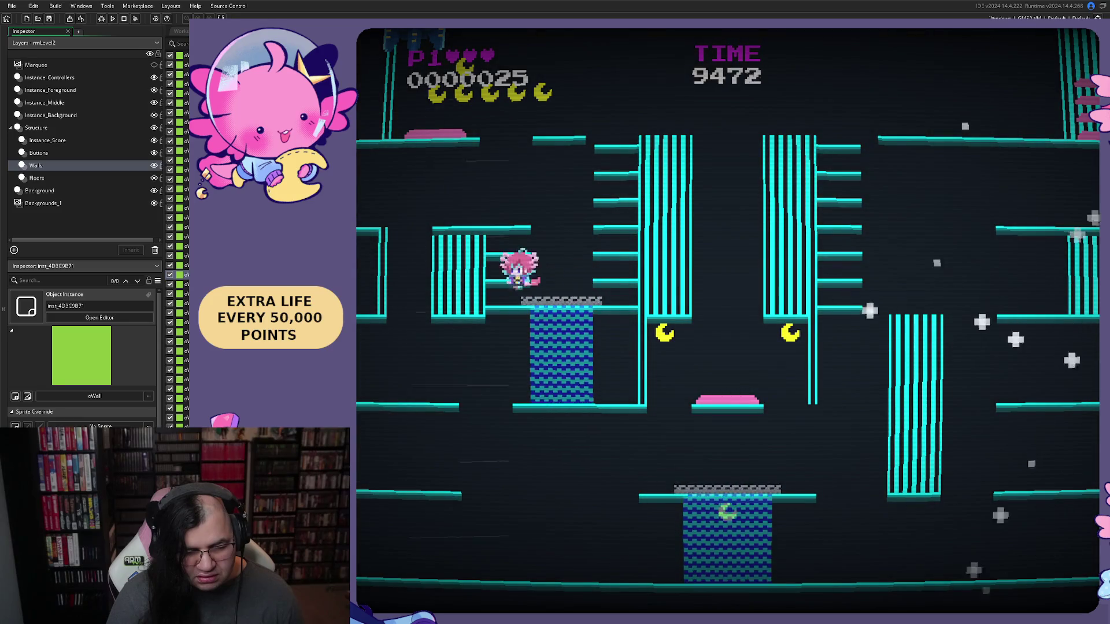
{"action": "key", "text": "Right"}
{"action": "key", "text": "space"}
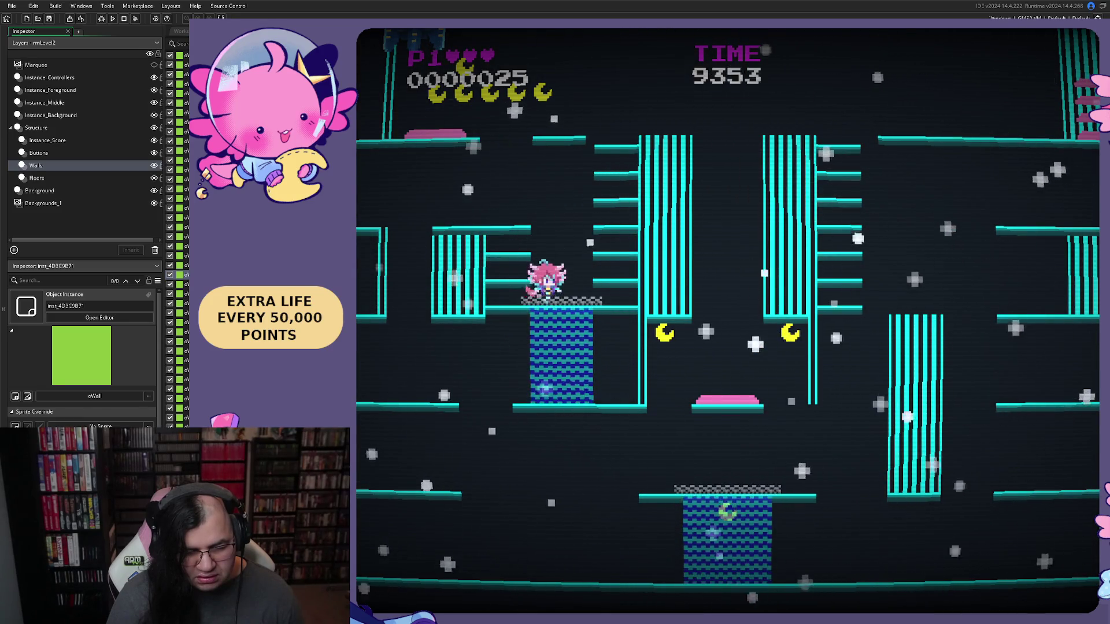
{"action": "key", "text": "space"}
{"action": "key", "text": "space"}
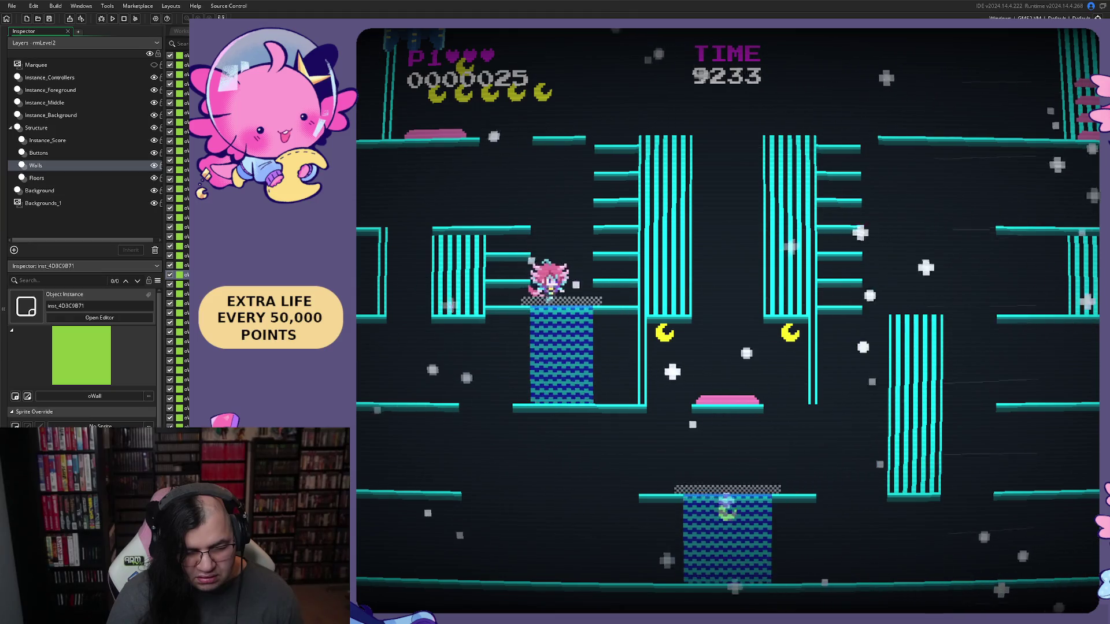
{"action": "key", "text": "Right"}
{"action": "key", "text": "space"}
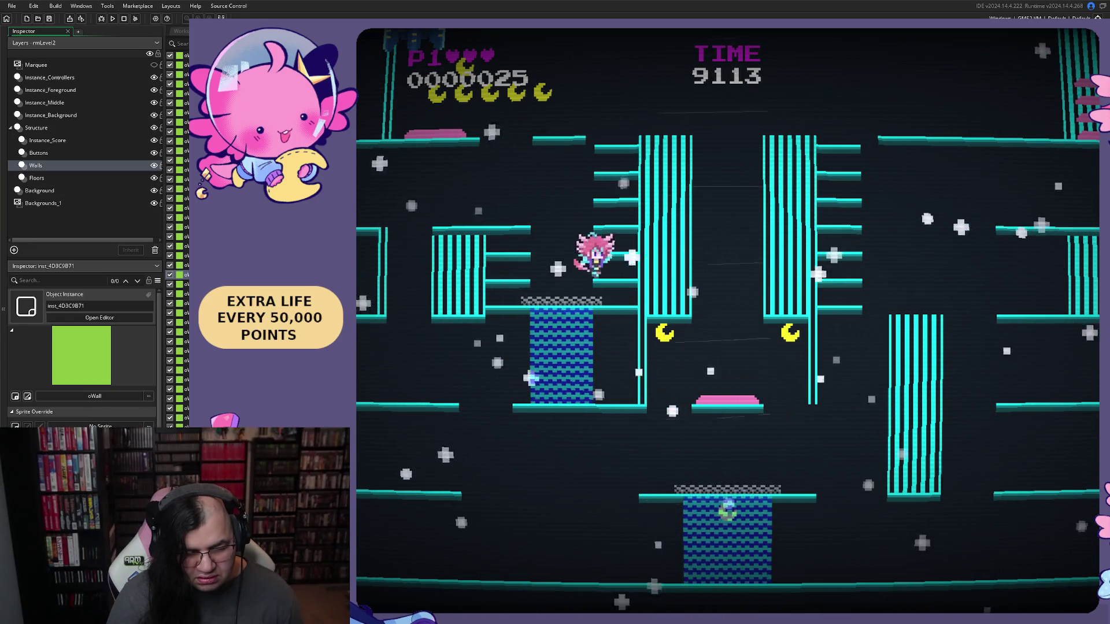
{"action": "key", "text": "Right"}
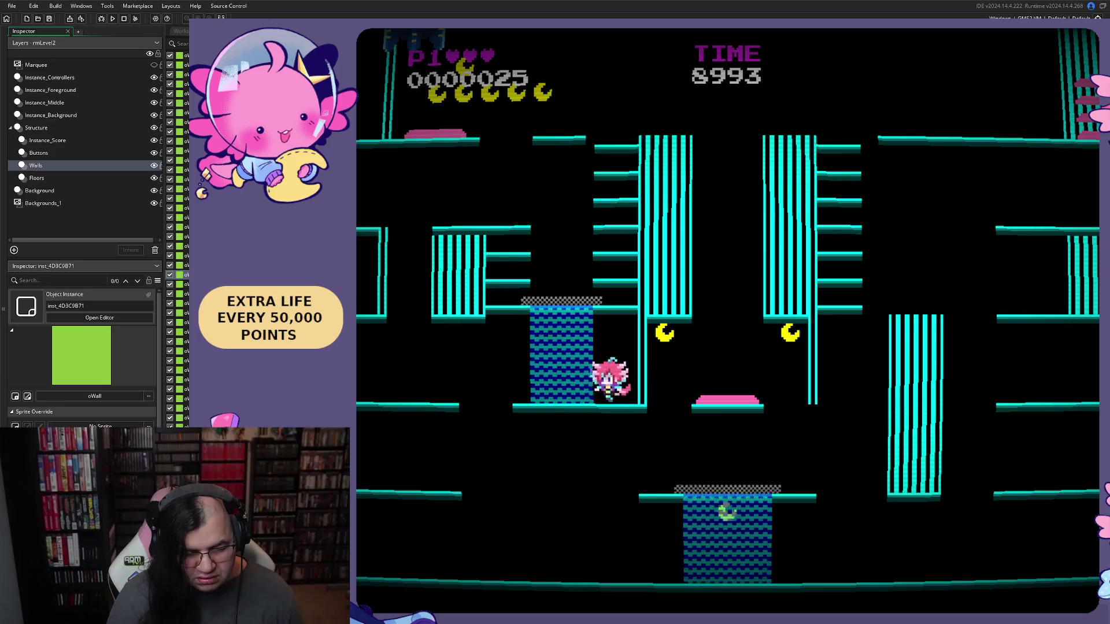
Jump onto the checkered ledge by the wall, then pause and return to the room editor
{"action": "key", "text": "Left"}
{"action": "key", "text": "Down"}
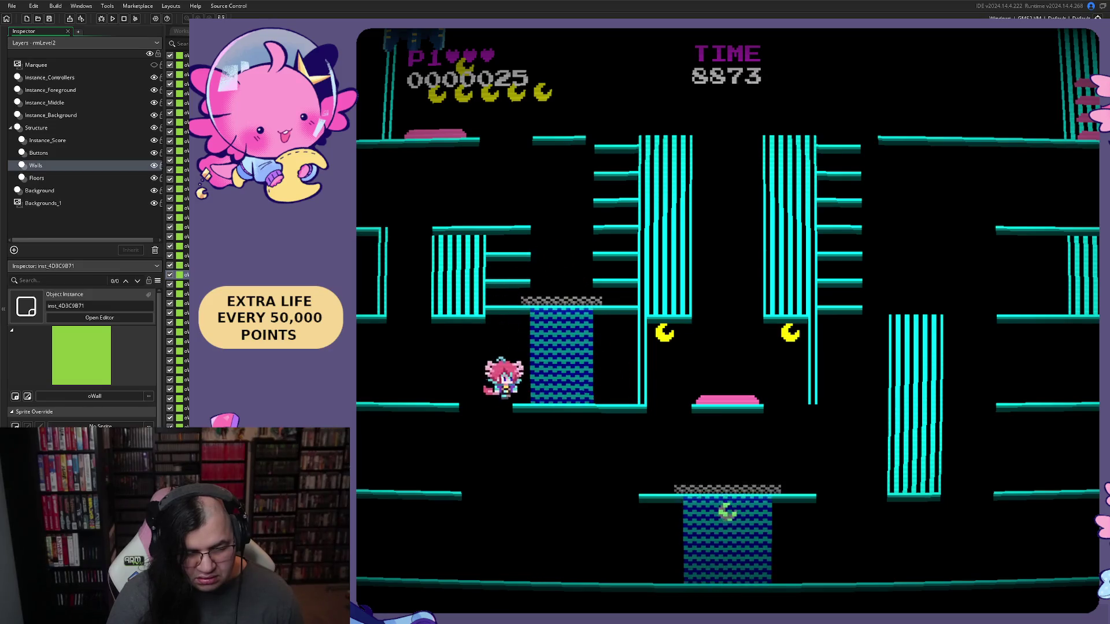
{"action": "key", "text": "Right"}
{"action": "key", "text": "Up"}
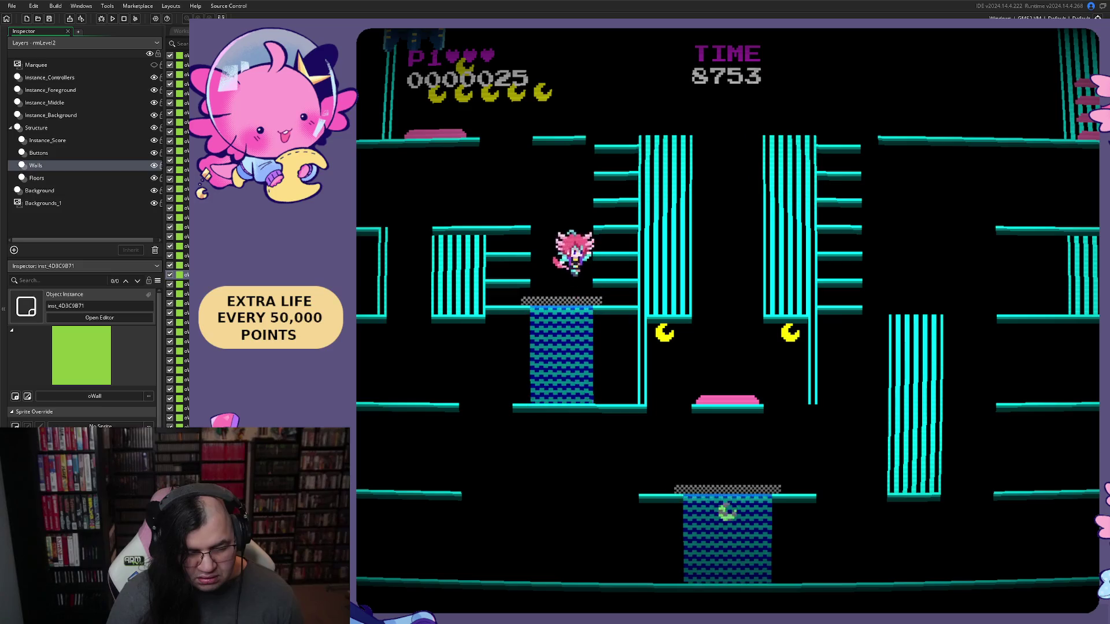
{"action": "key", "text": "Up"}
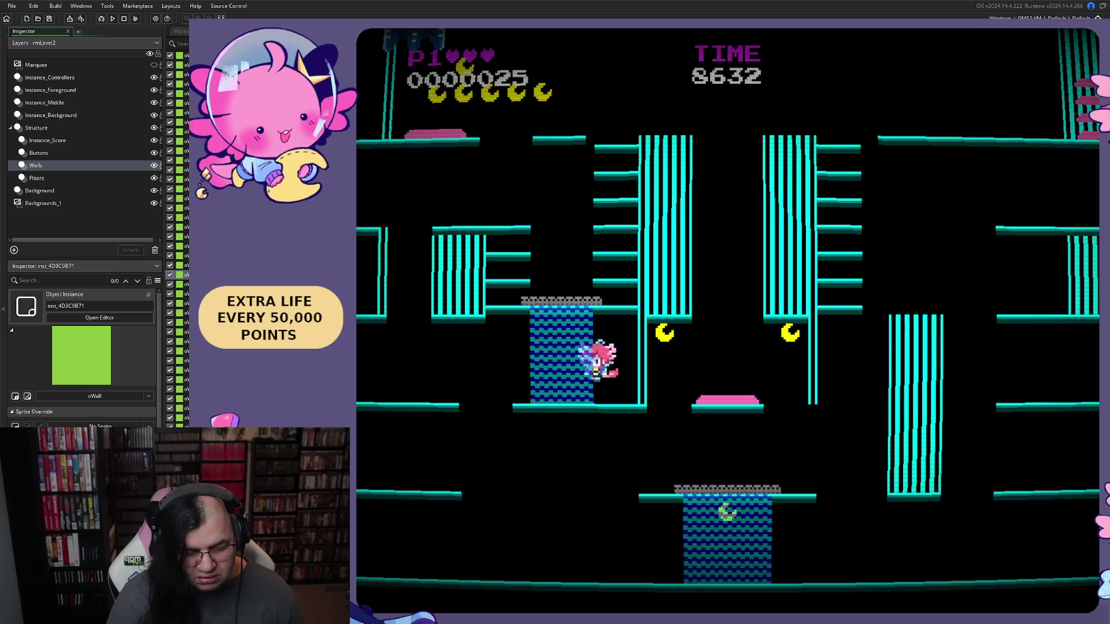
{"action": "key", "text": "Up"}
{"action": "key", "text": "Up"}
{"action": "key", "text": "Right"}
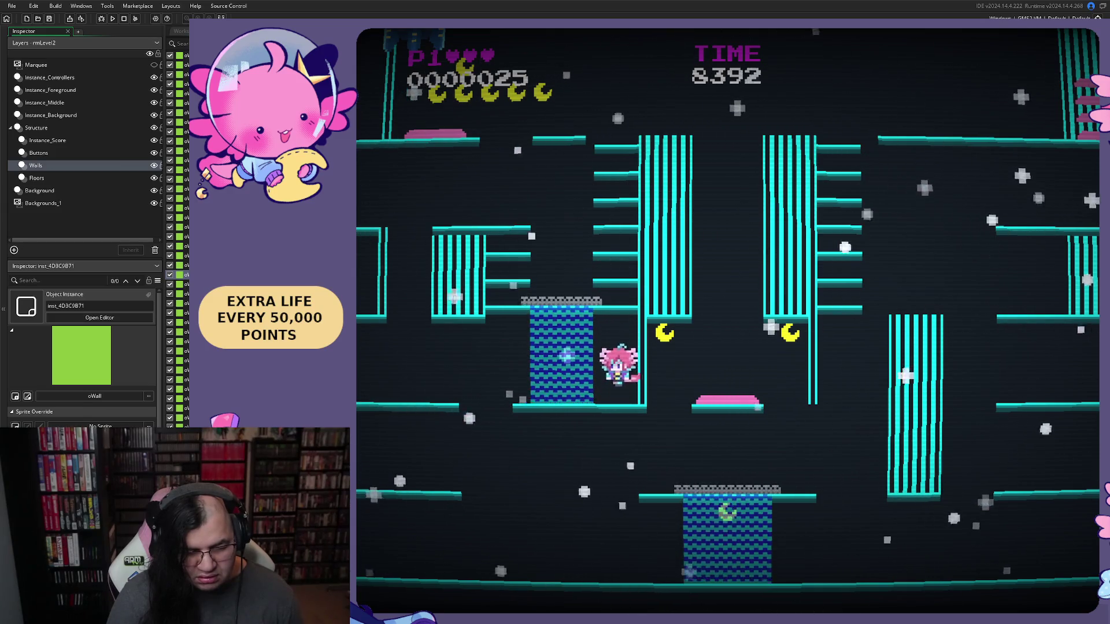
{"action": "key", "text": "Up"}
{"action": "key", "text": "Up"}
{"action": "key", "text": "Left"}
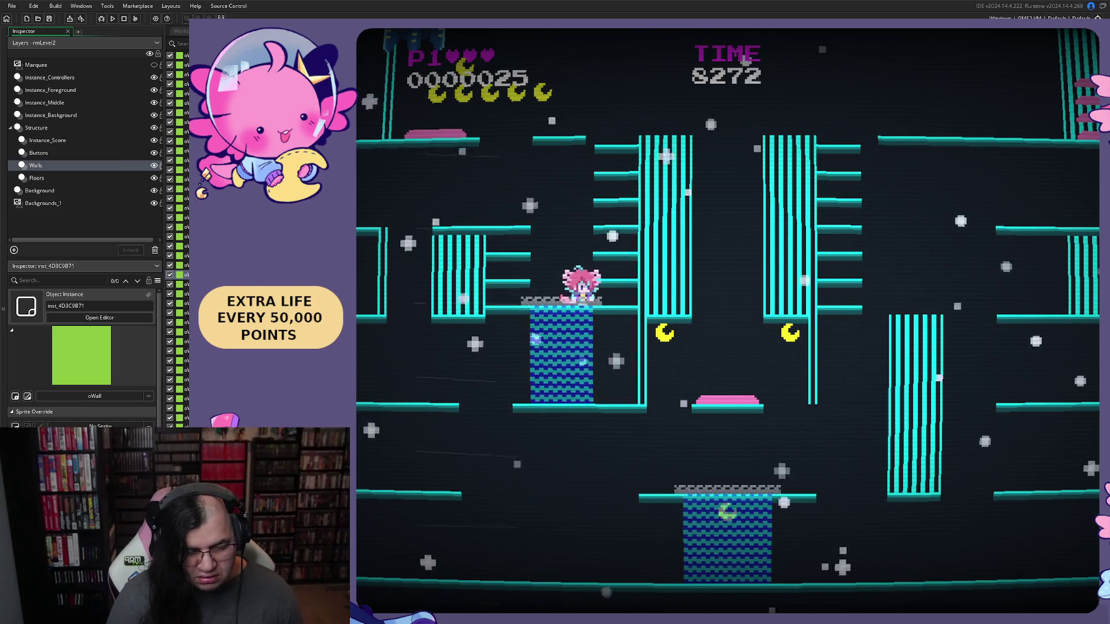
{"action": "key", "text": "Up"}
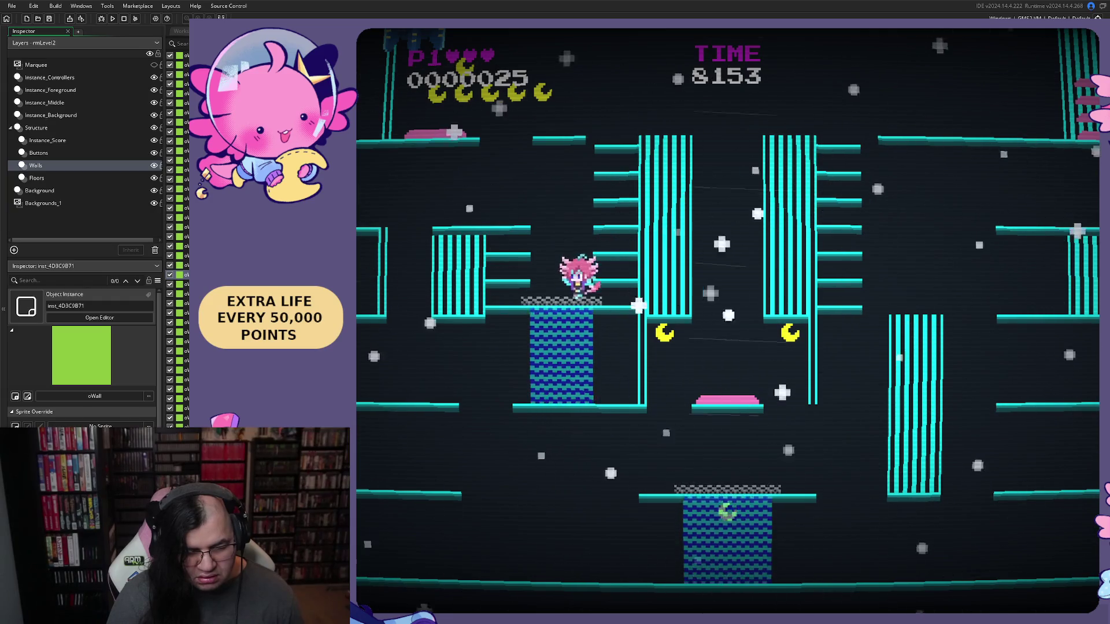
{"action": "key", "text": "Left"}
{"action": "key", "text": "Left"}
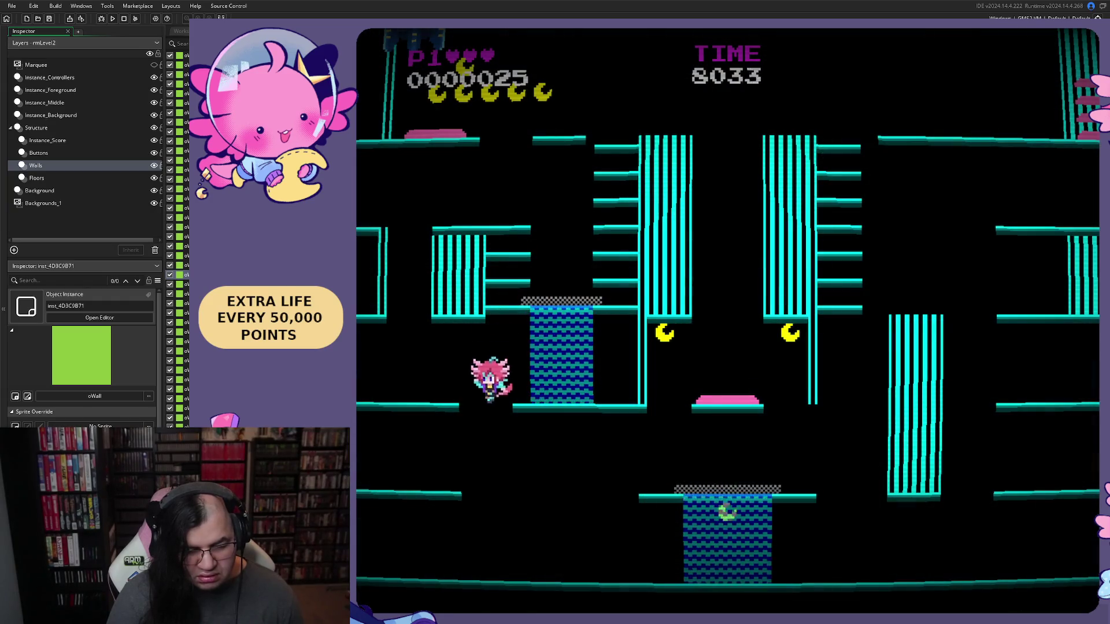
{"action": "key", "text": "Escape"}
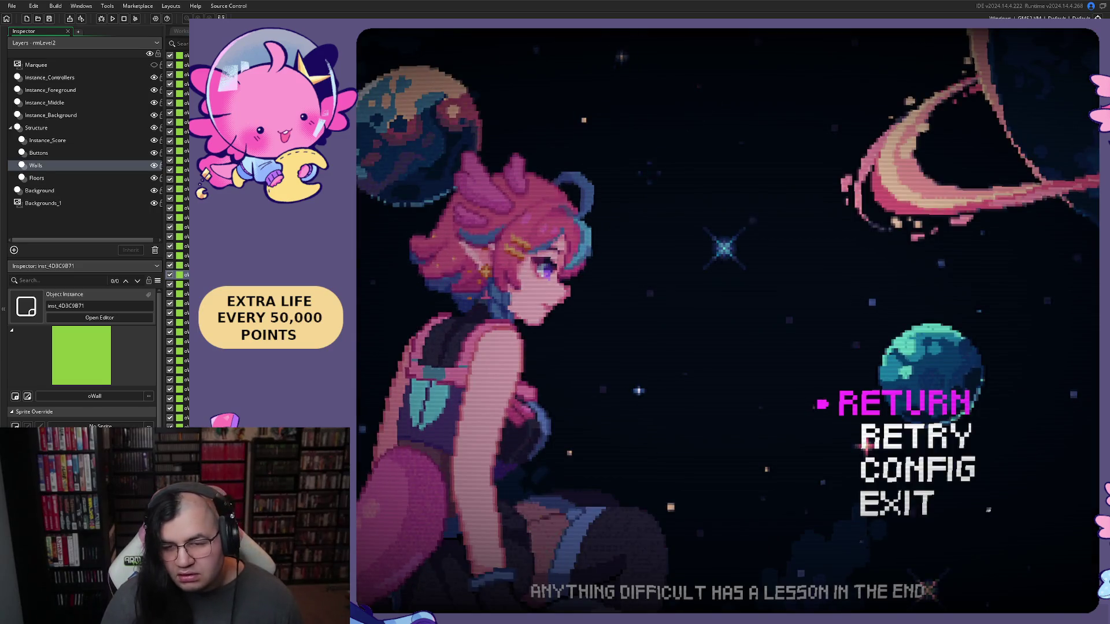
{"action": "key", "text": "alt+Tab"}
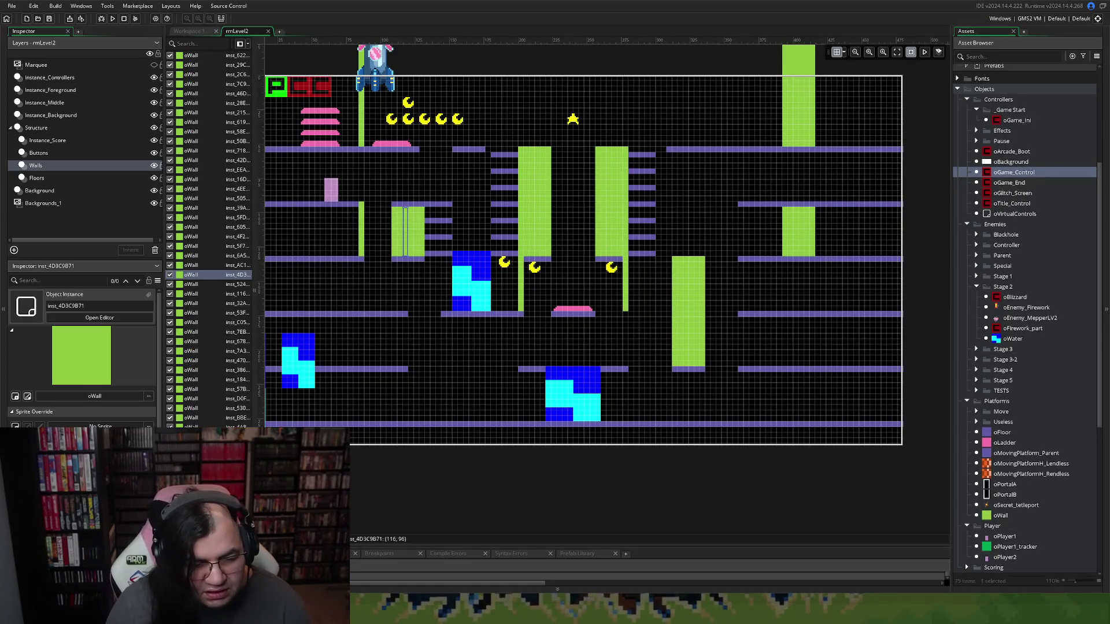
Select and inspect the 12 pieces of both central green wall columns
{"action": "left_click", "coordinate": [437, 226]}
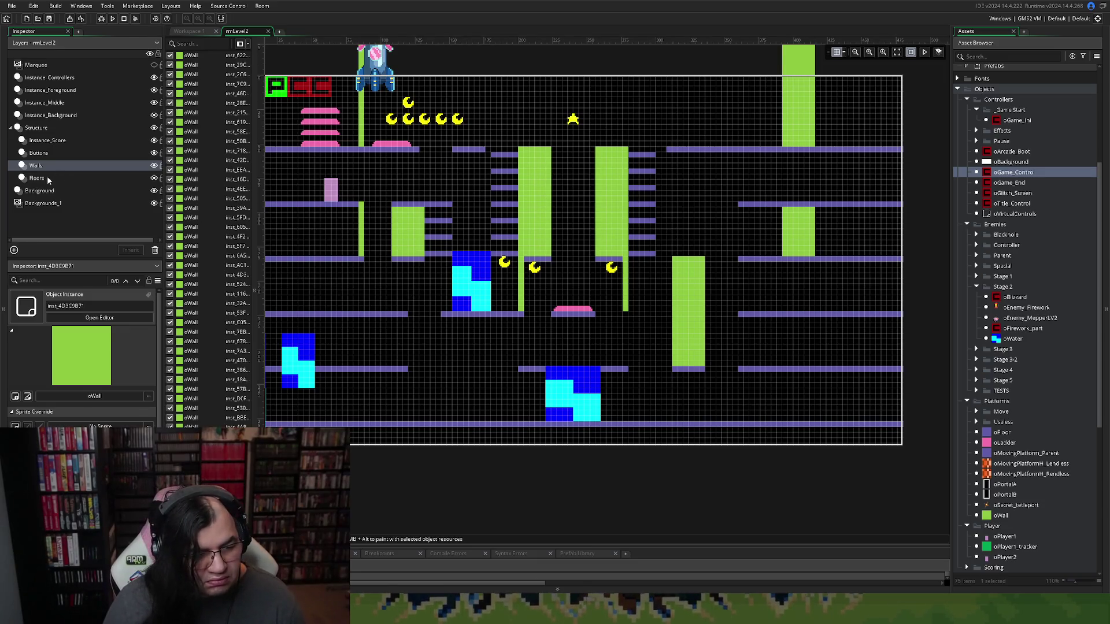
{"action": "left_click", "coordinate": [36, 166]}
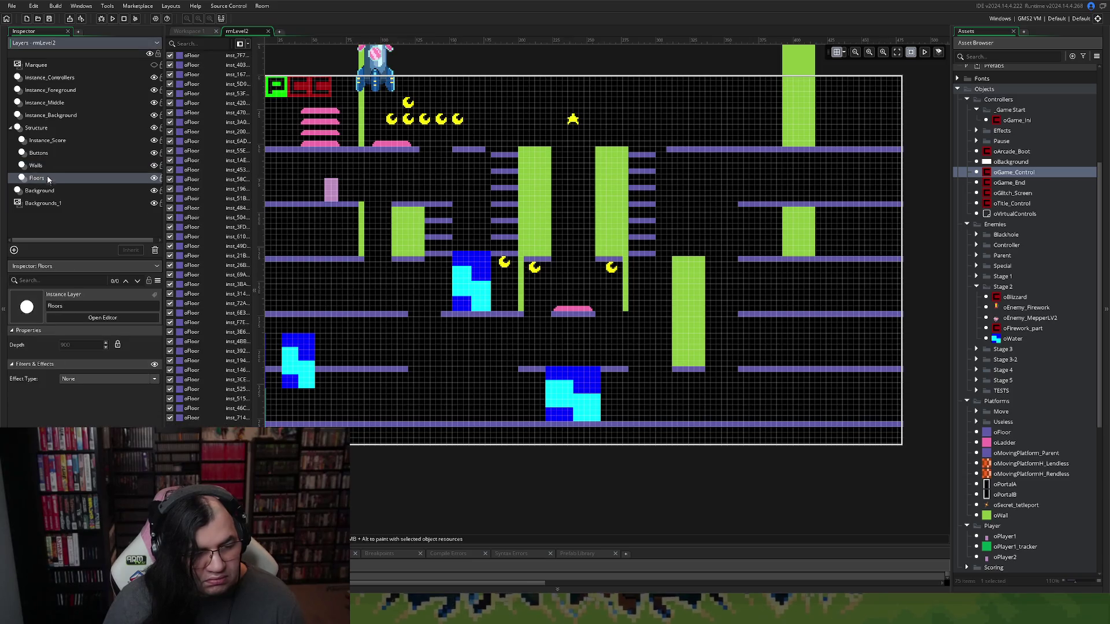
{"action": "left_click", "coordinate": [525, 162]}
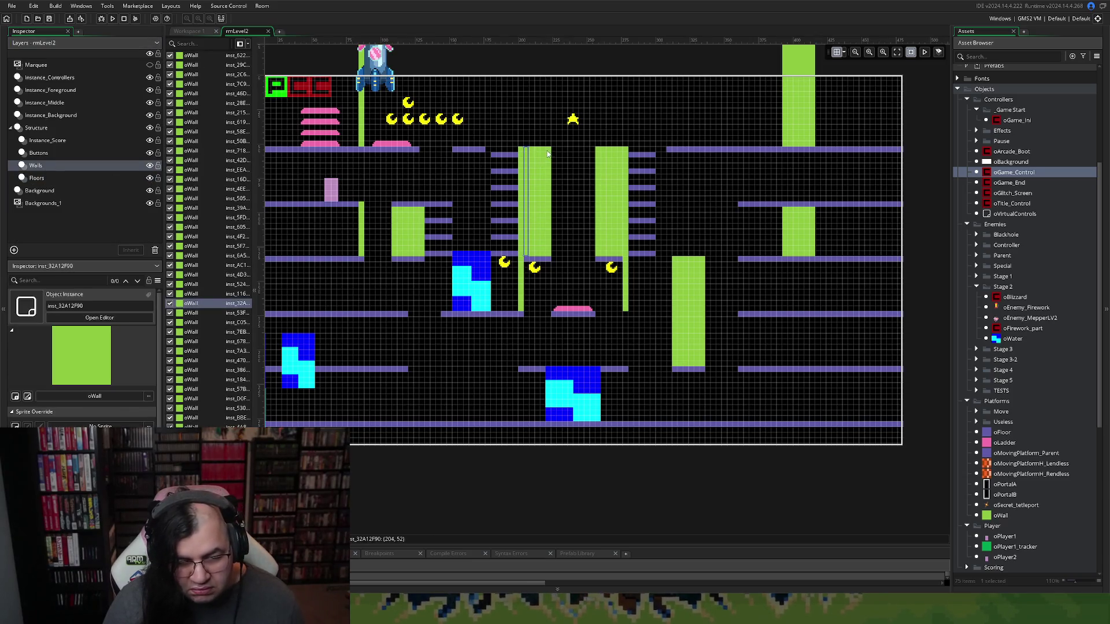
{"action": "left_click", "coordinate": [555, 159]}
{"action": "mouse_move", "coordinate": [521, 142]}
{"action": "left_mouse_down"}
{"action": "mouse_move", "coordinate": [549, 156]}
{"action": "mouse_move", "coordinate": [627, 257]}
{"action": "mouse_move", "coordinate": [626, 159]}
{"action": "left_mouse_up"}
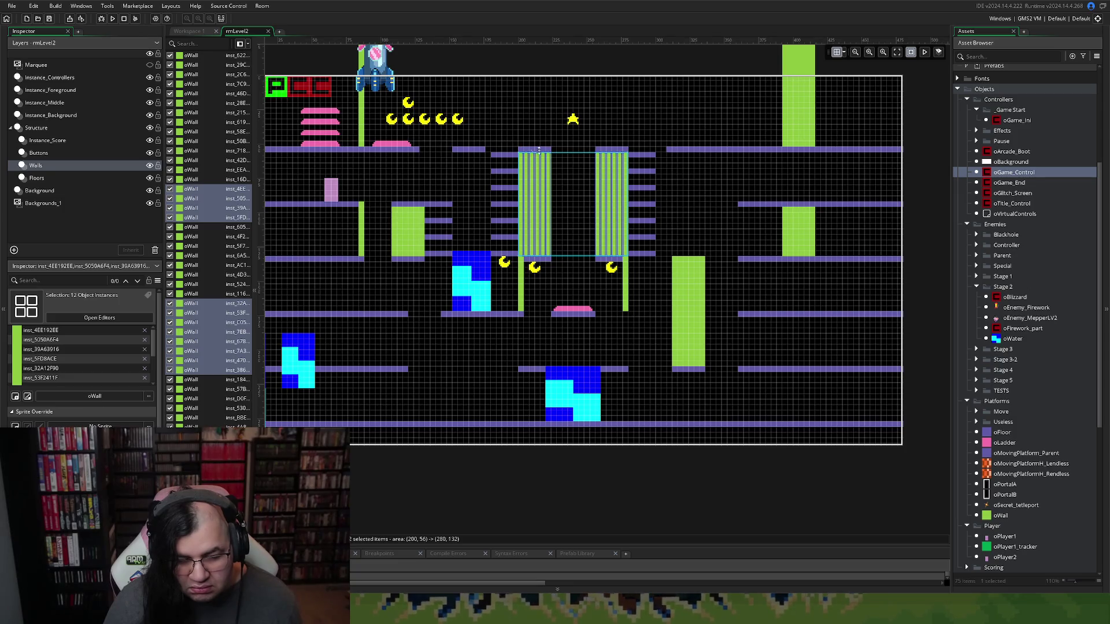
{"action": "left_click", "coordinate": [537, 127]}
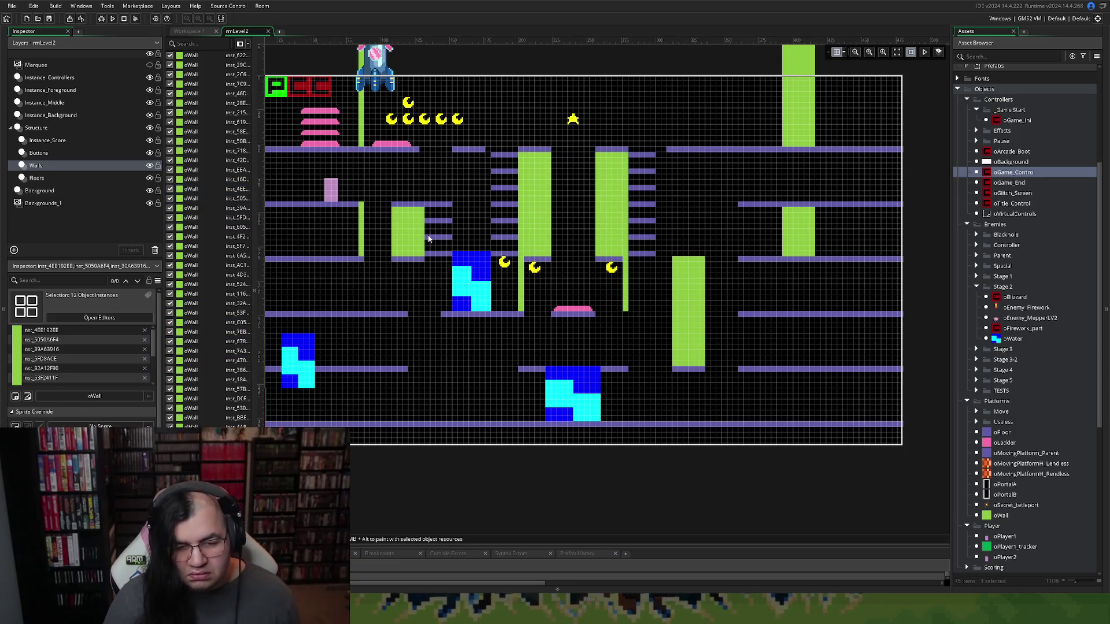
Delete the ladder rungs left of the central walls and beside the small left wall, then run
{"action": "left_click", "coordinate": [37, 178]}
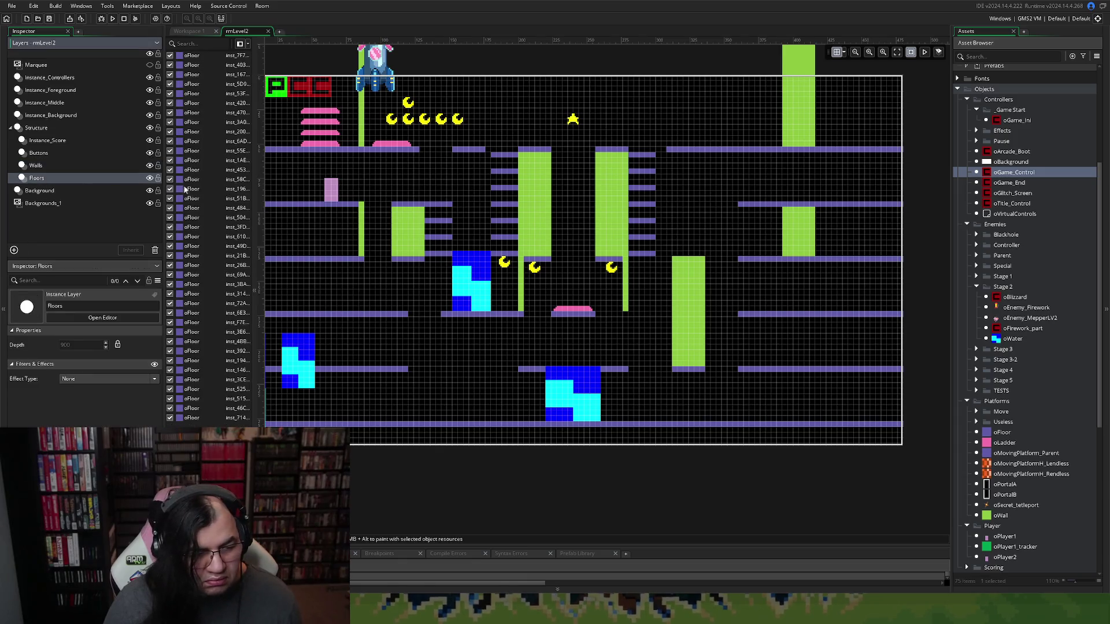
{"action": "left_click_drag", "start_coordinate": [494, 147], "coordinate": [501, 241]}
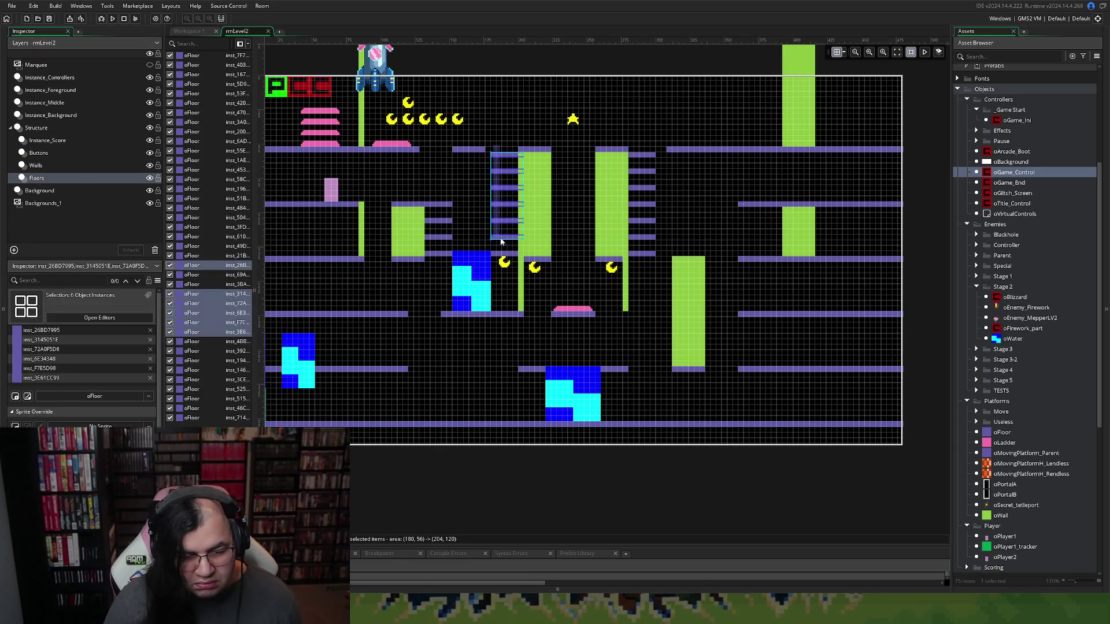
{"action": "key", "text": "Delete"}
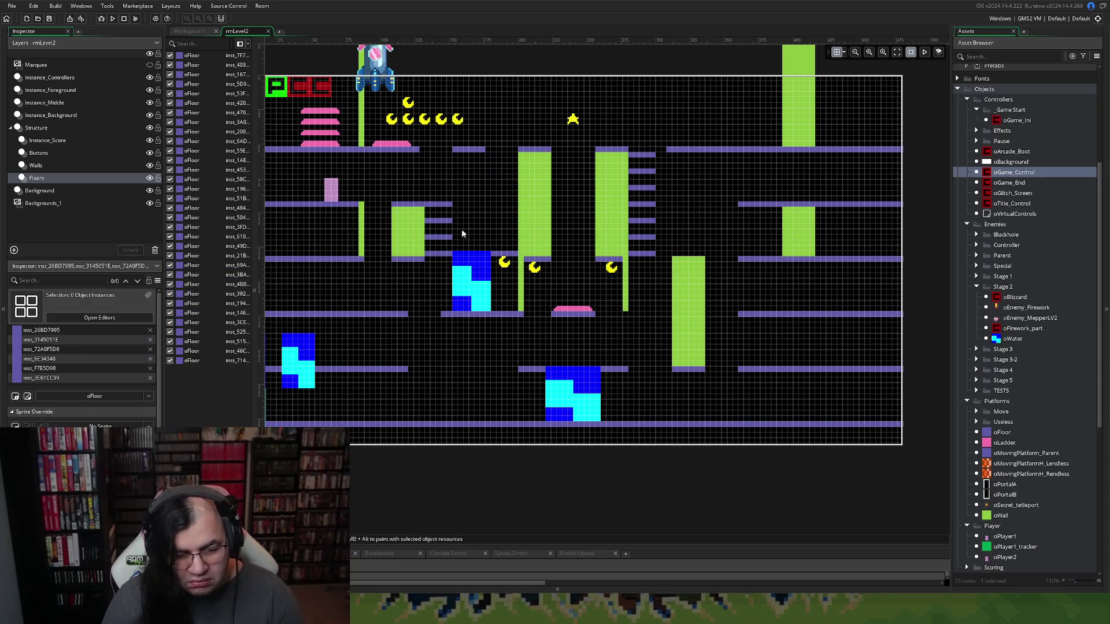
{"action": "left_click_drag", "start_coordinate": [462, 200], "coordinate": [441, 242]}
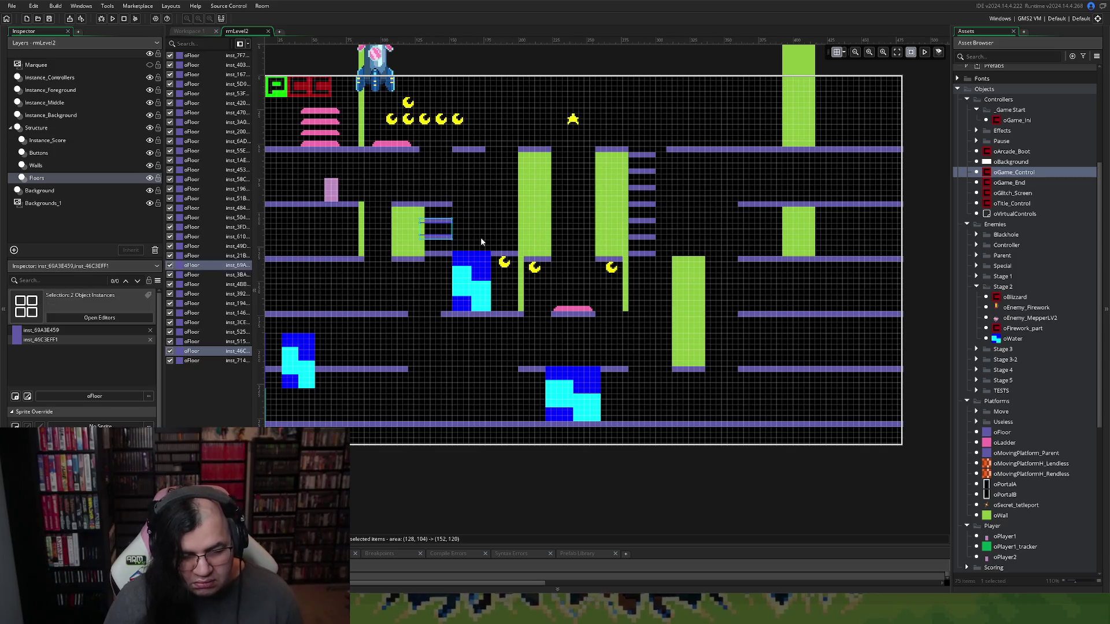
{"action": "key", "text": "Delete"}
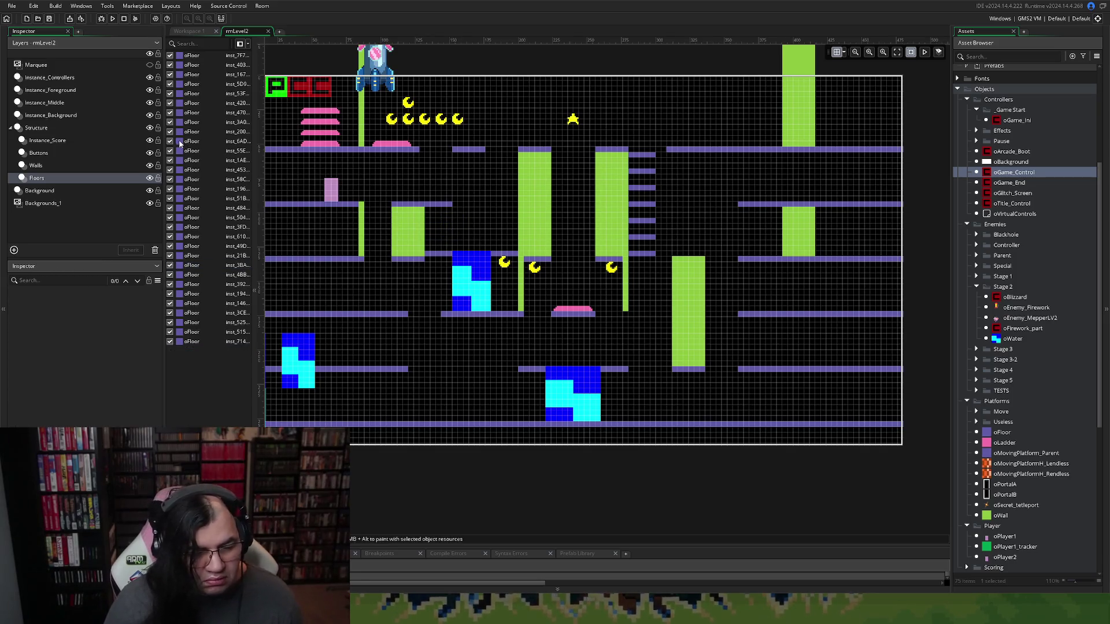
{"action": "left_click", "coordinate": [102, 19]}
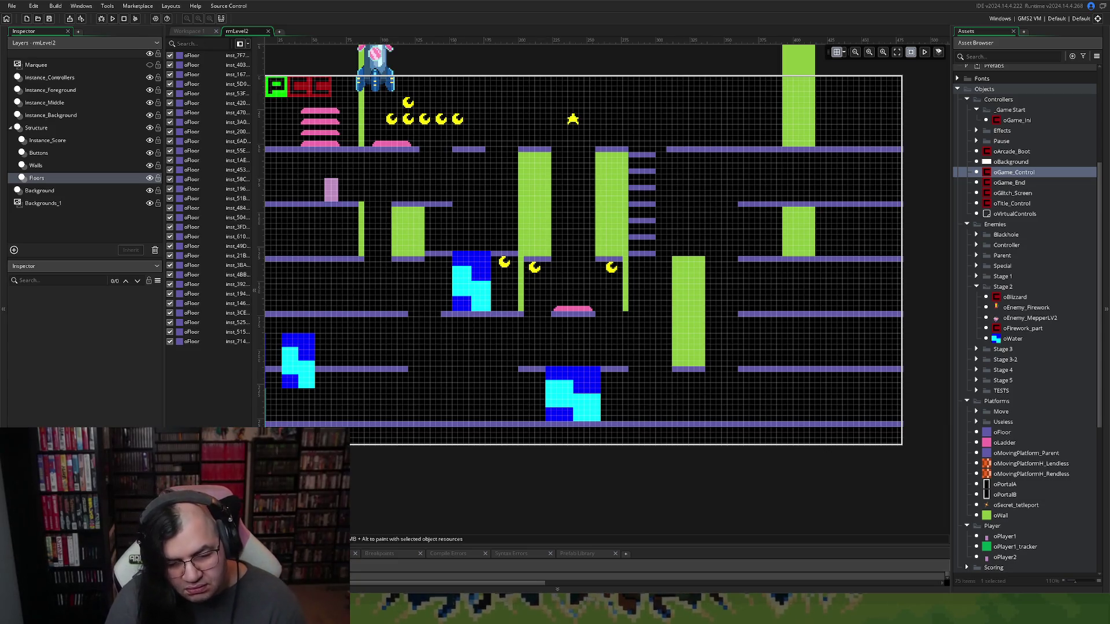
{"action": "key", "text": "Return"}
{"action": "key", "text": "Return"}
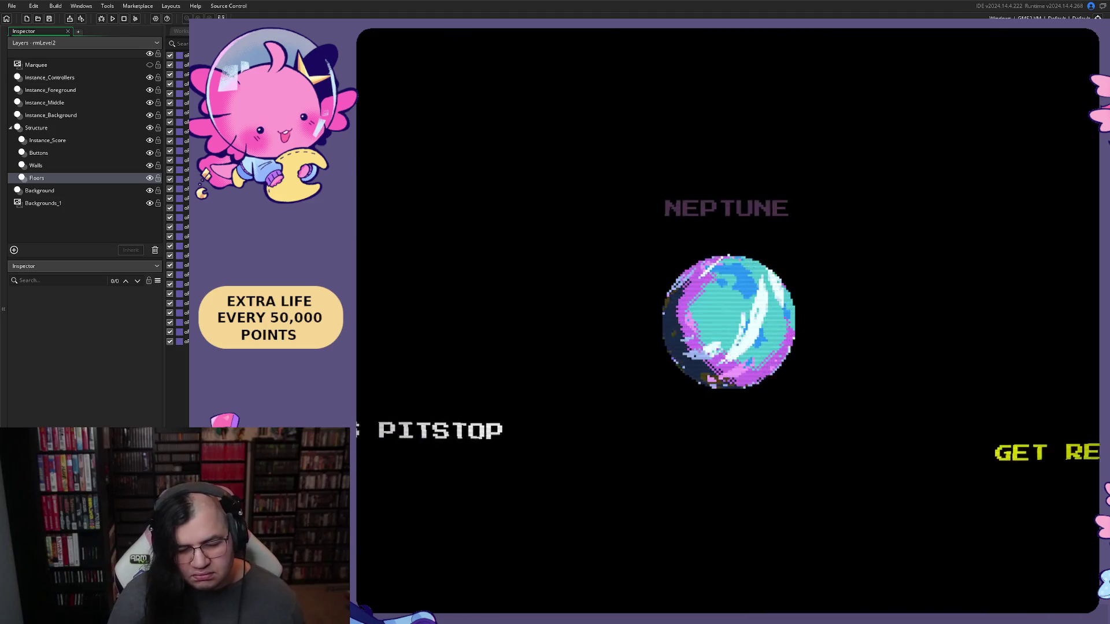
EXIT the Neptune stage from the pause menu, then set STAGE to 2 and BEGIN
{"action": "key", "text": "Escape"}
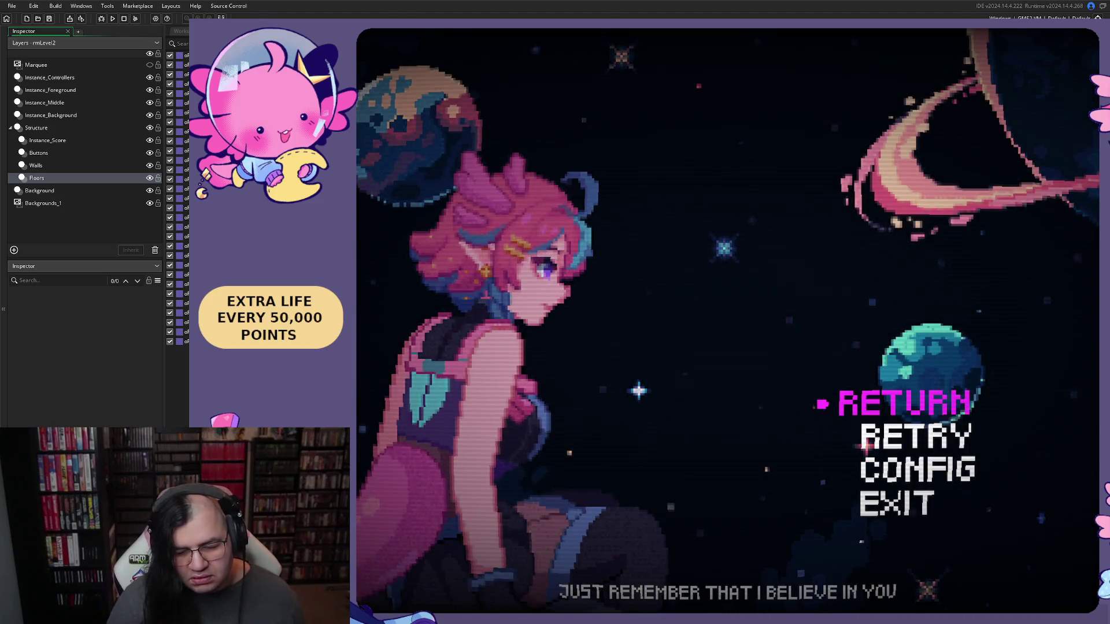
{"action": "key", "text": "Up"}
{"action": "key", "text": "Return"}
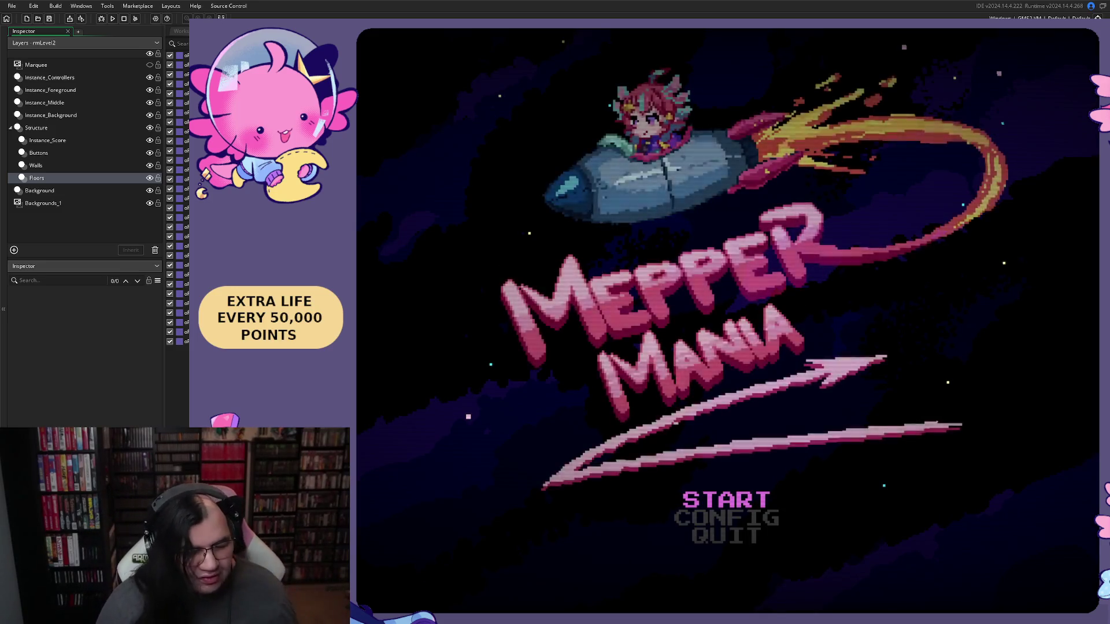
{"action": "key", "text": "Return"}
{"action": "key", "text": "Down"}
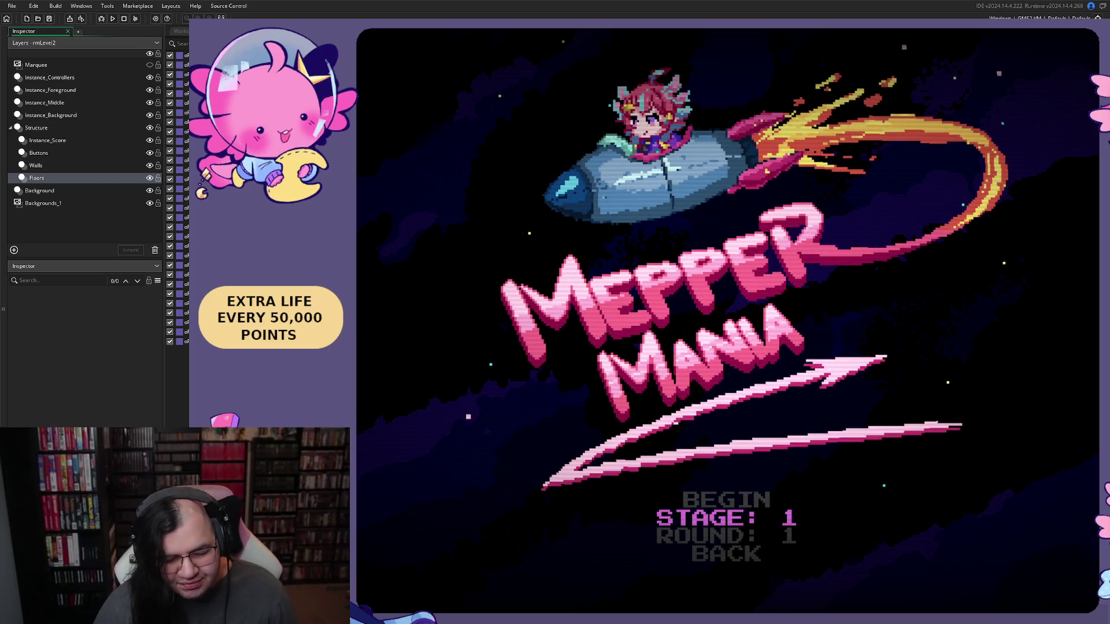
{"action": "key", "text": "Right"}
{"action": "key", "text": "Up"}
{"action": "key", "text": "Return"}
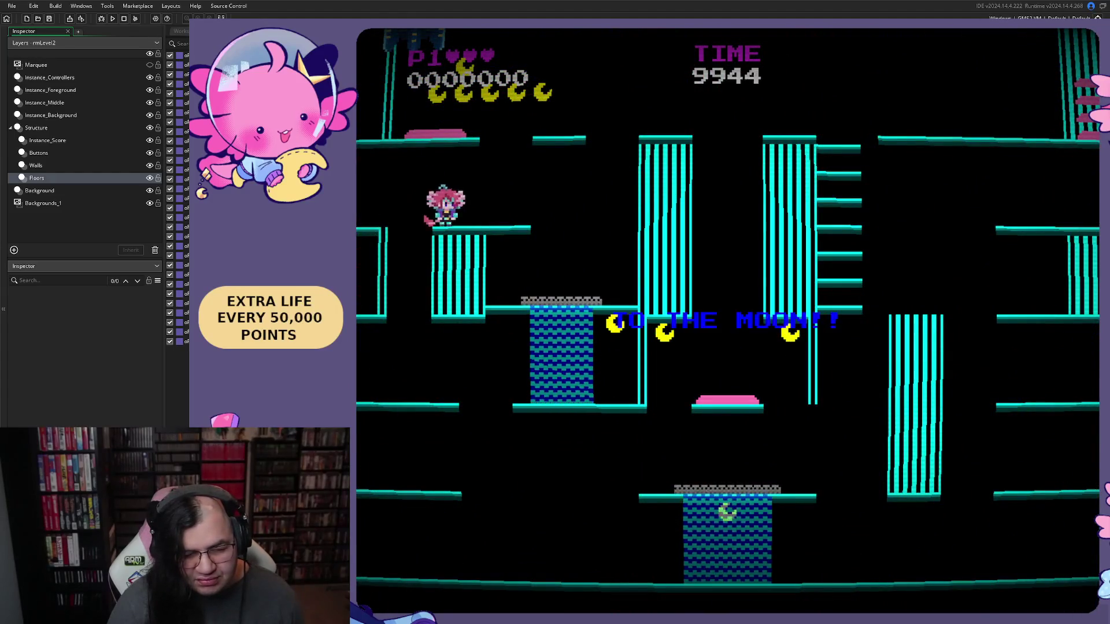
Walk the character back and forth along the starting platform and ledge
{"action": "key", "text": "Right"}
{"action": "key", "text": "Left"}
{"action": "key", "text": "Right"}
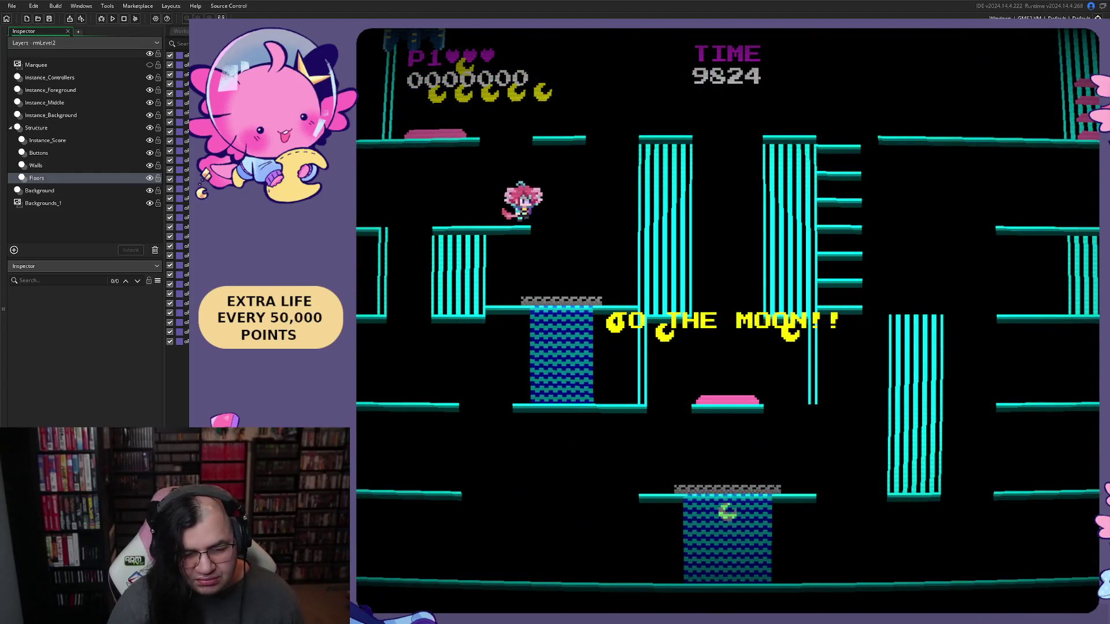
{"action": "key", "text": "Left"}
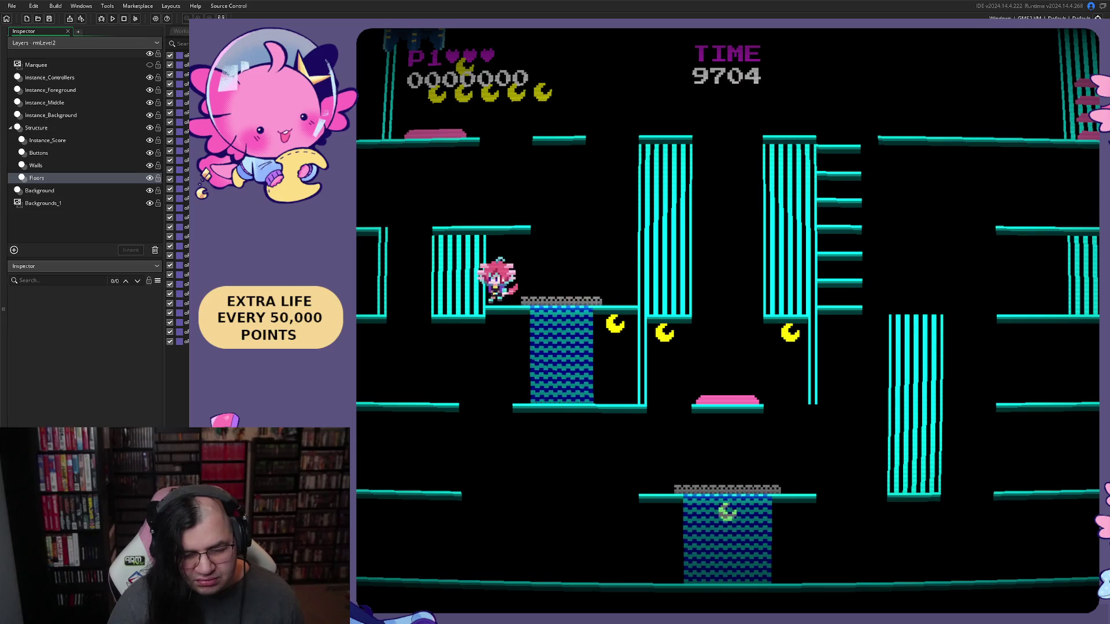
{"action": "key", "text": "Right"}
{"action": "key", "text": "Left"}
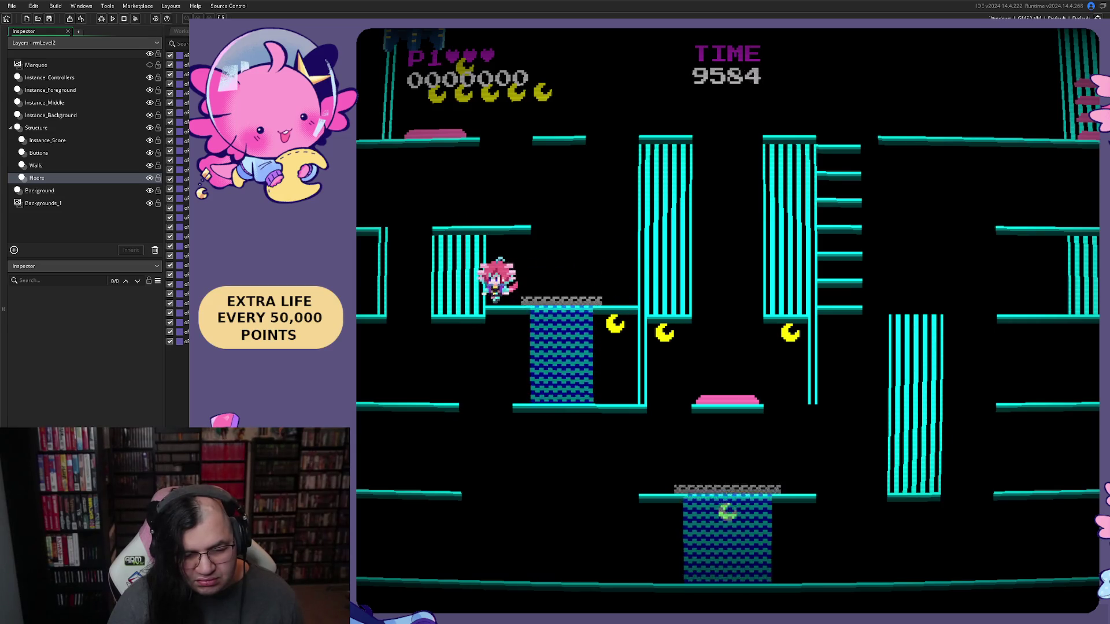
{"action": "key", "text": "Right"}
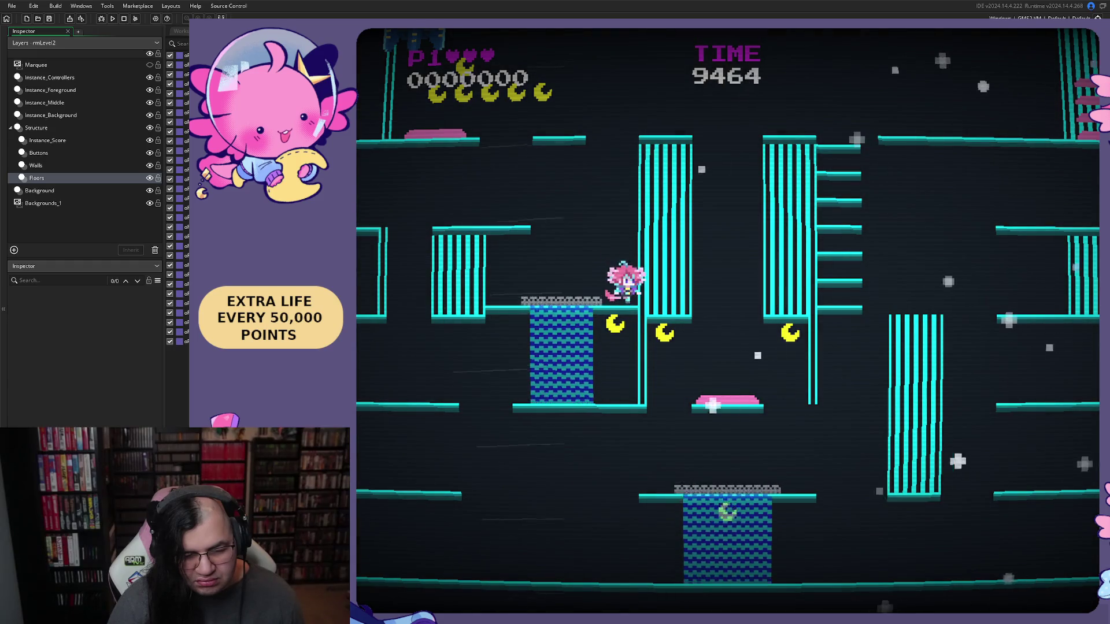
{"action": "key", "text": "Left"}
{"action": "key", "text": "Right"}
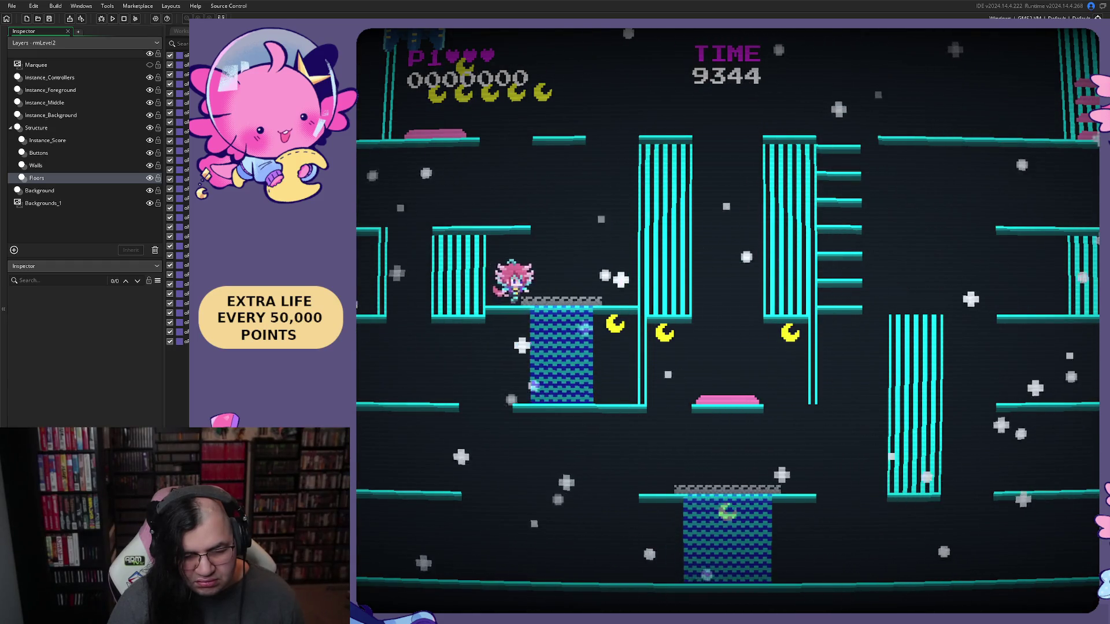
Jump and steer in the air to land on the checkered block, then move back left
{"action": "key", "text": "space"}
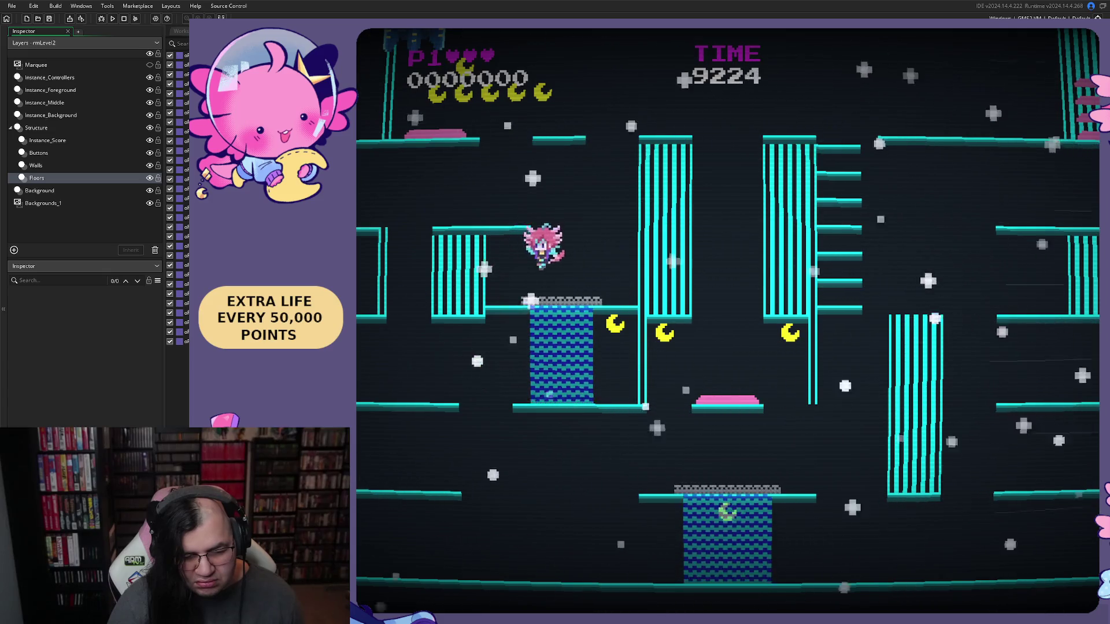
{"action": "key", "text": "Left"}
{"action": "key", "text": "Right"}
{"action": "key", "text": "space"}
{"action": "key", "text": "Left"}
{"action": "key", "text": "Right"}
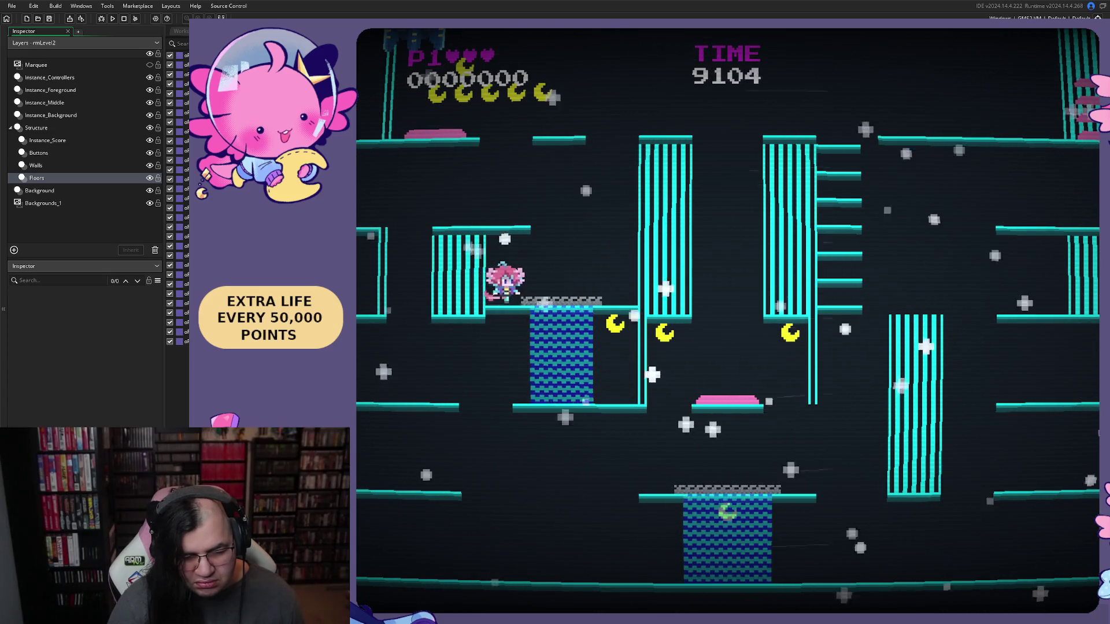
{"action": "key", "text": "Right"}
{"action": "key", "text": "space"}
{"action": "key", "text": "Left"}
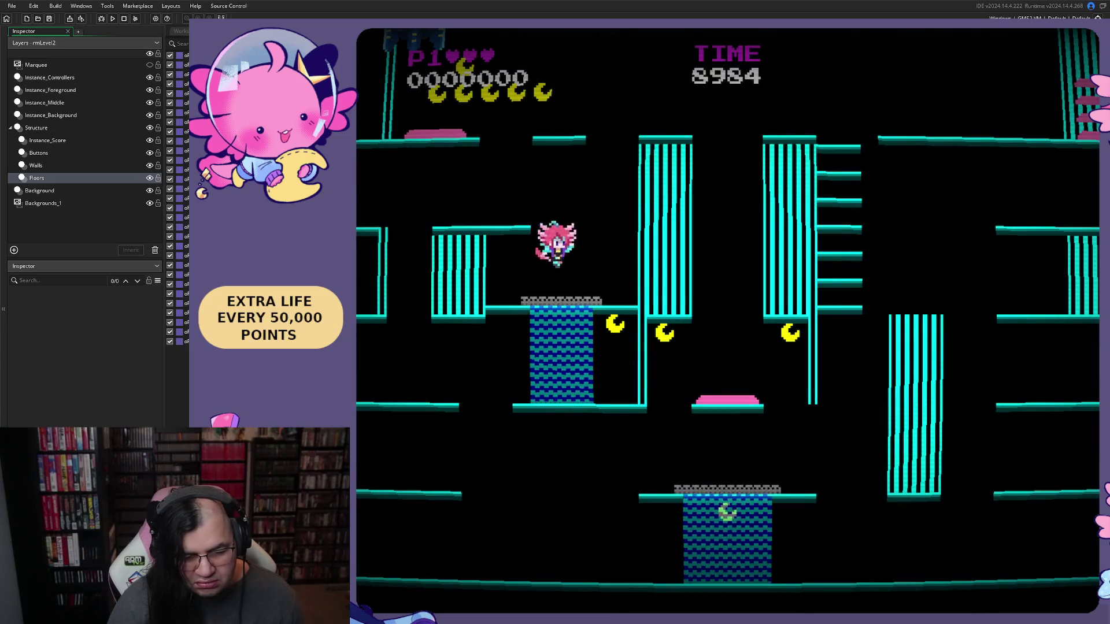
{"action": "key", "text": "Left"}
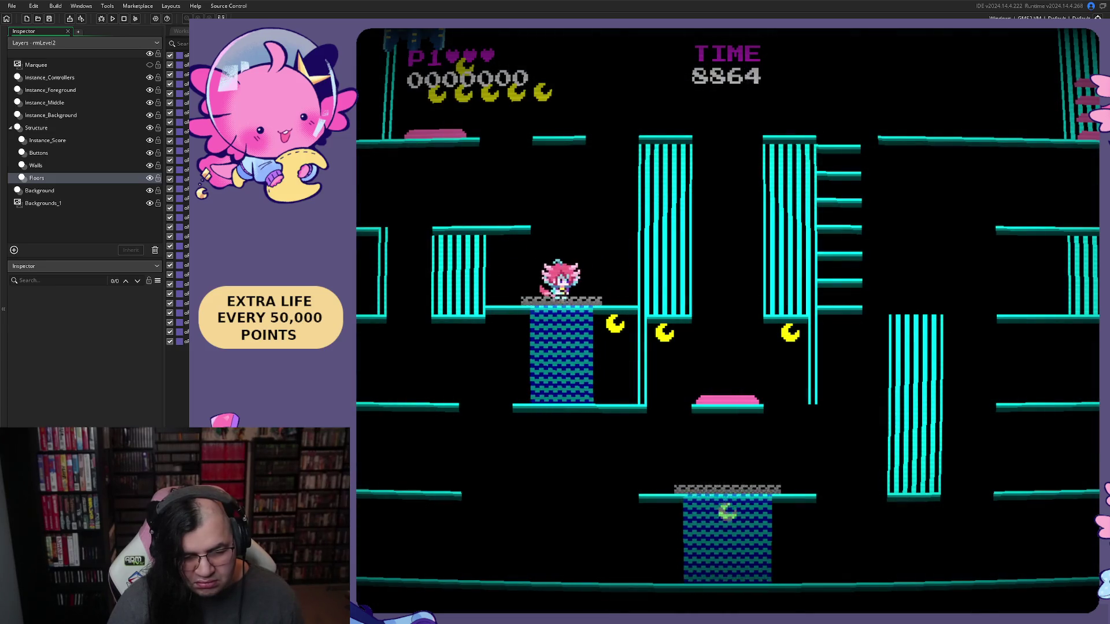
{"action": "key", "text": "Left"}
Jump rightward across the gap onto the grey platform and test it with a jump
{"action": "key", "text": "Right"}
{"action": "key", "text": "space"}
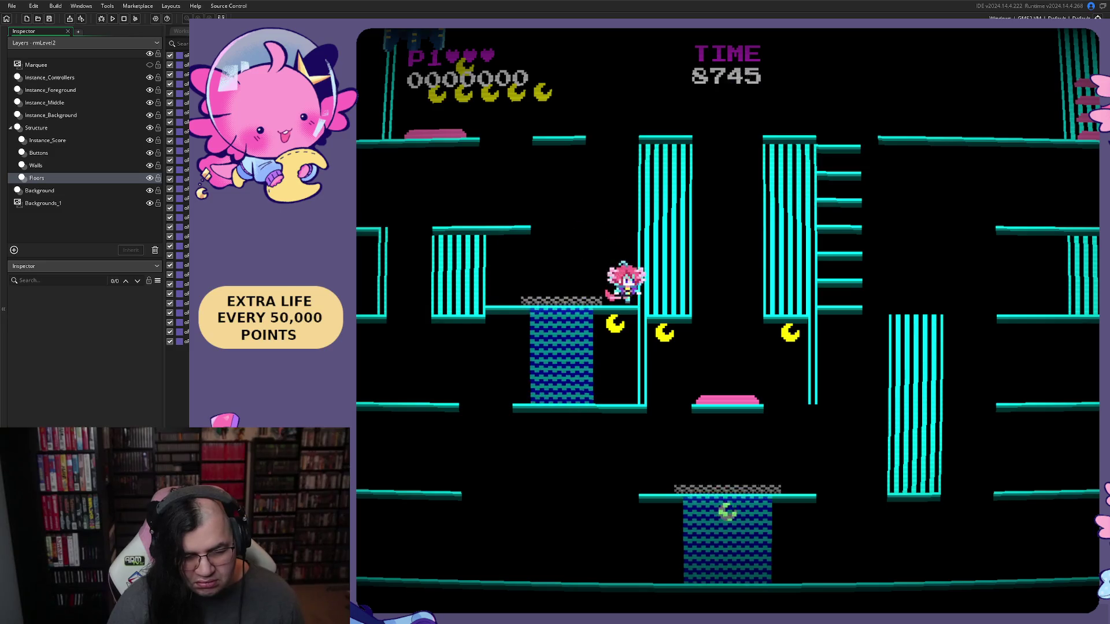
{"action": "key", "text": "Right"}
{"action": "key", "text": "Left"}
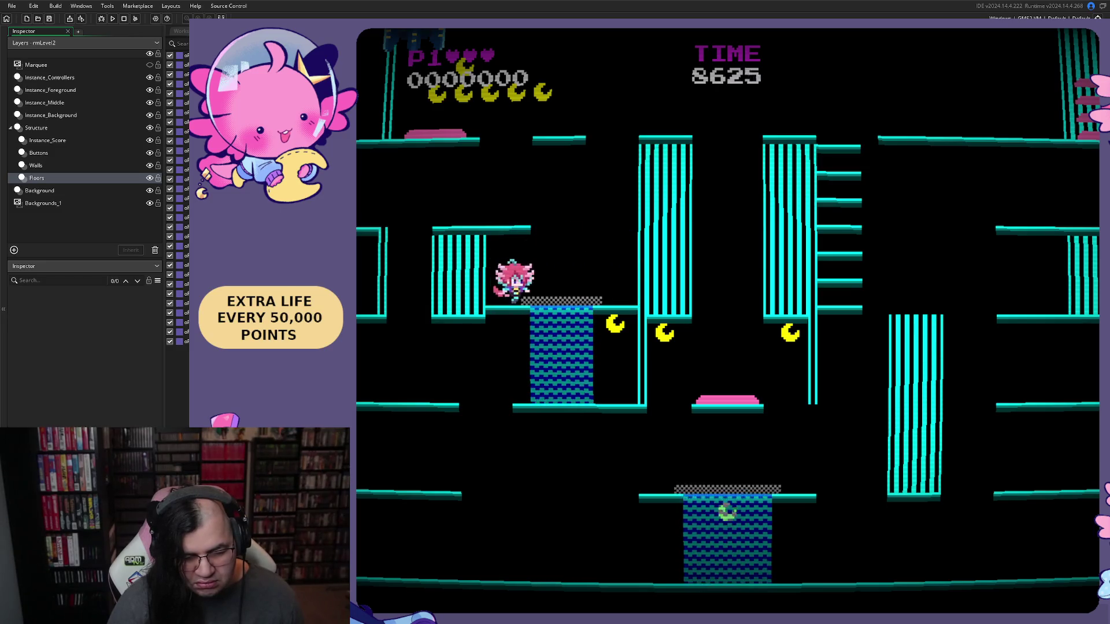
{"action": "key", "text": "Left"}
{"action": "key", "text": "Right"}
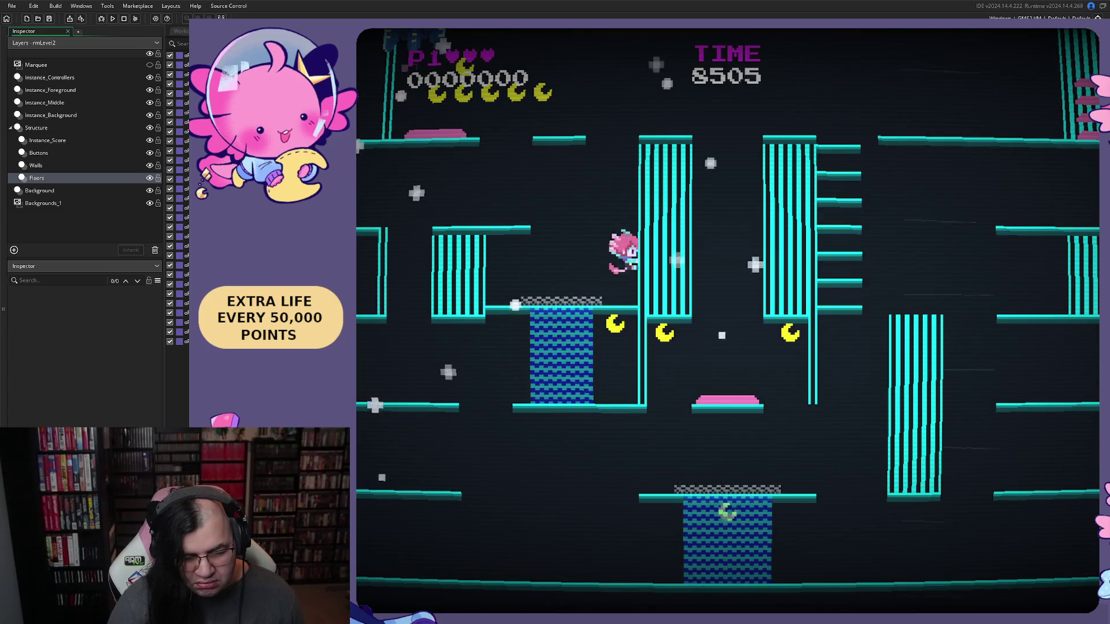
{"action": "key", "text": "space"}
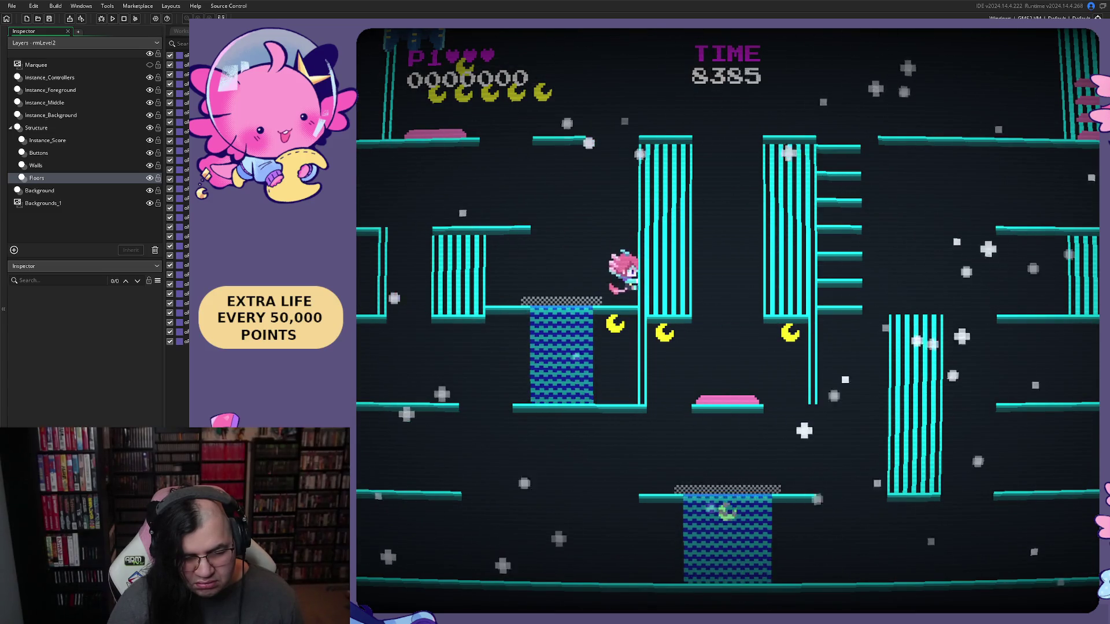
Jump over the blue pillar and back repeatedly, then close the game
{"action": "key", "text": "space"}
{"action": "key", "text": "space"}
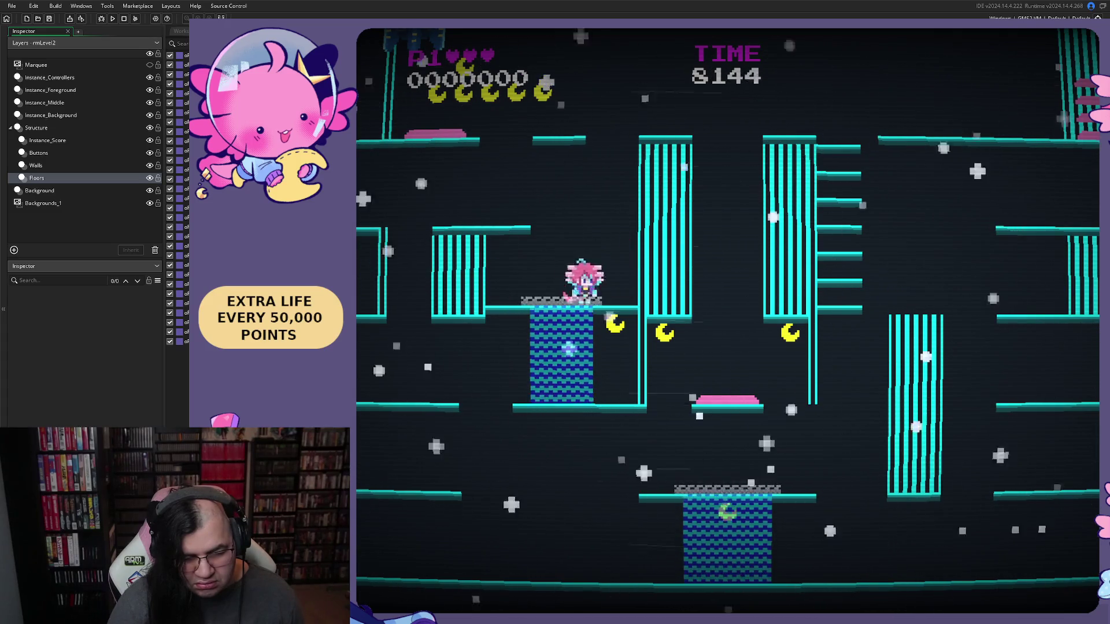
{"action": "key", "text": "Right"}
{"action": "key", "text": "space"}
{"action": "key", "text": "Left"}
{"action": "key", "text": "Right"}
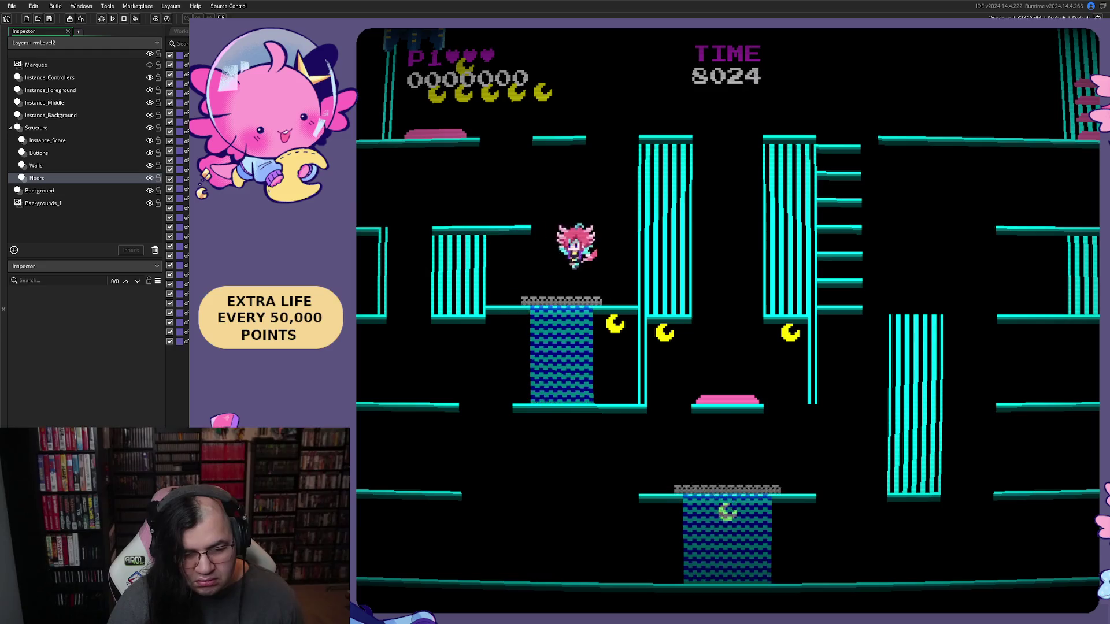
{"action": "key", "text": "space"}
{"action": "key", "text": "Left"}
{"action": "key", "text": "Right"}
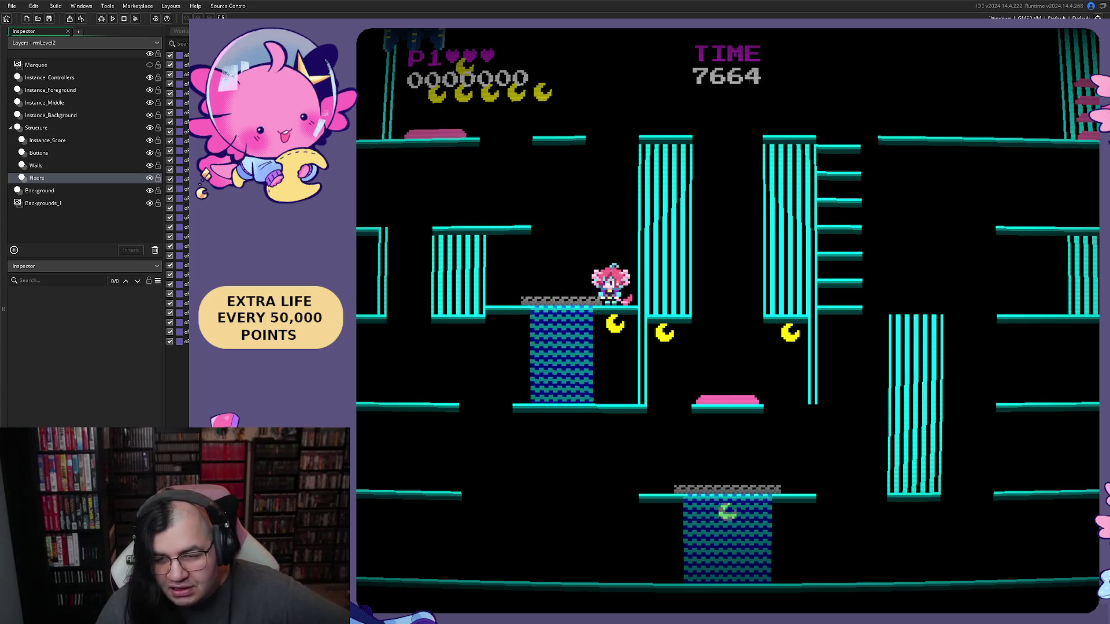
{"action": "key", "text": "Escape"}
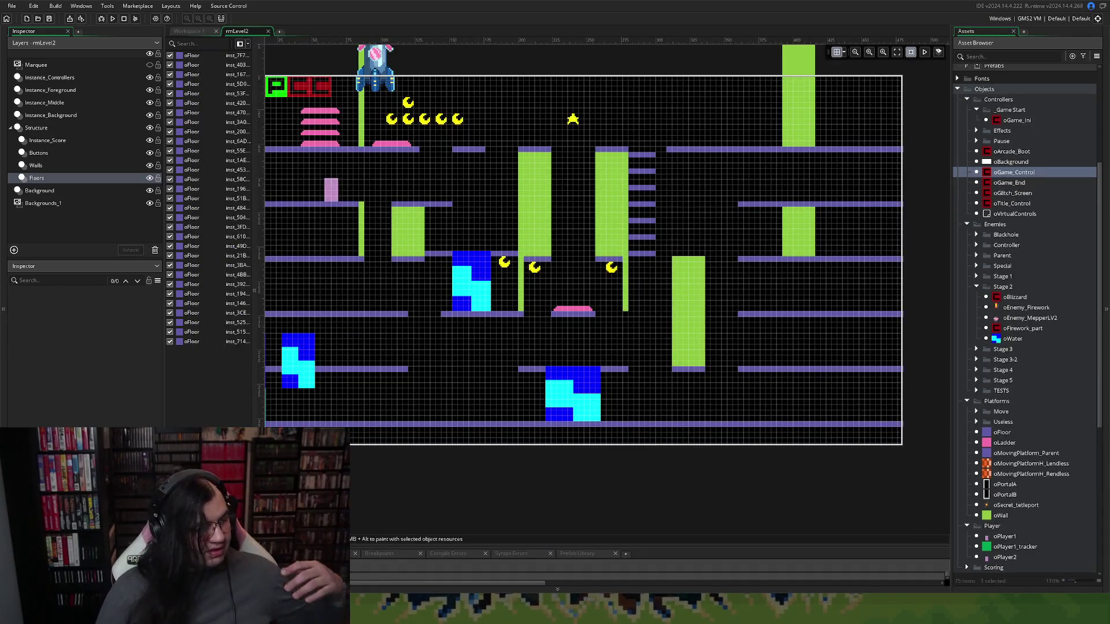
Run the project to launch Mepper Mania to its START/CONFIG/QUIT title screen
{"action": "left_click", "coordinate": [113, 19]}
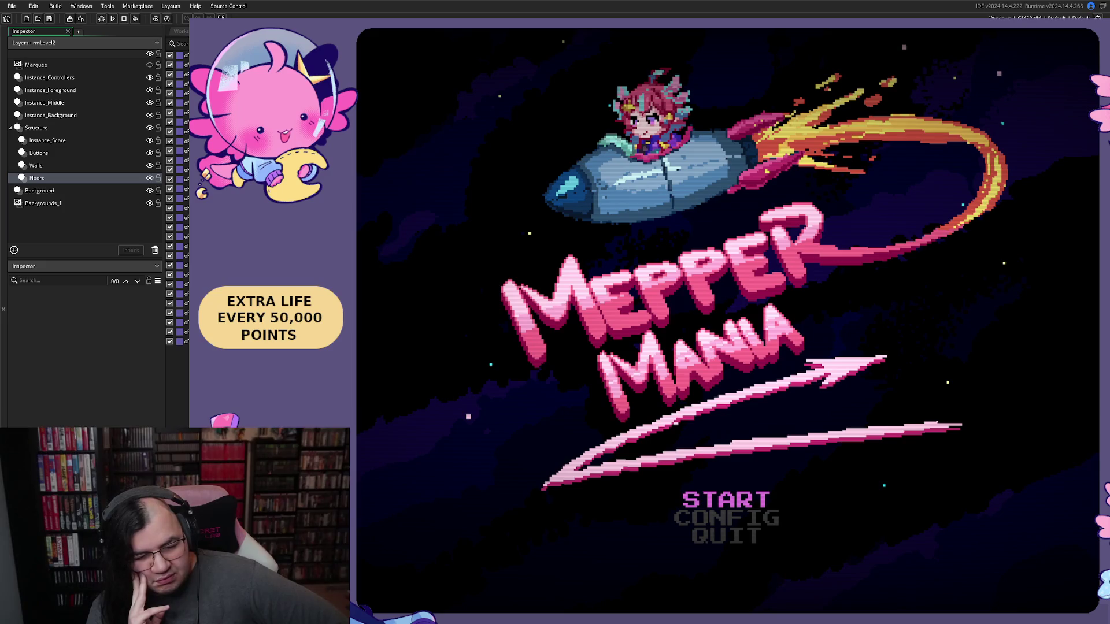
Start stage 1 and play the Neptune stage, collecting moons across the upper, middle and lower floors
{"action": "key", "text": "Return"}
{"action": "key", "text": "Return"}
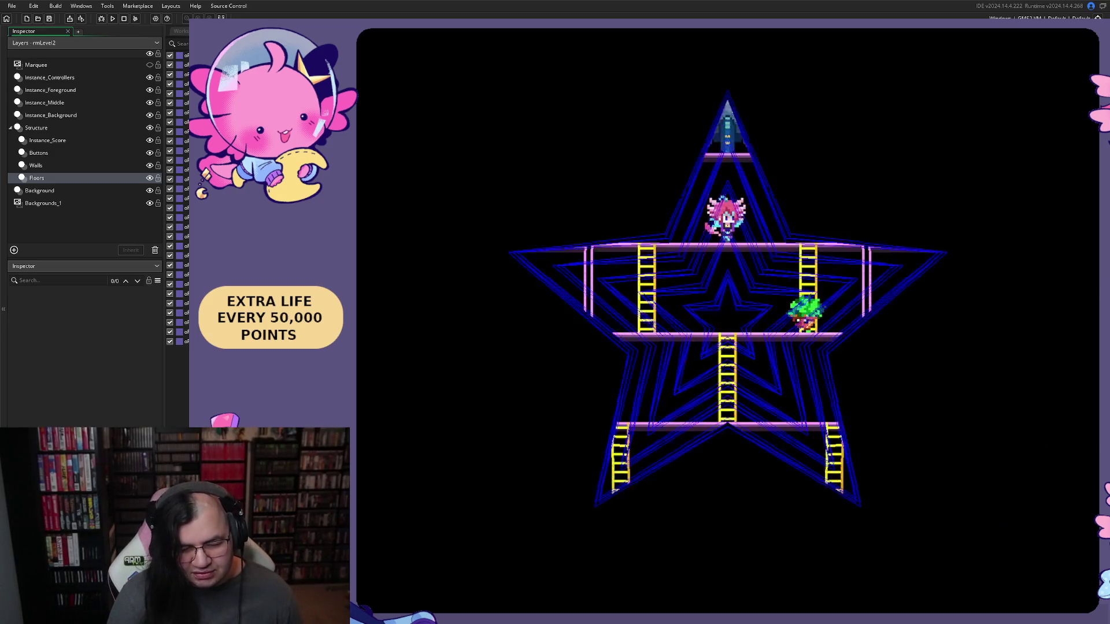
{"action": "key", "text": "Left"}
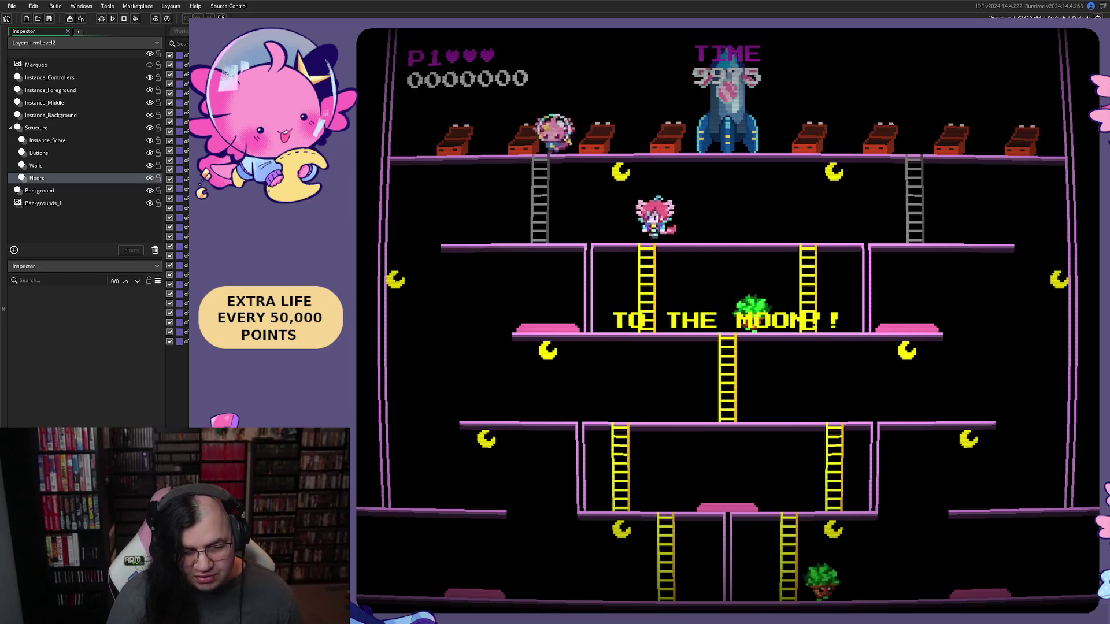
{"action": "key", "text": "Right"}
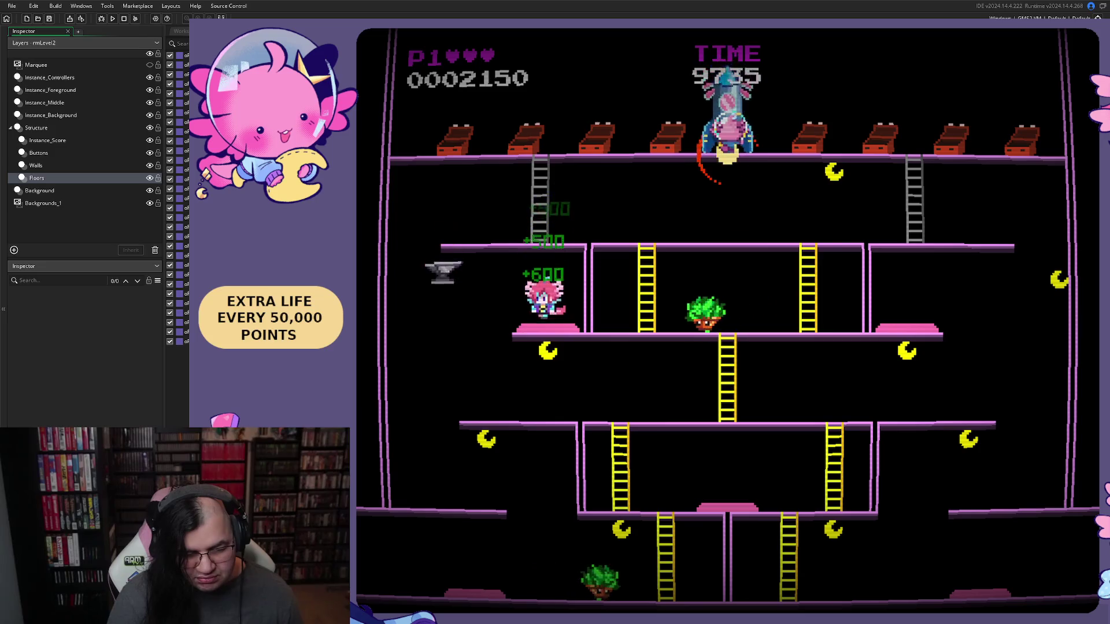
{"action": "key", "text": "Left"}
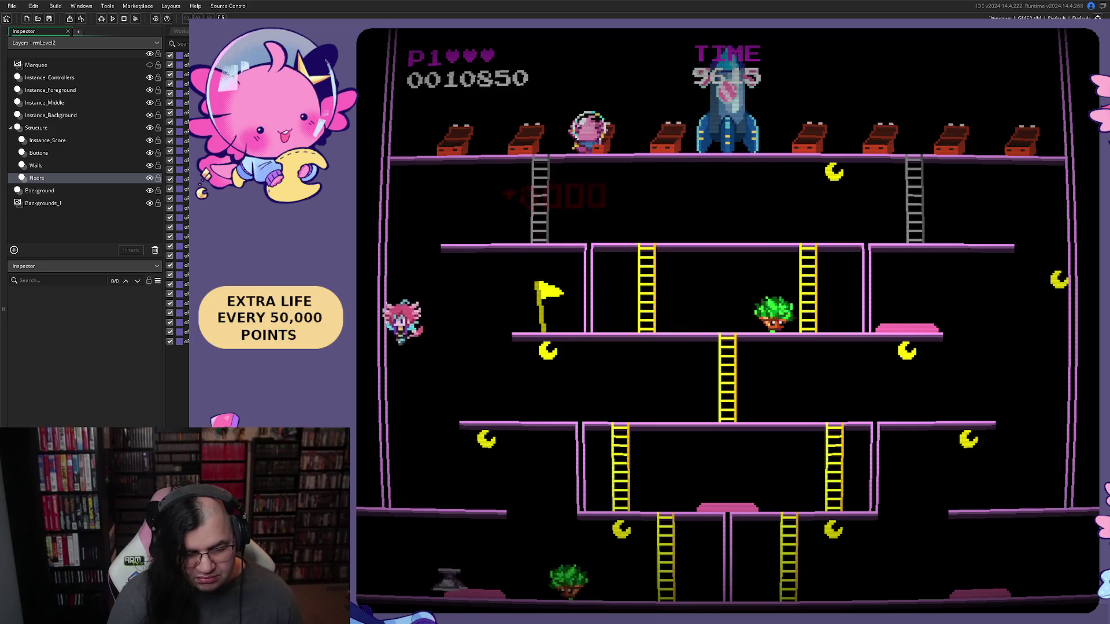
{"action": "key", "text": "Right"}
{"action": "key", "text": "Right"}
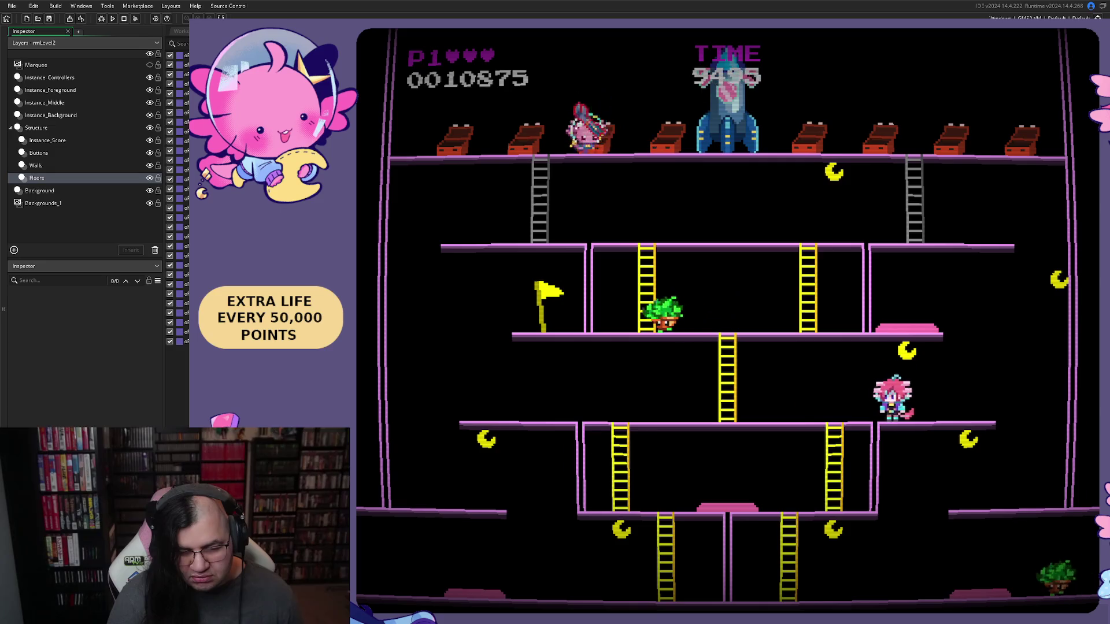
{"action": "key", "text": "Left"}
{"action": "key", "text": "Right"}
{"action": "key", "text": "Right"}
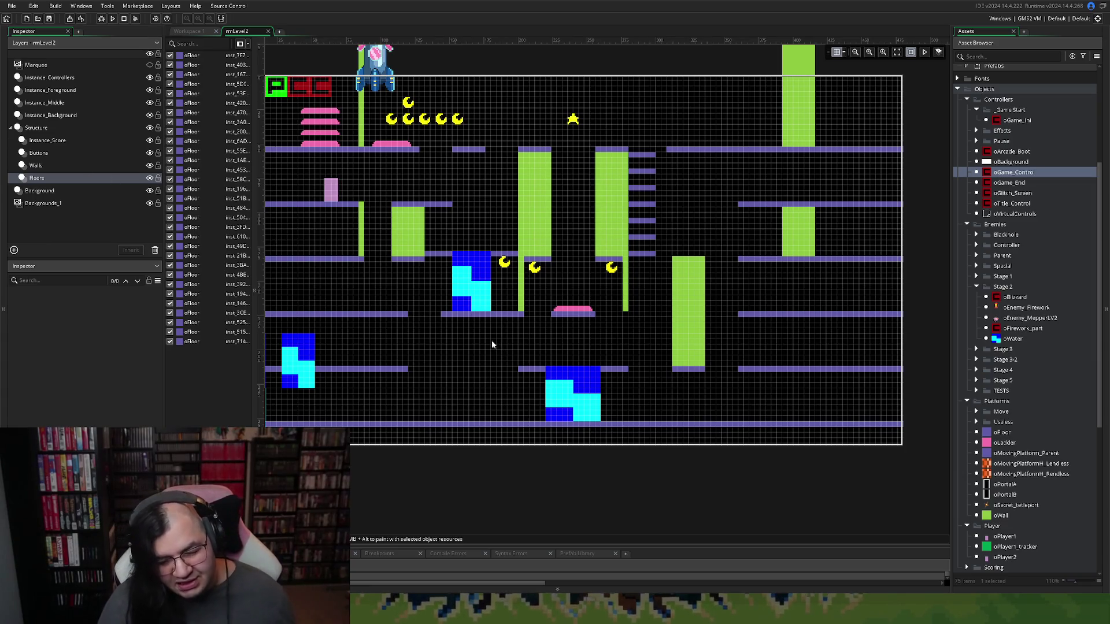
{"action": "scroll", "coordinate": [492, 345], "scroll_direction": "left", "scroll_amount": 2}
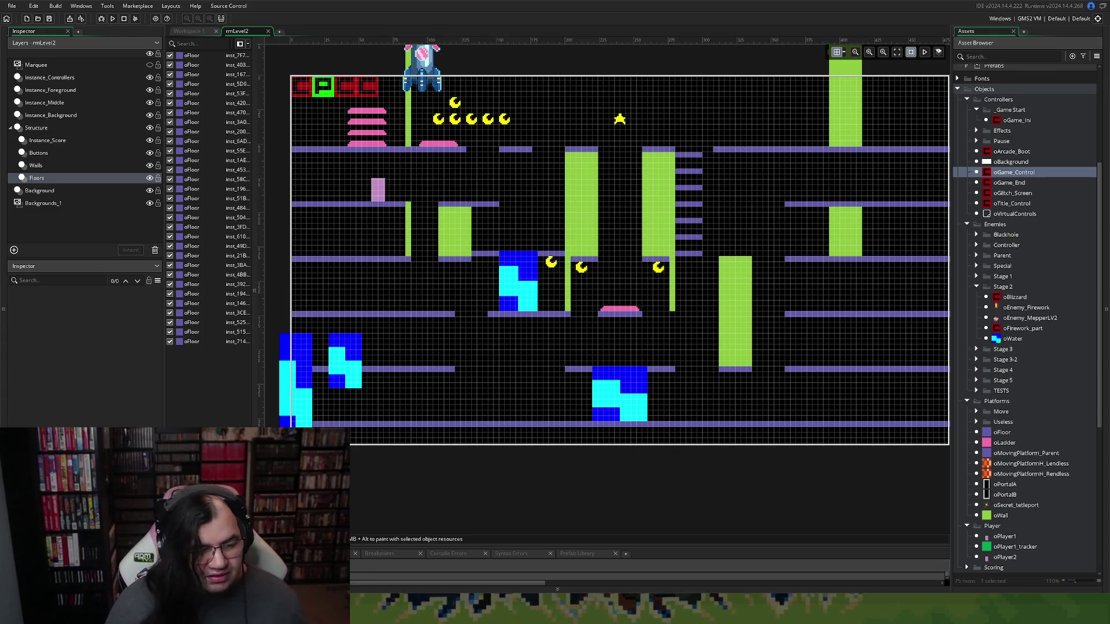
{"action": "left_click", "coordinate": [37, 166]}
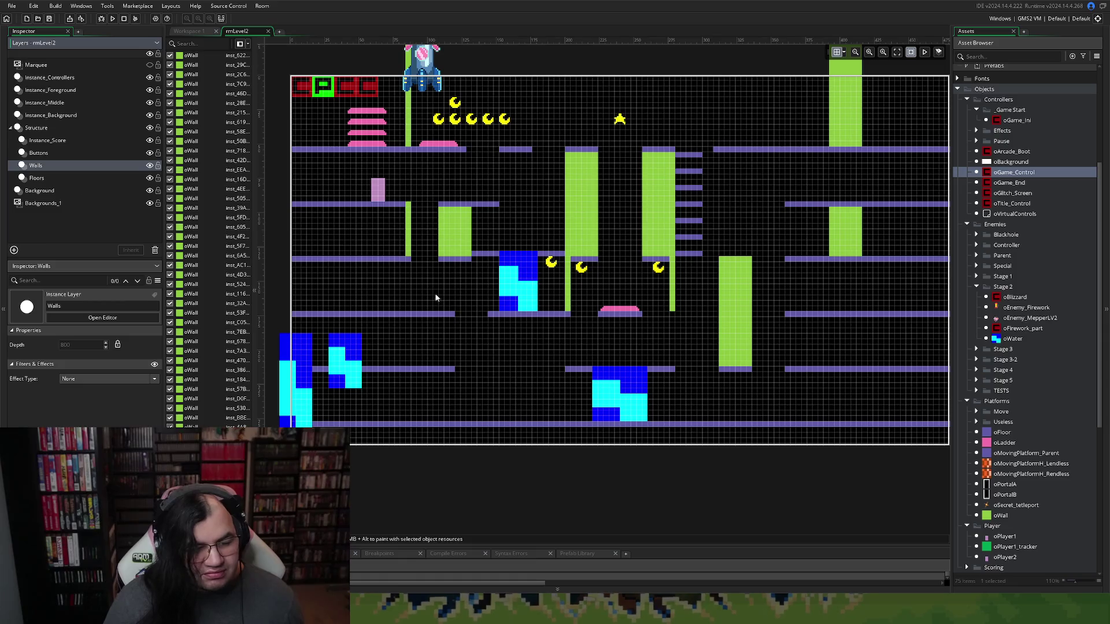
Delete the four inner wall pieces of the first central green column
{"action": "left_click", "coordinate": [578, 211]}
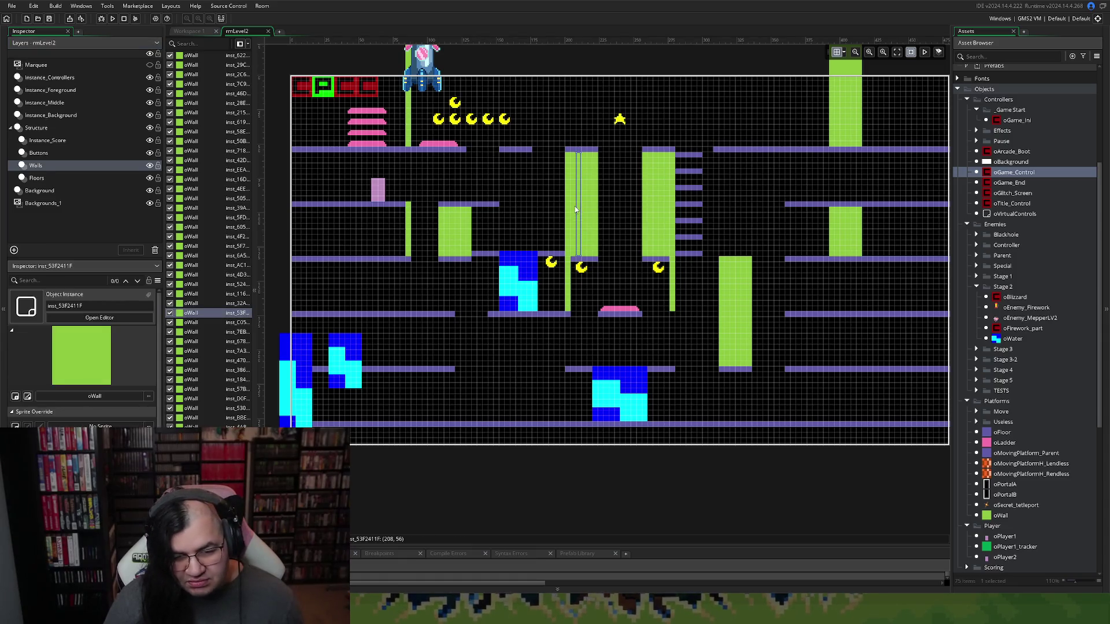
{"action": "left_click", "coordinate": [576, 209]}
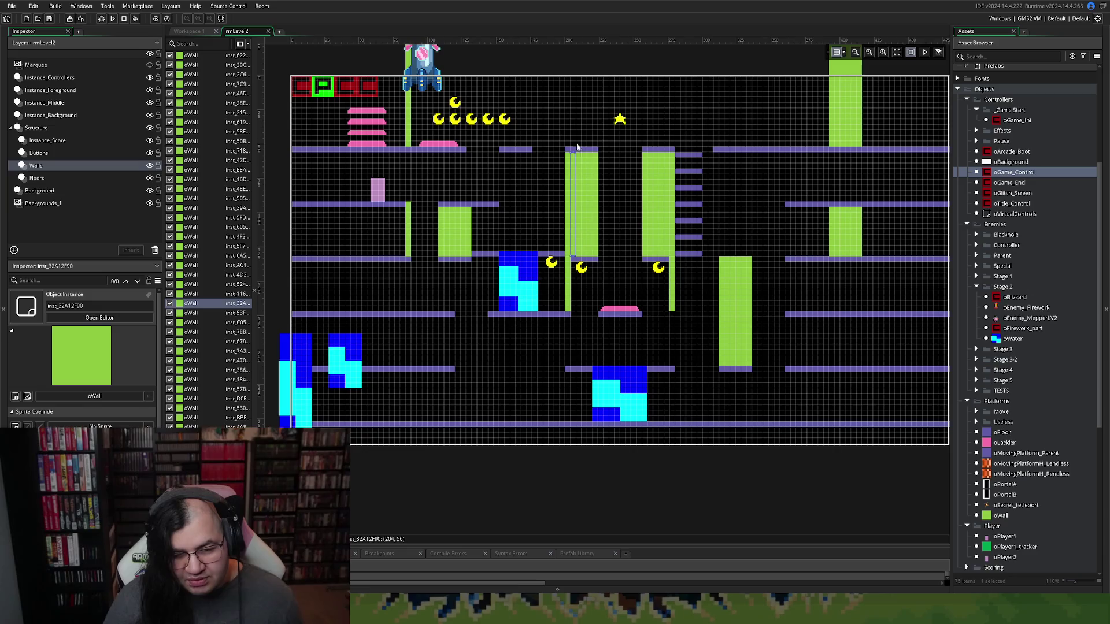
{"action": "mouse_move", "coordinate": [577, 147]}
{"action": "left_mouse_down"}
{"action": "mouse_move", "coordinate": [575, 136]}
{"action": "mouse_move", "coordinate": [584, 171]}
{"action": "left_mouse_up"}
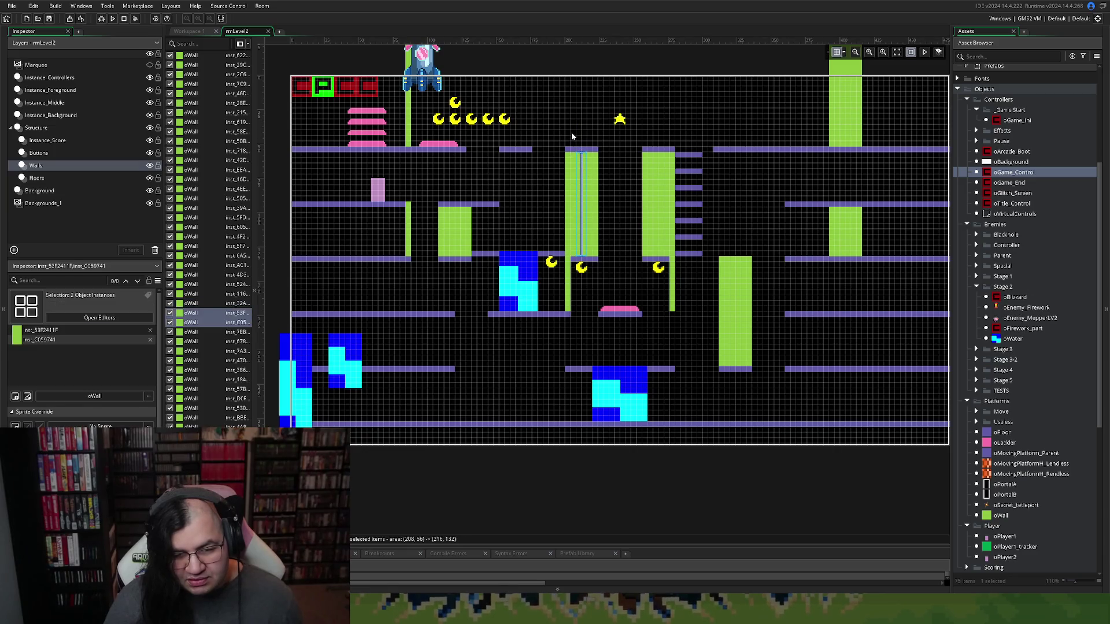
{"action": "left_click_drag", "start_coordinate": [574, 128], "coordinate": [588, 178]}
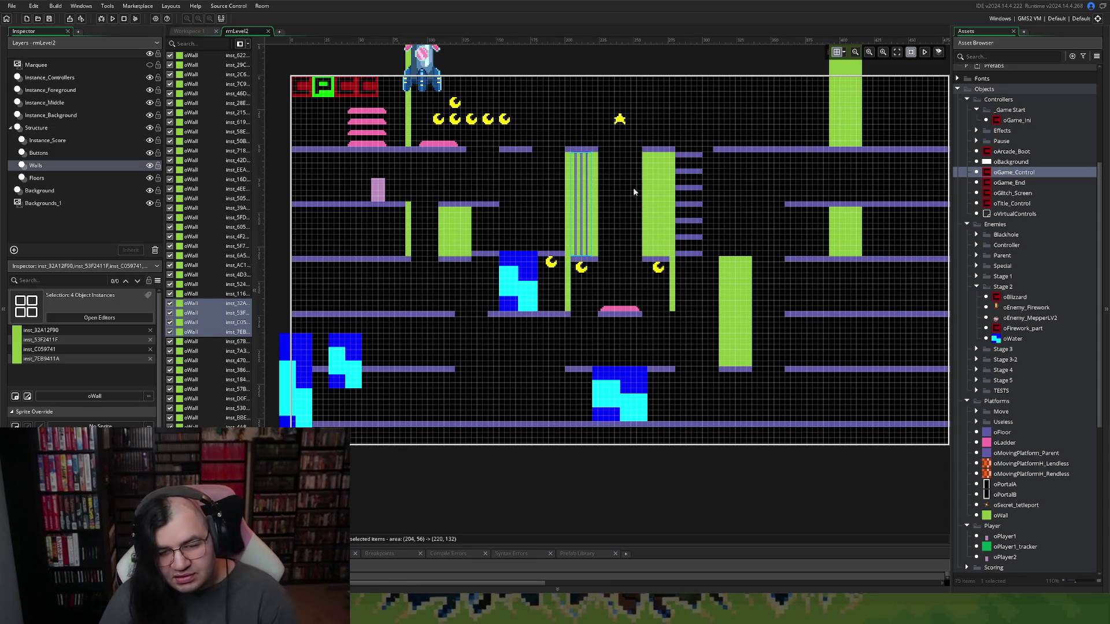
{"action": "key", "text": "Delete"}
Delete the second central column's inner pieces and five pieces of the top-right column
{"action": "left_click_drag", "start_coordinate": [647, 141], "coordinate": [666, 195]}
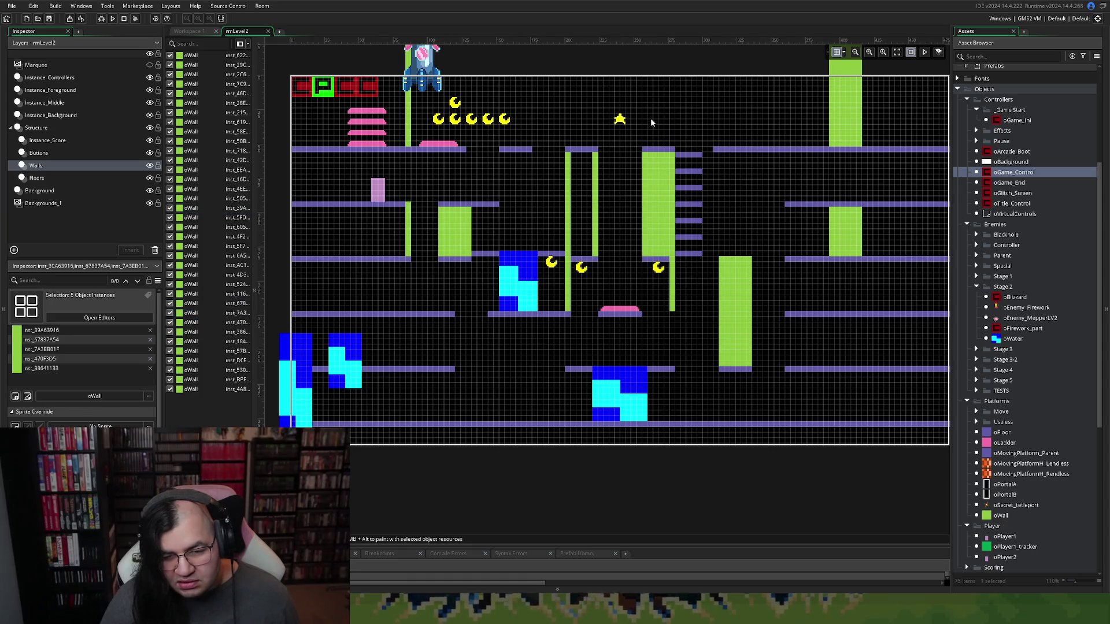
{"action": "left_click_drag", "start_coordinate": [652, 119], "coordinate": [667, 199]}
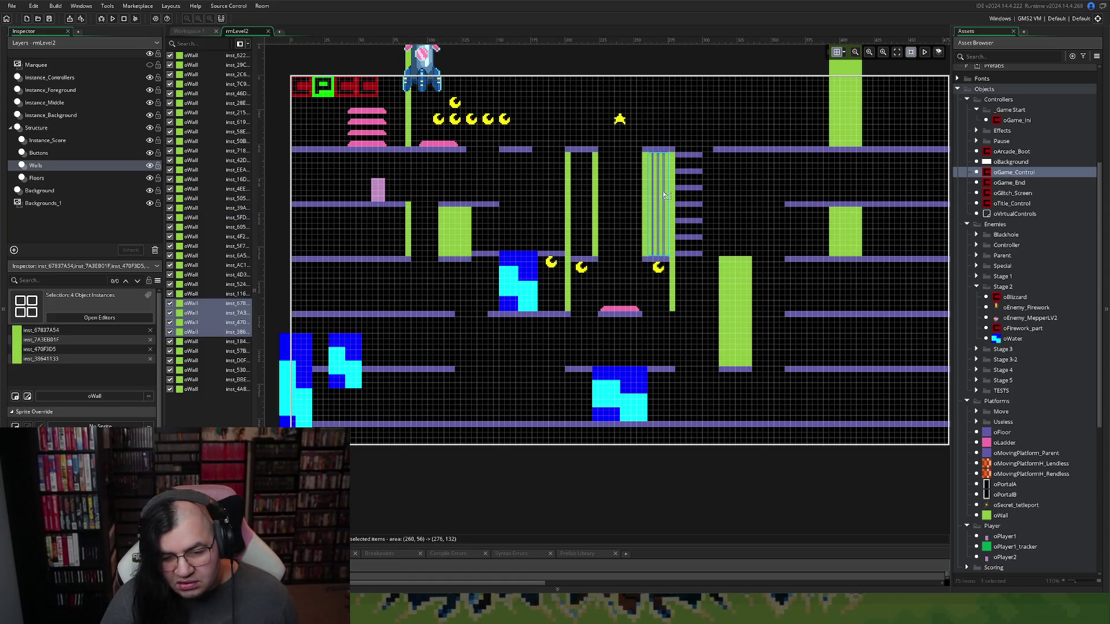
{"action": "key", "text": "Delete"}
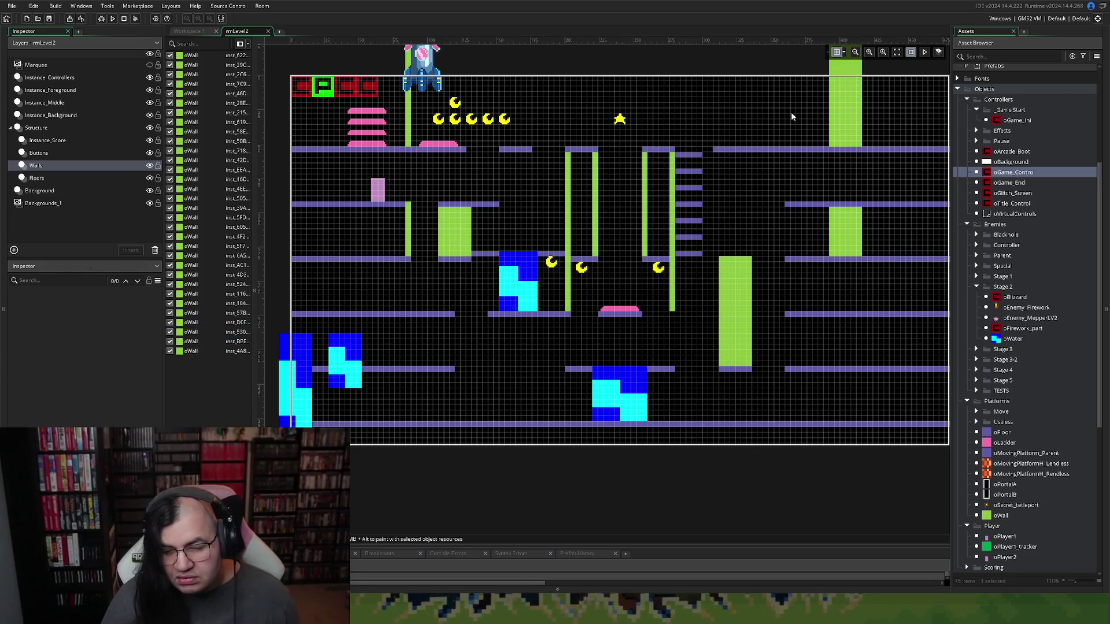
{"action": "left_click", "coordinate": [838, 116]}
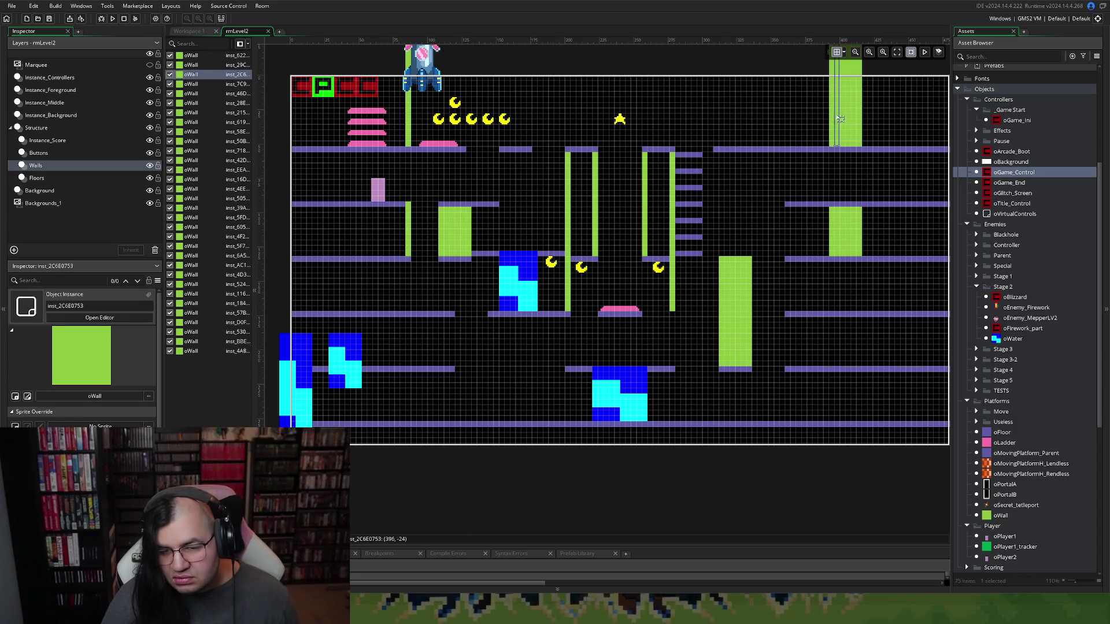
{"action": "left_click_drag", "start_coordinate": [840, 119], "coordinate": [839, 125]}
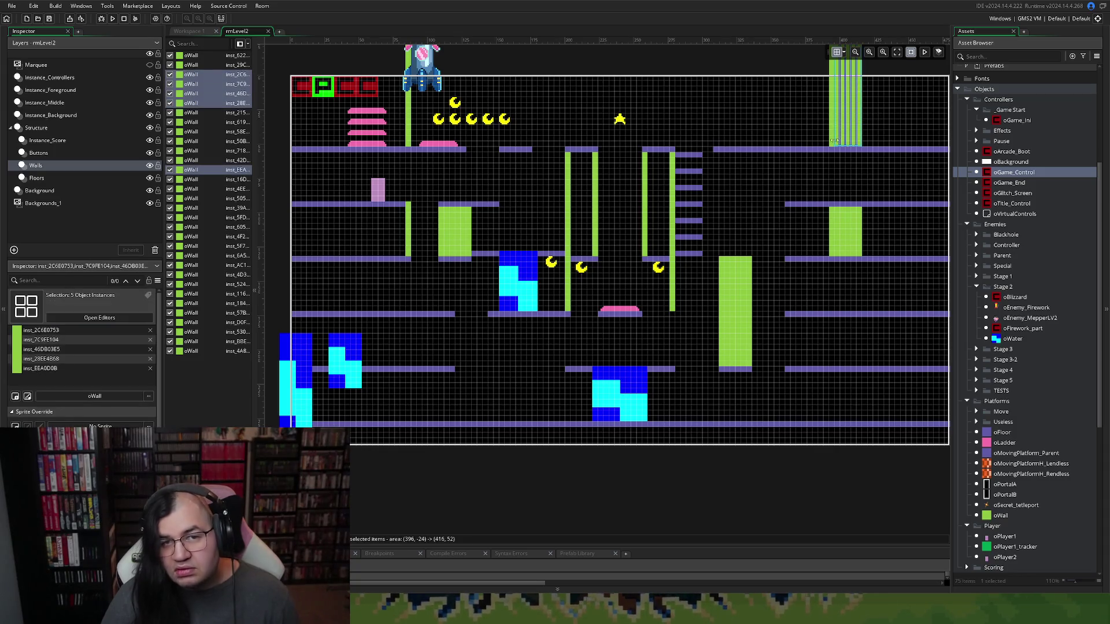
{"action": "key", "text": "Delete"}
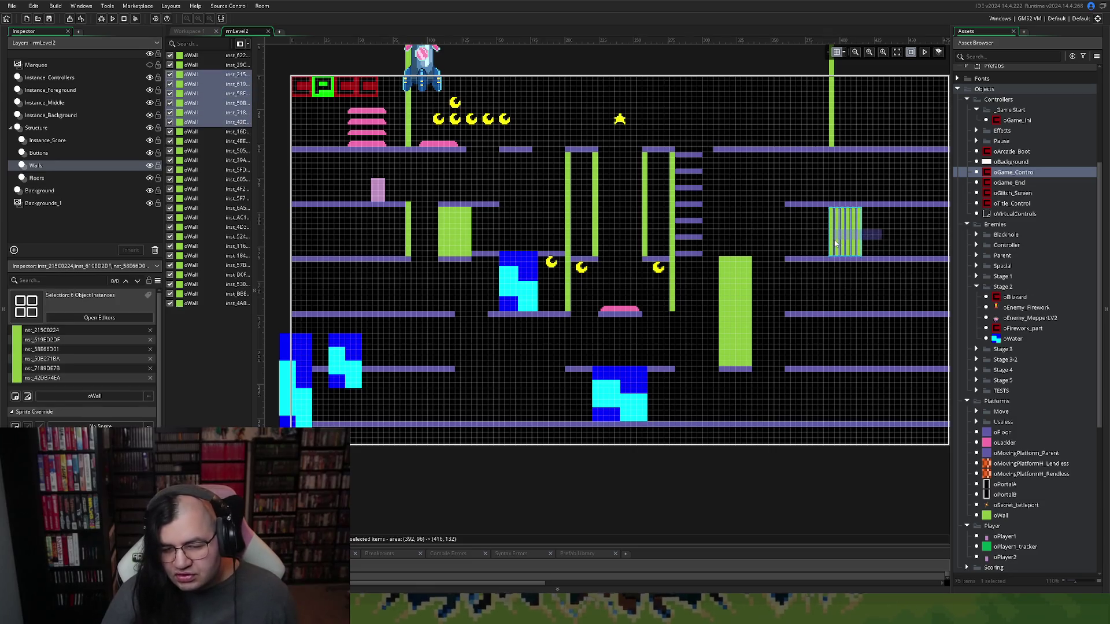